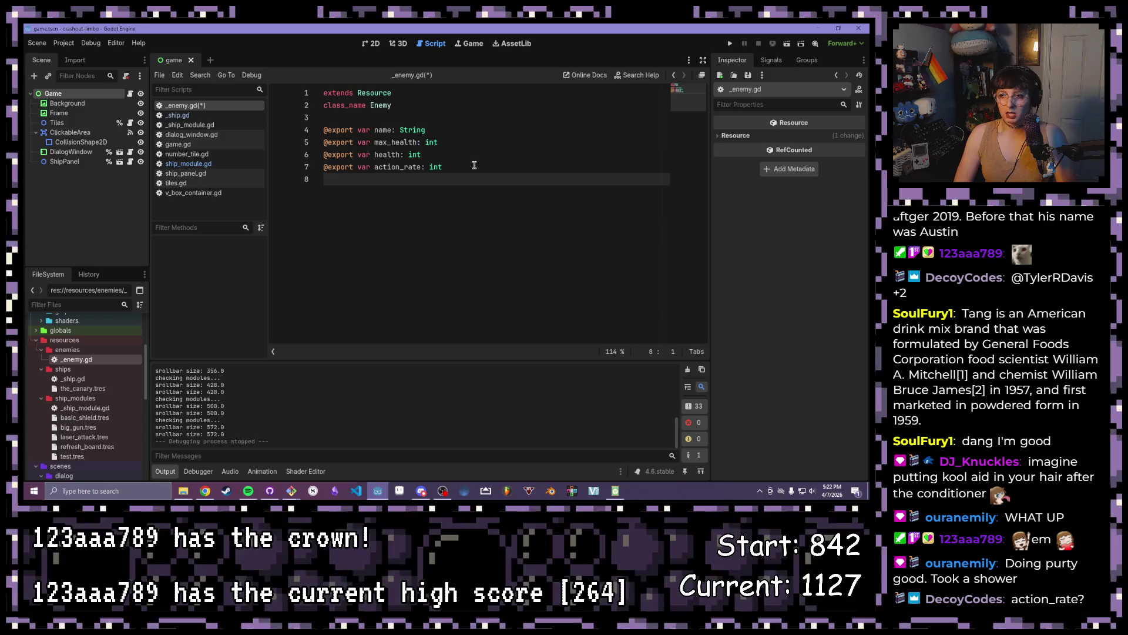
{"action": "key", "text": "Return"}
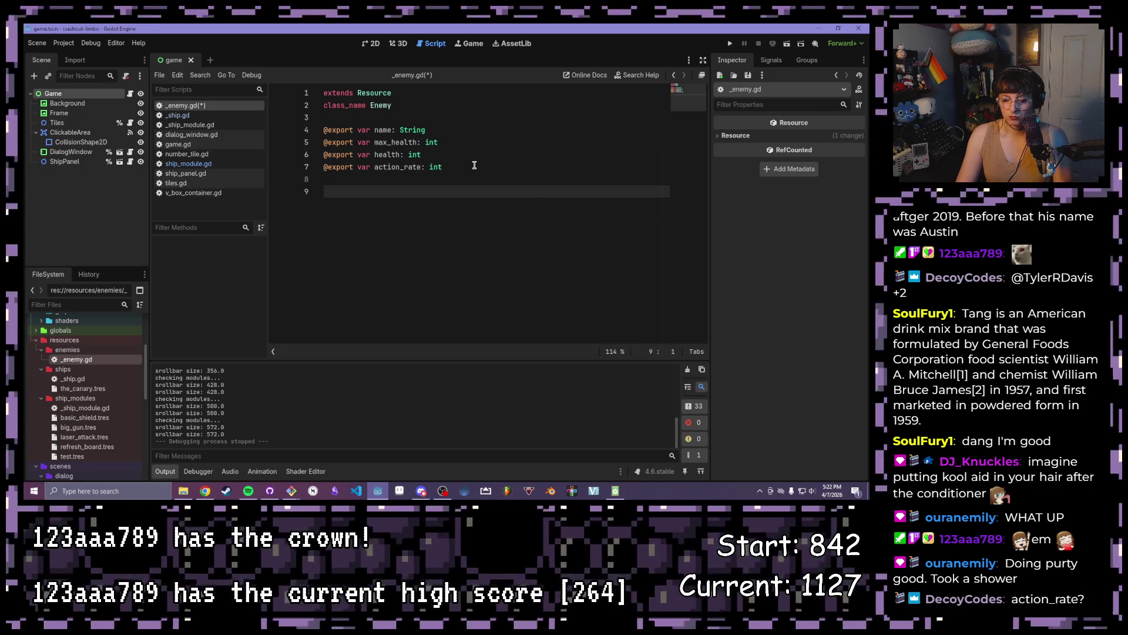
{"action": "type", "text": "export"}
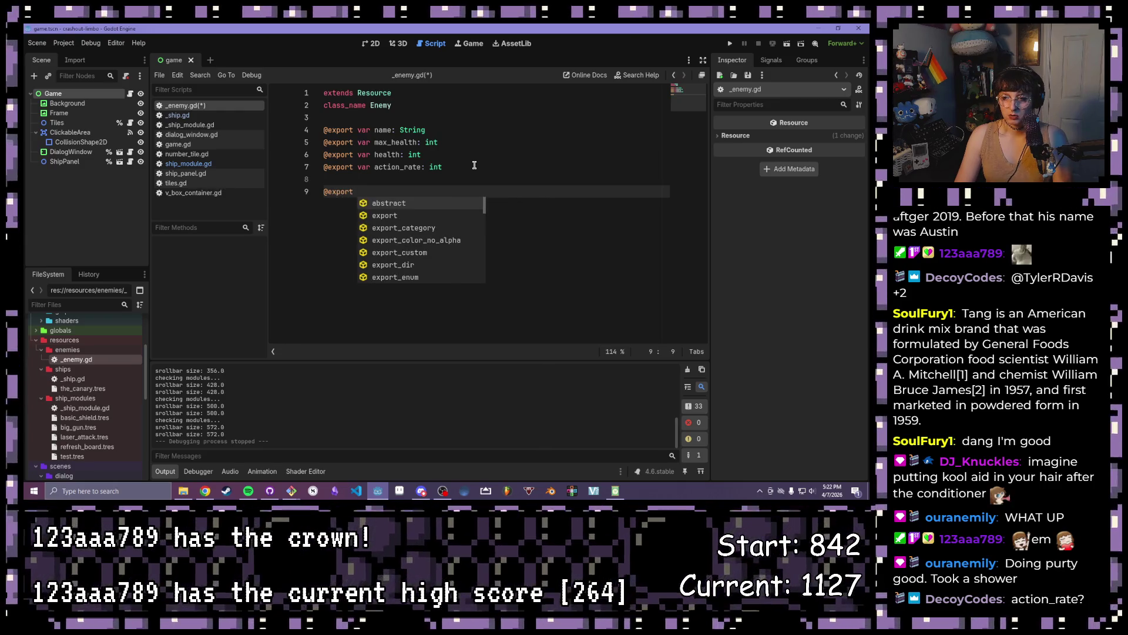
{"action": "type", "text": " var actions"}
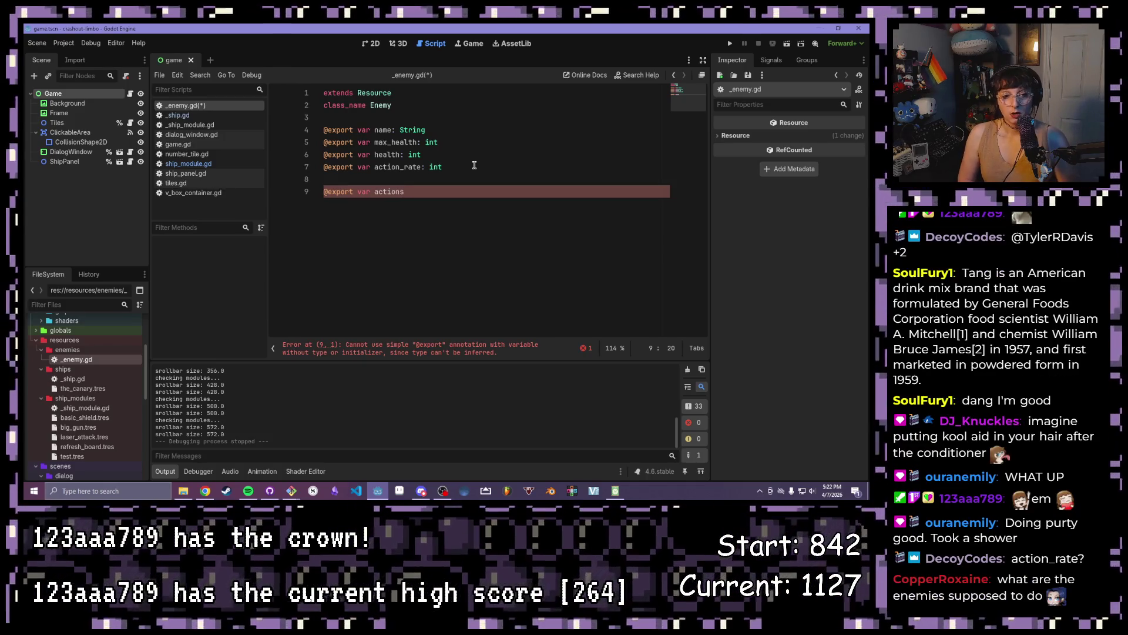
Run the project and make two tile matches, activating Laser and Test at magnitude 2.
{"action": "left_click", "coordinate": [728, 44]}
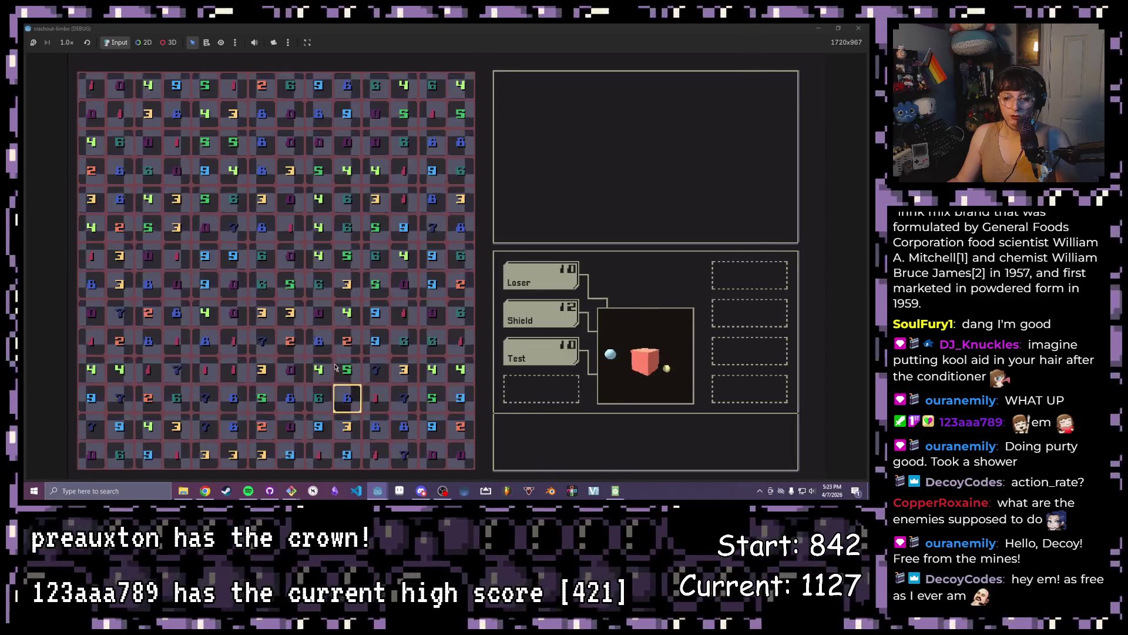
{"action": "left_click_drag", "start_coordinate": [256, 344], "coordinate": [266, 373]}
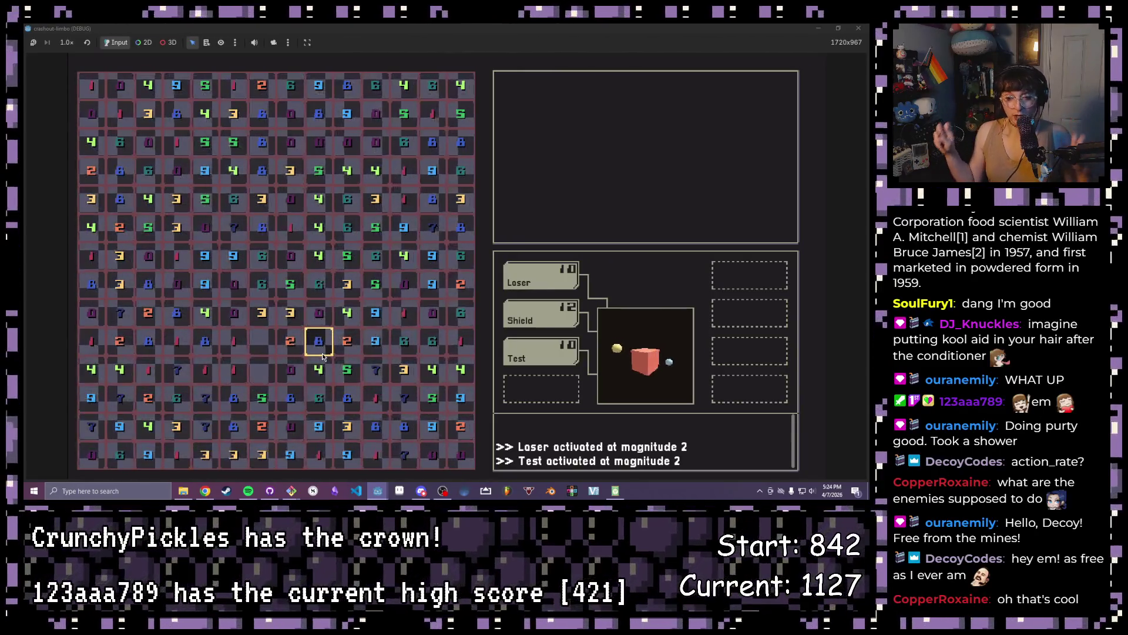
{"action": "mouse_move", "coordinate": [321, 352]}
{"action": "left_mouse_down"}
{"action": "mouse_move", "coordinate": [257, 340]}
{"action": "mouse_move", "coordinate": [281, 341]}
{"action": "left_mouse_up"}
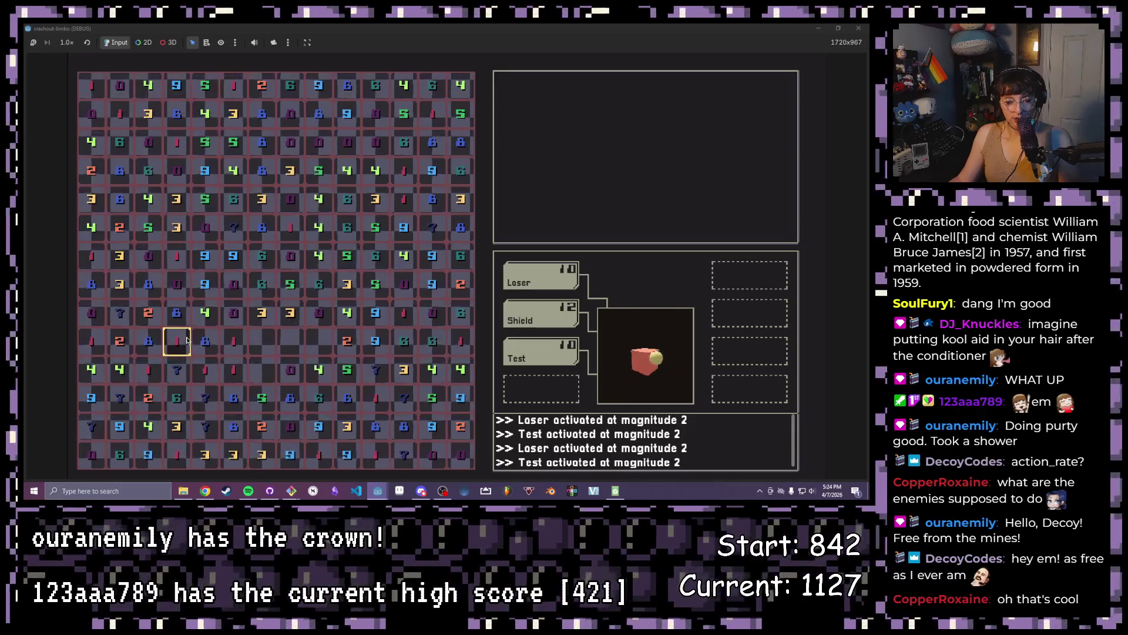
Make three more tile matches, then close the game window to return to _enemy.gd.
{"action": "mouse_move", "coordinate": [215, 335]}
{"action": "left_mouse_down"}
{"action": "mouse_move", "coordinate": [205, 284]}
{"action": "mouse_move", "coordinate": [209, 376]}
{"action": "left_mouse_up"}
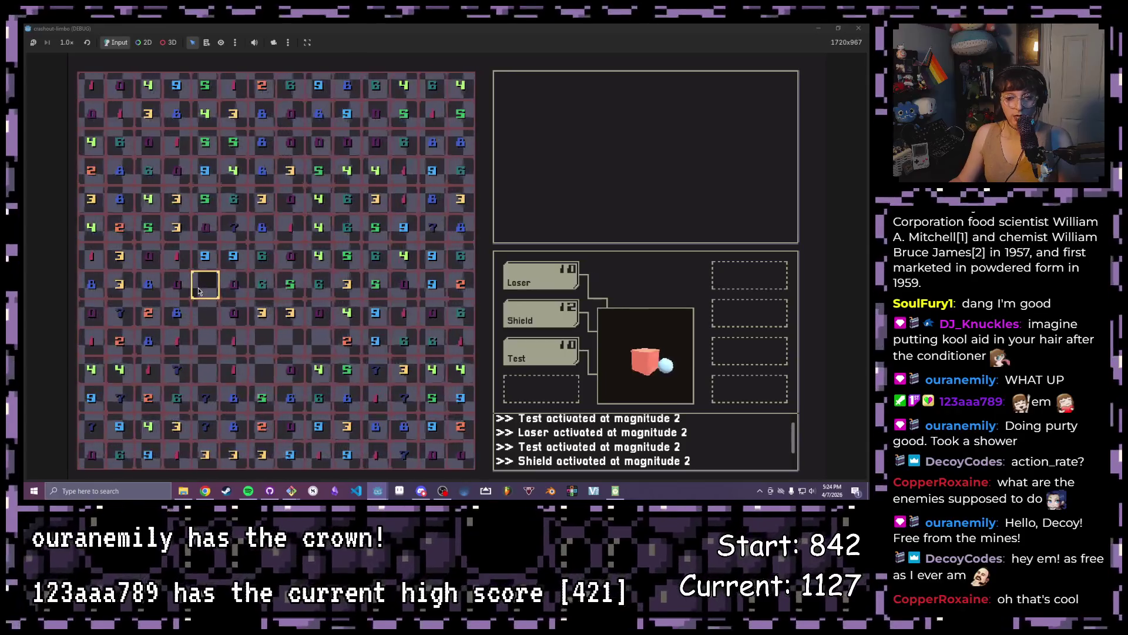
{"action": "left_click_drag", "start_coordinate": [176, 255], "coordinate": [203, 255]}
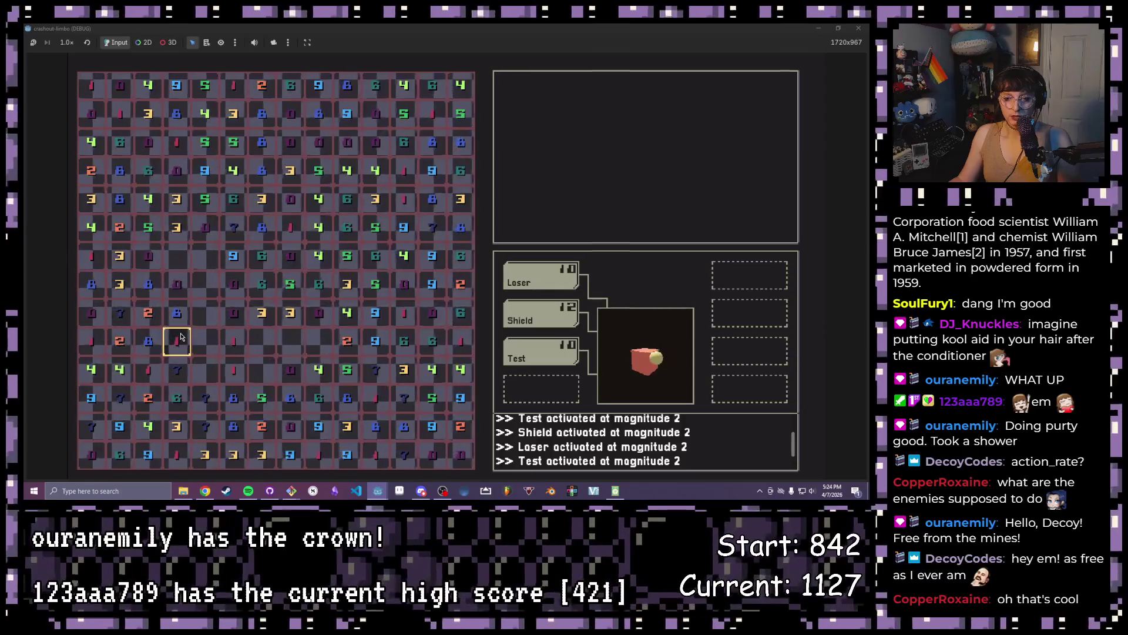
{"action": "left_click_drag", "start_coordinate": [181, 237], "coordinate": [178, 234]}
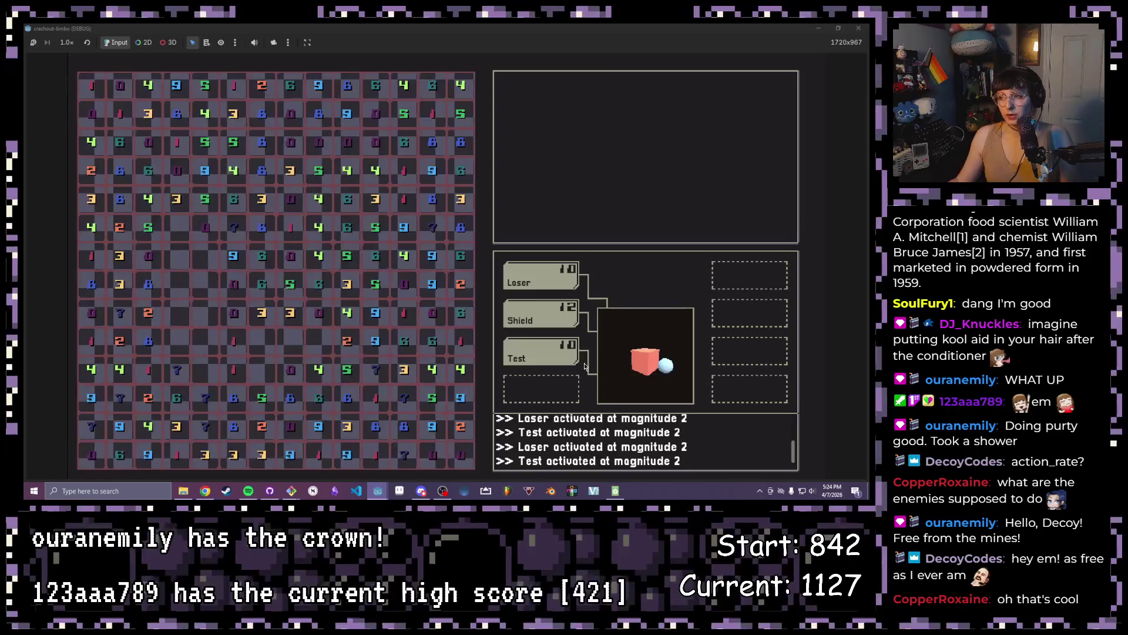
{"action": "left_click", "coordinate": [861, 28]}
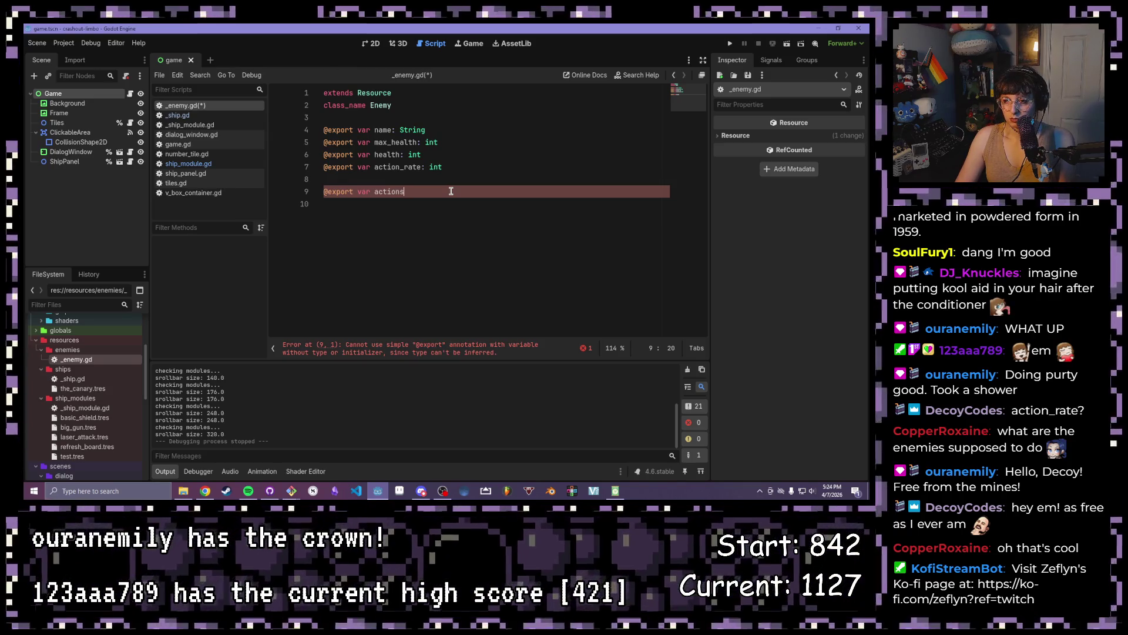
Give actions on line 9 the Callable type via autocomplete.
{"action": "type", "text": "Ca"}
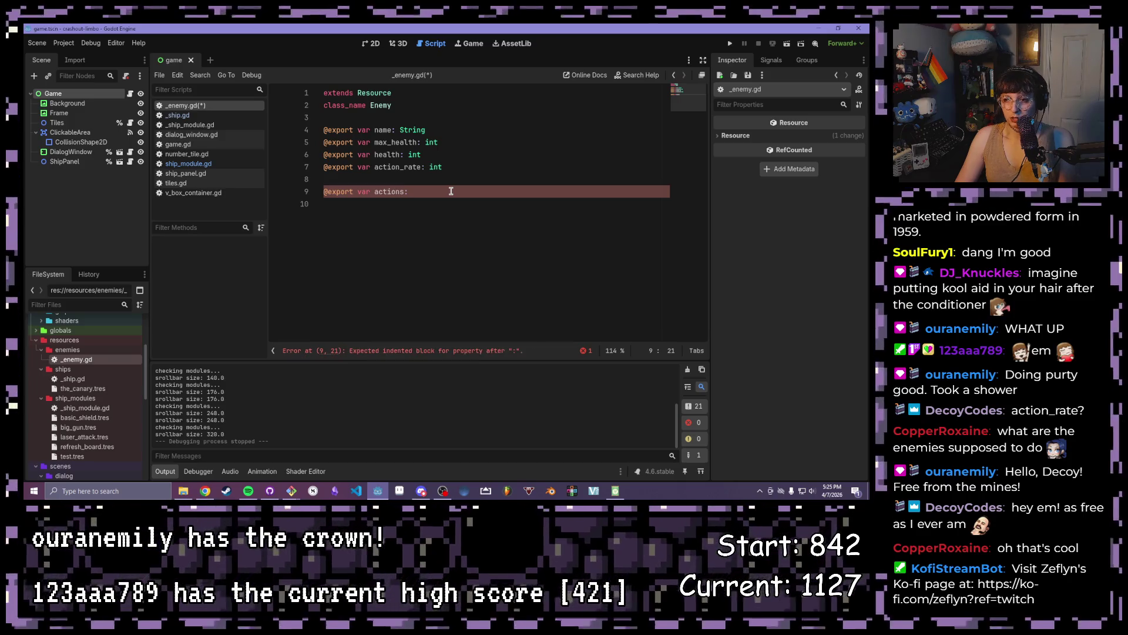
{"action": "key", "text": "Return"}
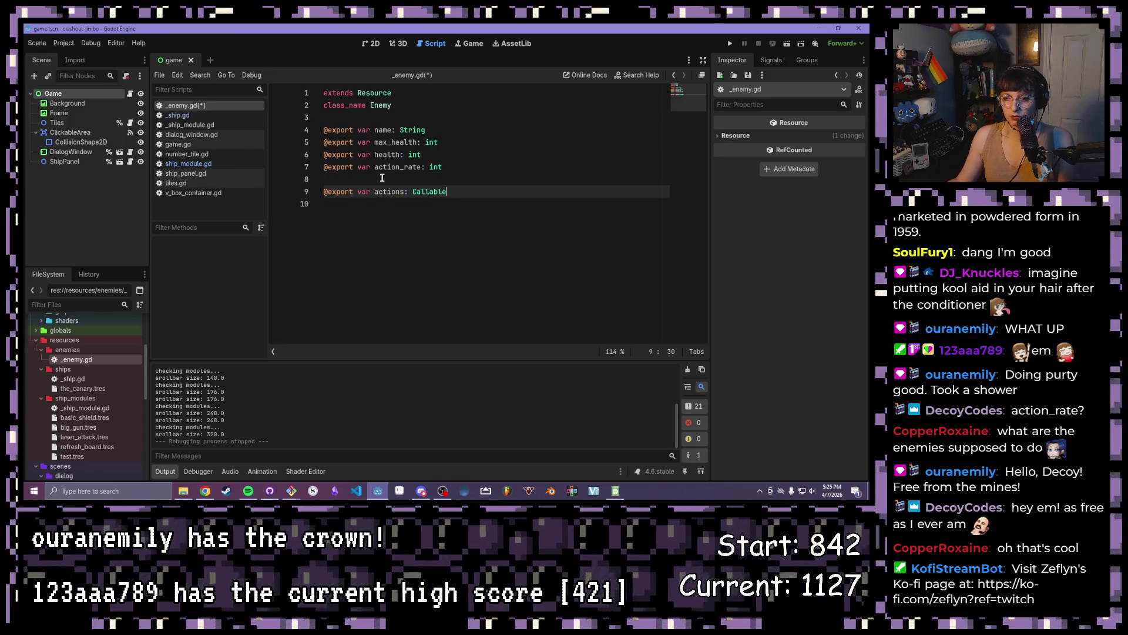
Save the _enemy.gd script.
{"action": "right_click", "coordinate": [65, 350]}
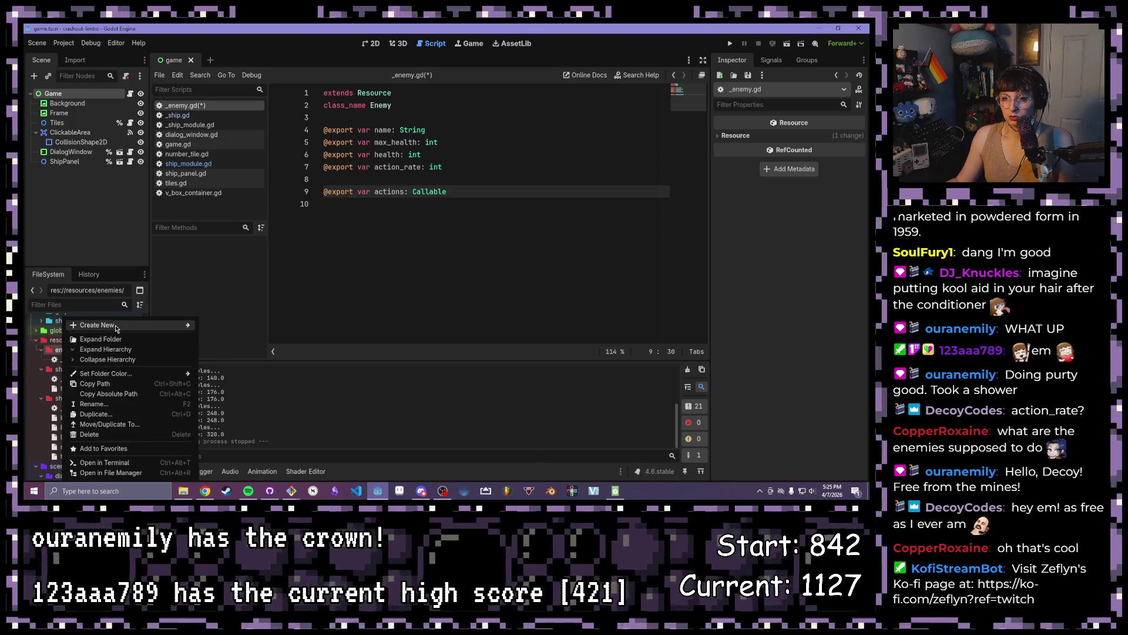
{"action": "mouse_move", "coordinate": [110, 330]}
{"action": "left_click", "coordinate": [561, 254]}
{"action": "key", "text": "ctrl+s"}
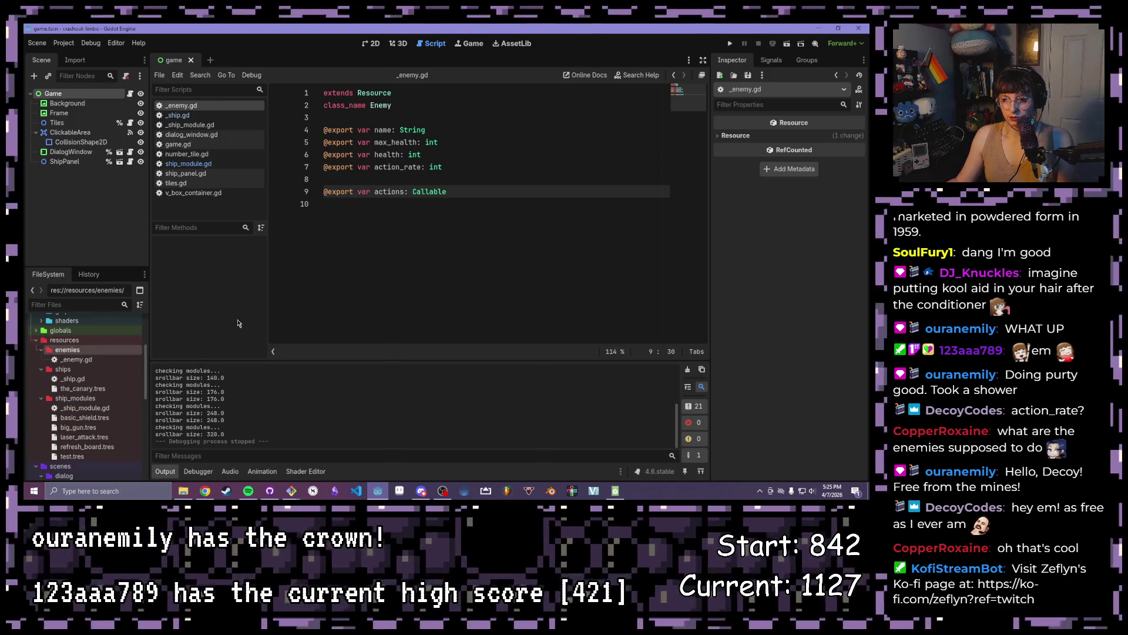
Create a new Enemy resource named test.tres in the enemies folder.
{"action": "right_click", "coordinate": [86, 350]}
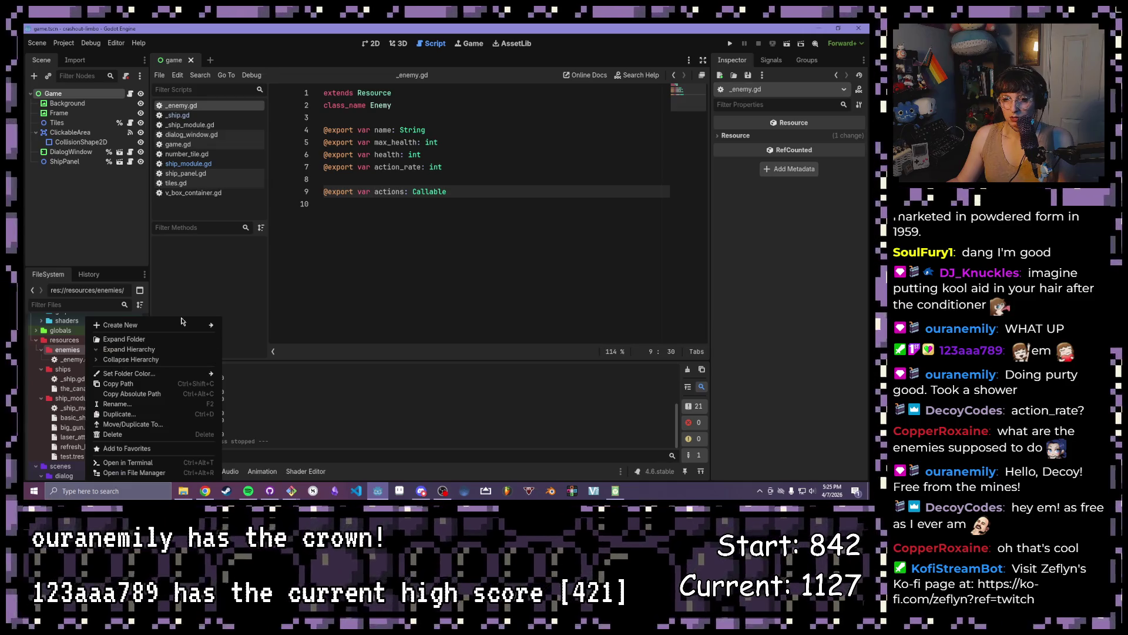
{"action": "mouse_move", "coordinate": [185, 329]}
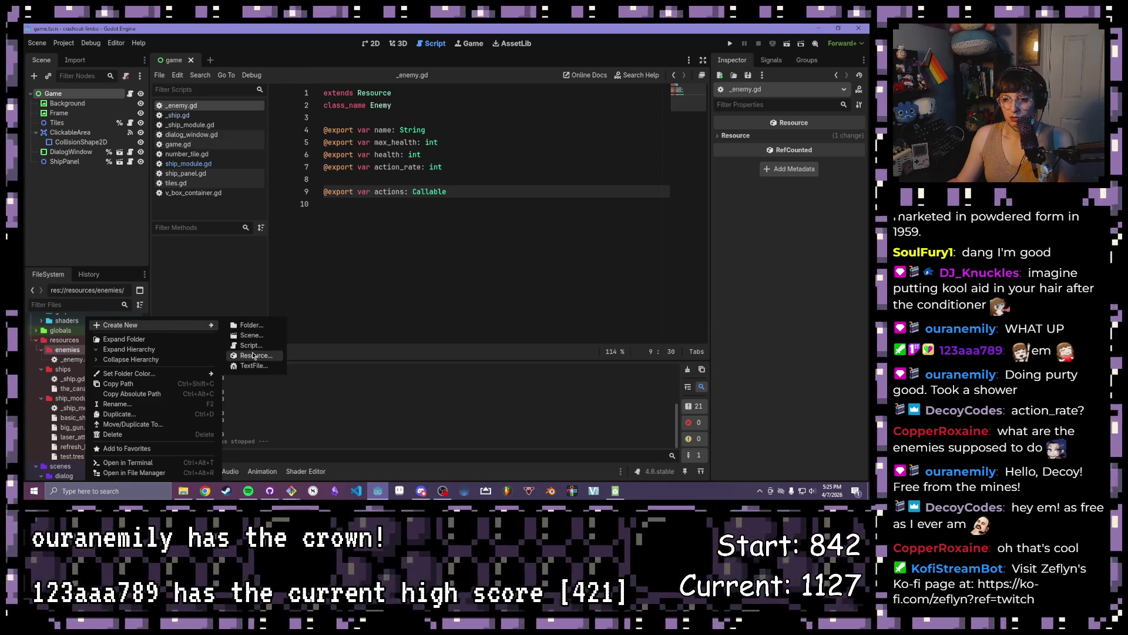
{"action": "left_click", "coordinate": [256, 355]}
{"action": "scroll", "coordinate": [427, 213], "scroll_direction": "down", "scroll_amount": 10}
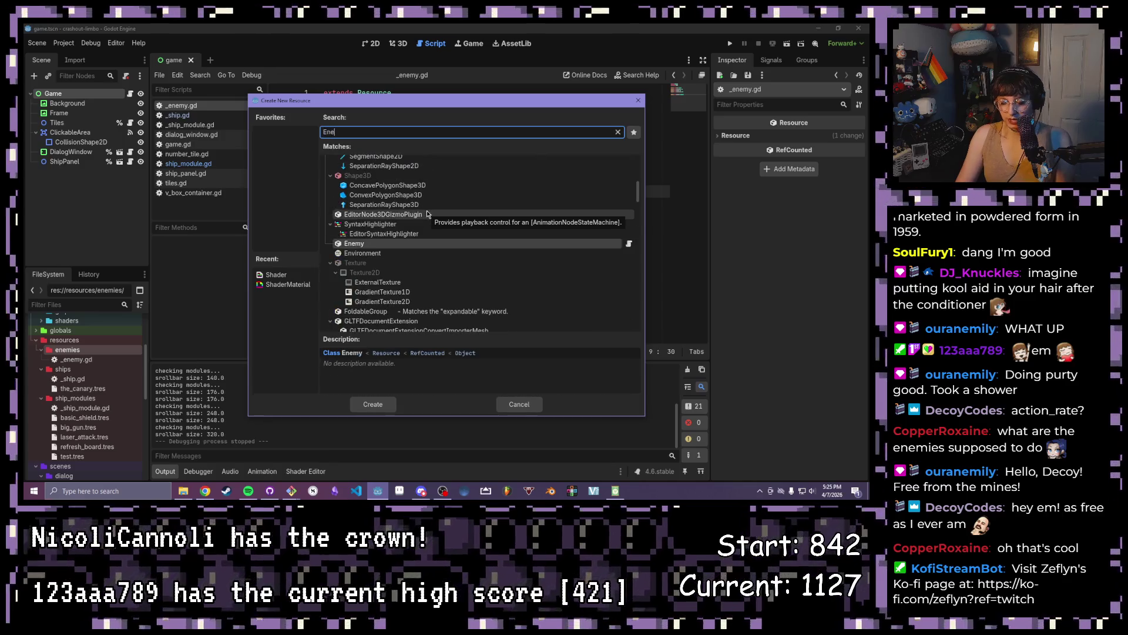
{"action": "double_click", "coordinate": [372, 250]}
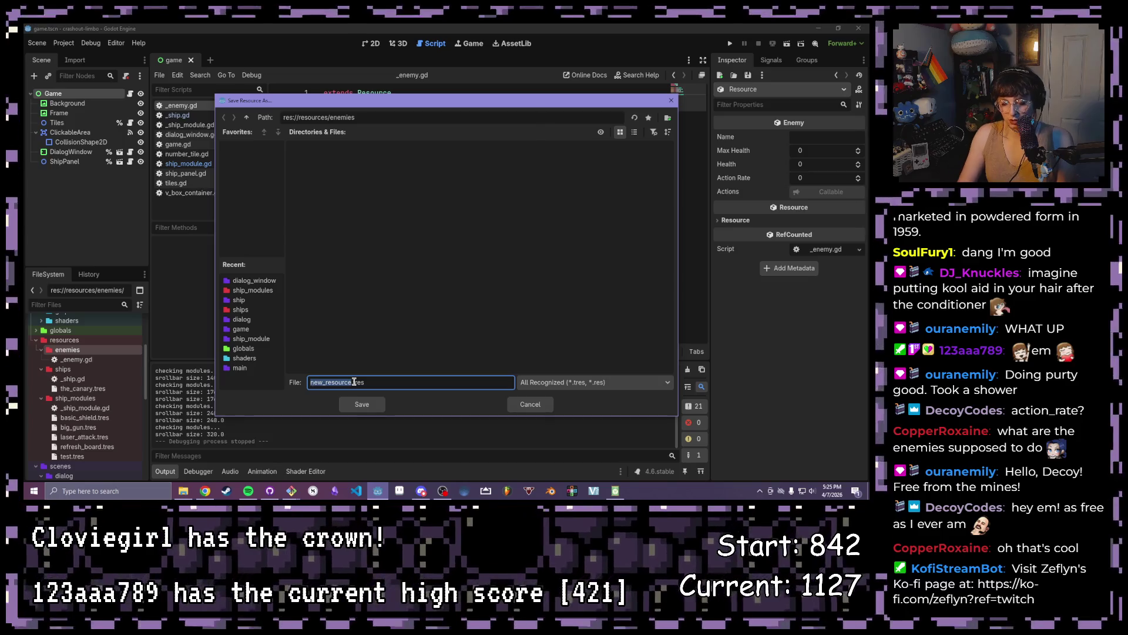
{"action": "type", "text": "test"}
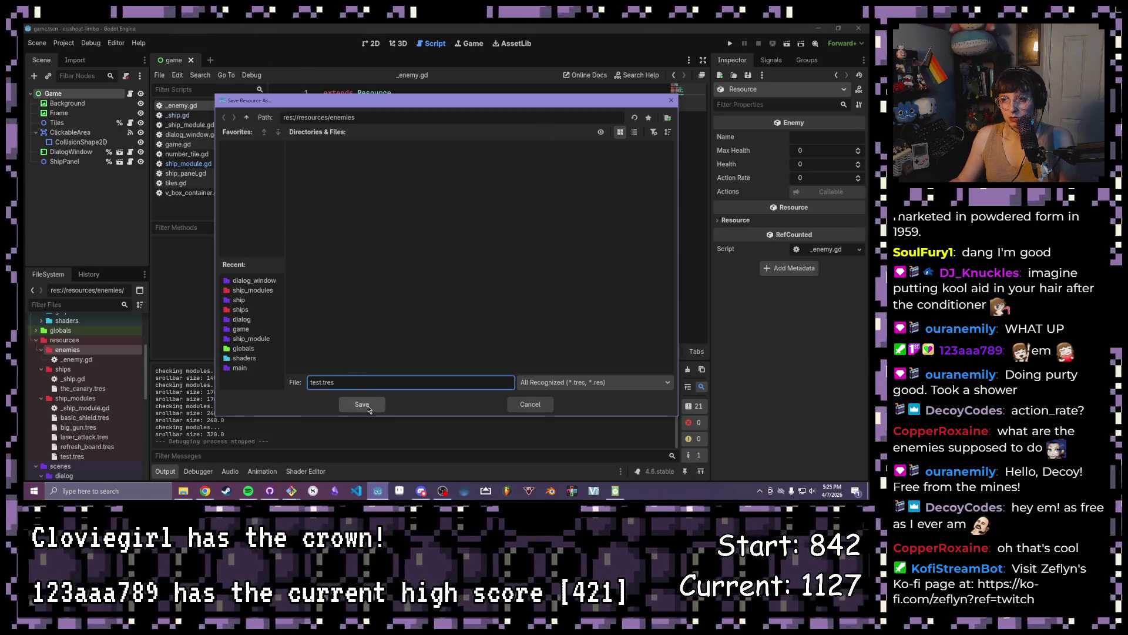
{"action": "left_click", "coordinate": [361, 405]}
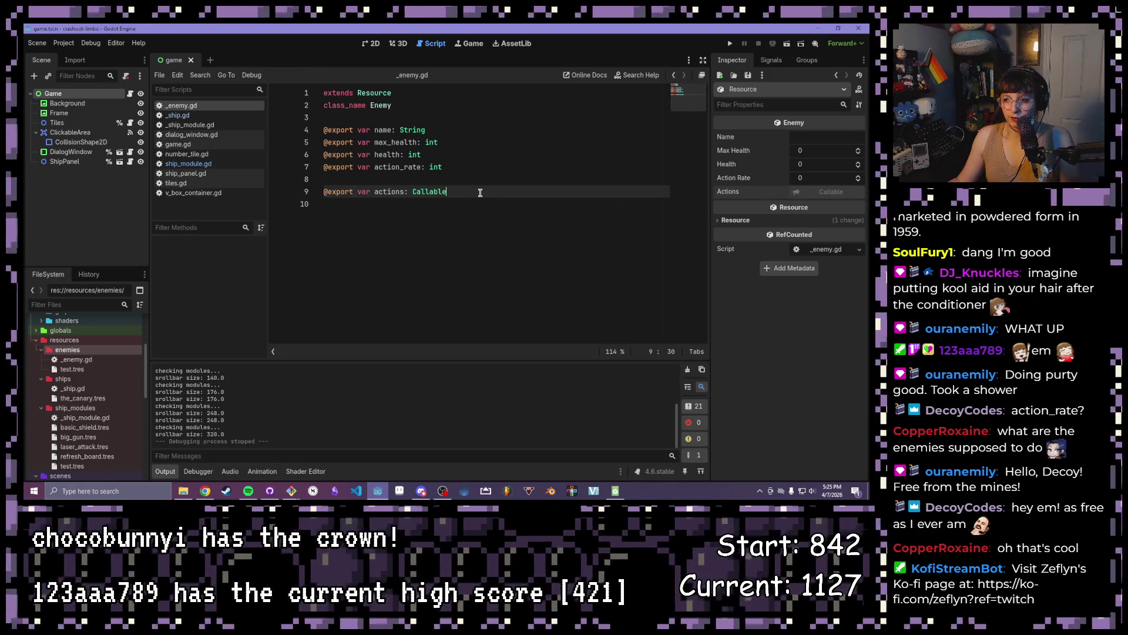
Replace the Callable type on line 9 with Object.
{"action": "left_click", "coordinate": [416, 192], "text": "shift"}
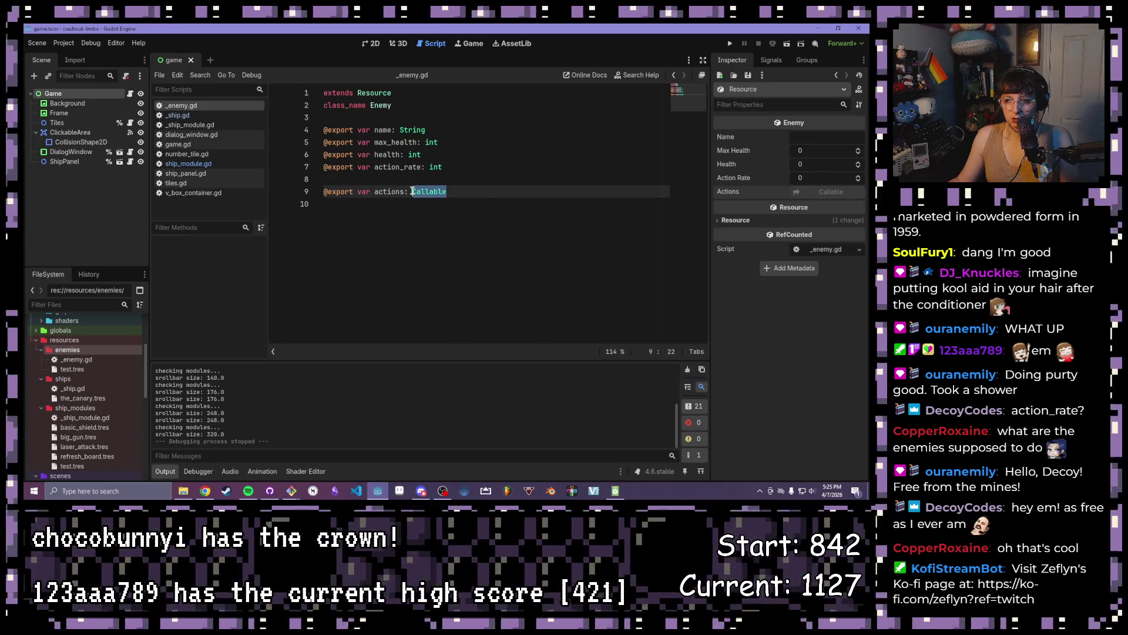
{"action": "left_click", "coordinate": [493, 192]}
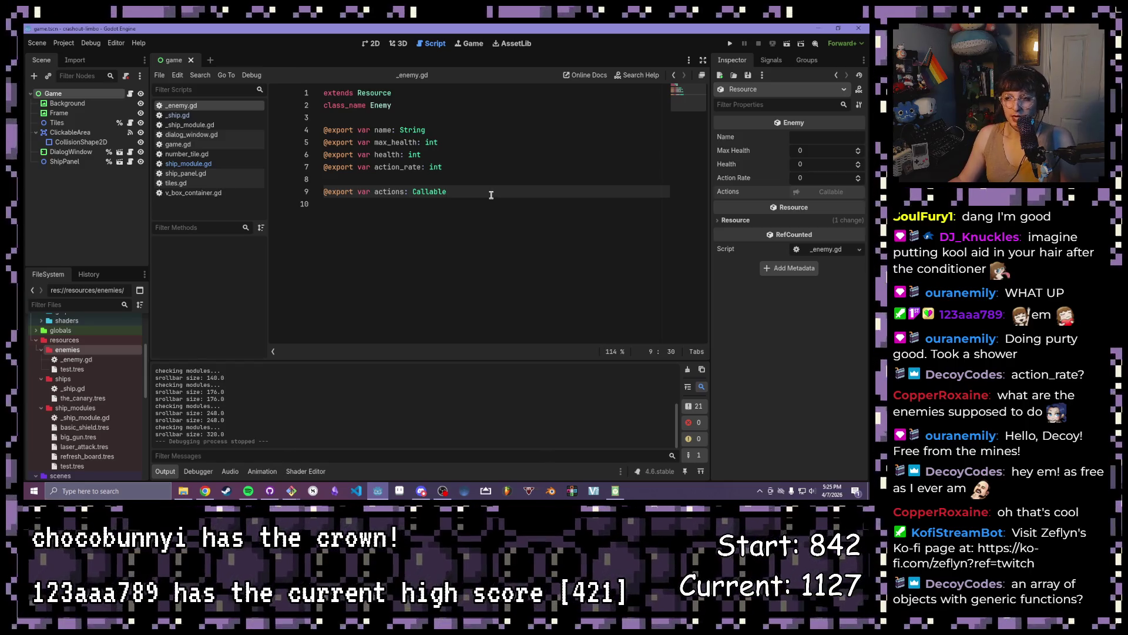
{"action": "left_click_drag", "start_coordinate": [491, 193], "coordinate": [399, 195]}
{"action": "left_click", "coordinate": [411, 193]}
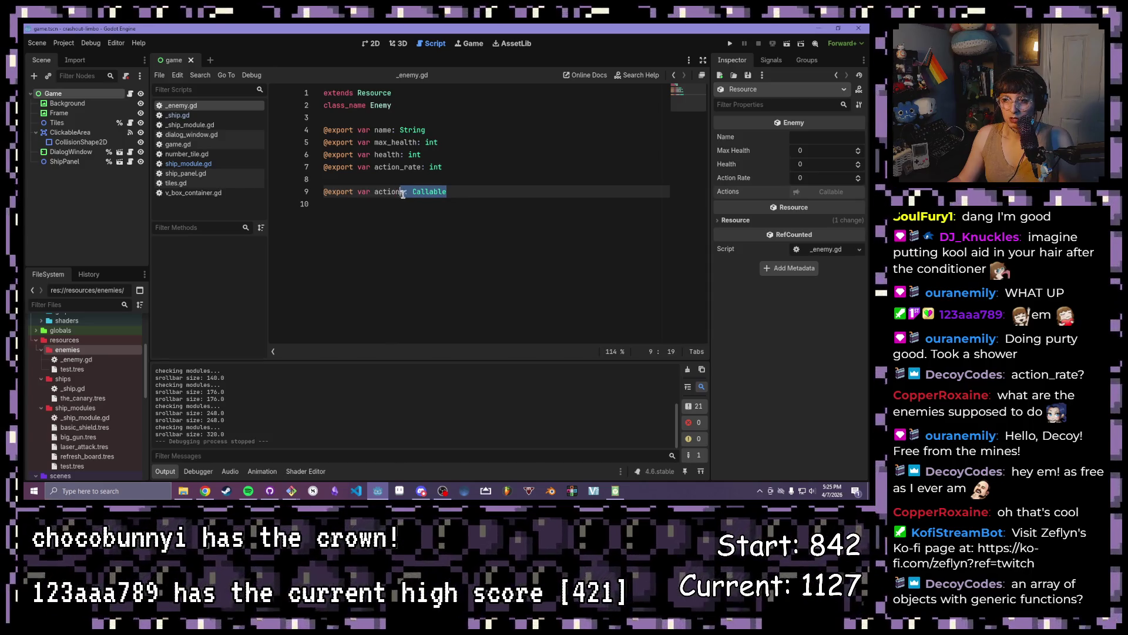
{"action": "double_click", "coordinate": [414, 194]}
{"action": "key", "text": "BackSpace"}
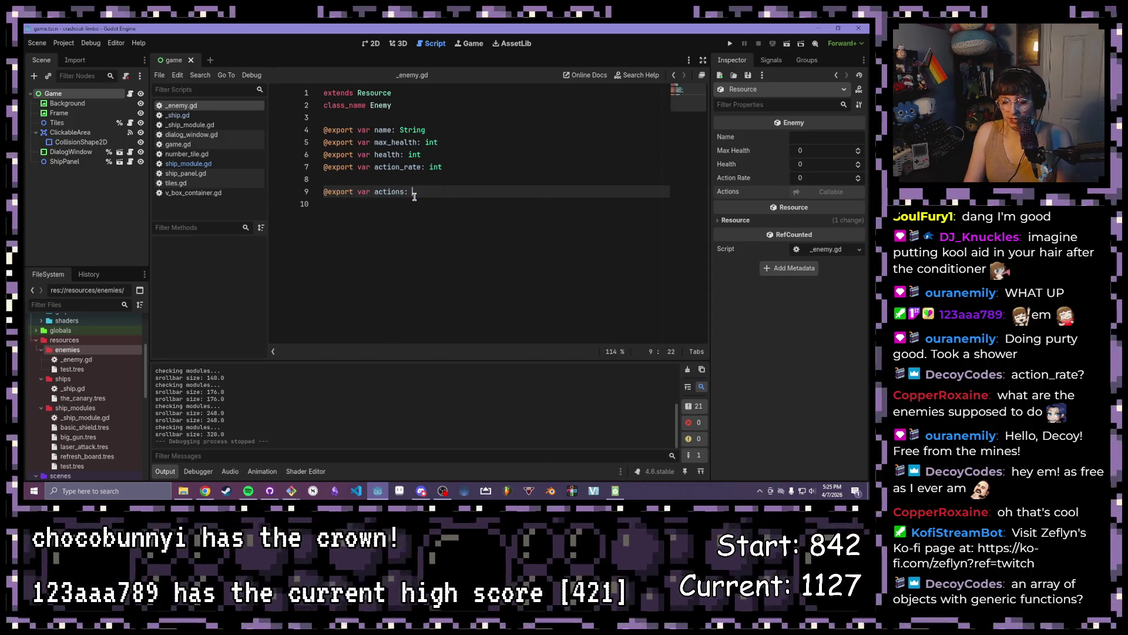
{"action": "type", "text": "ray"}
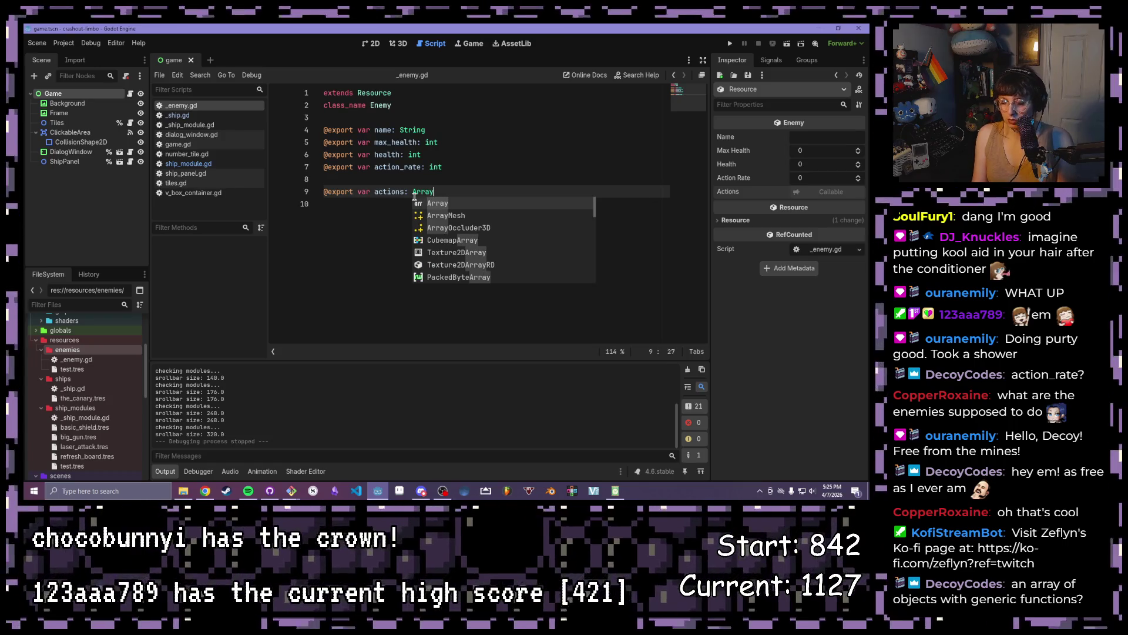
{"action": "key", "text": "BackSpace"}
{"action": "key", "text": "BackSpace"}
{"action": "key", "text": "BackSpace"}
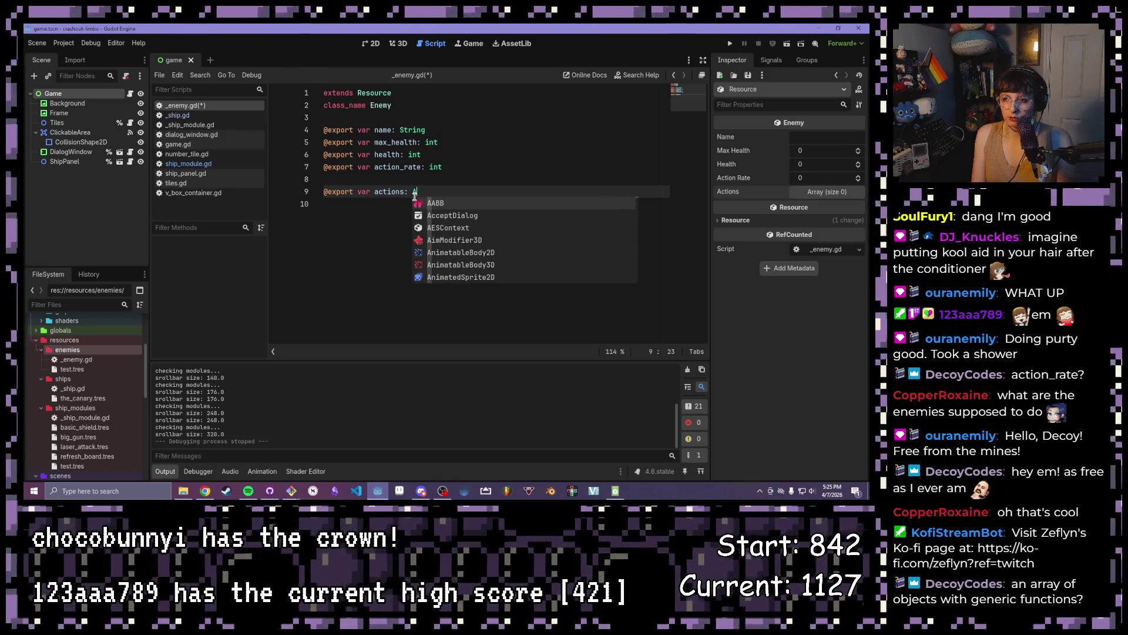
{"action": "type", "text": "I"}
{"action": "key", "text": "BackSpace"}
{"action": "type", "text": "Ob"}
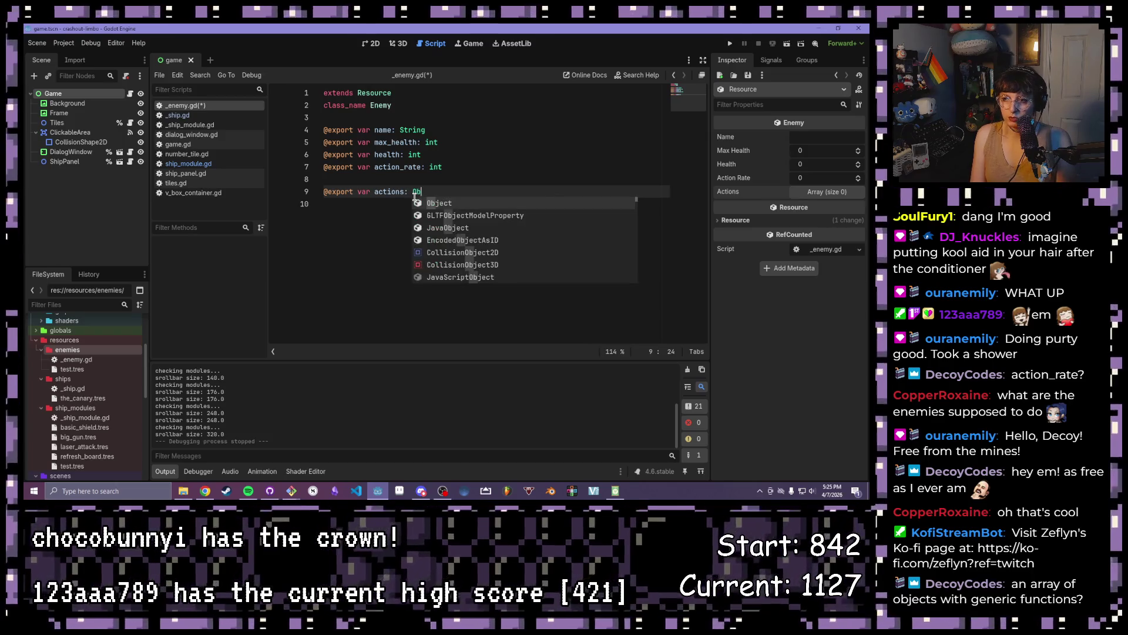
{"action": "key", "text": "Return"}
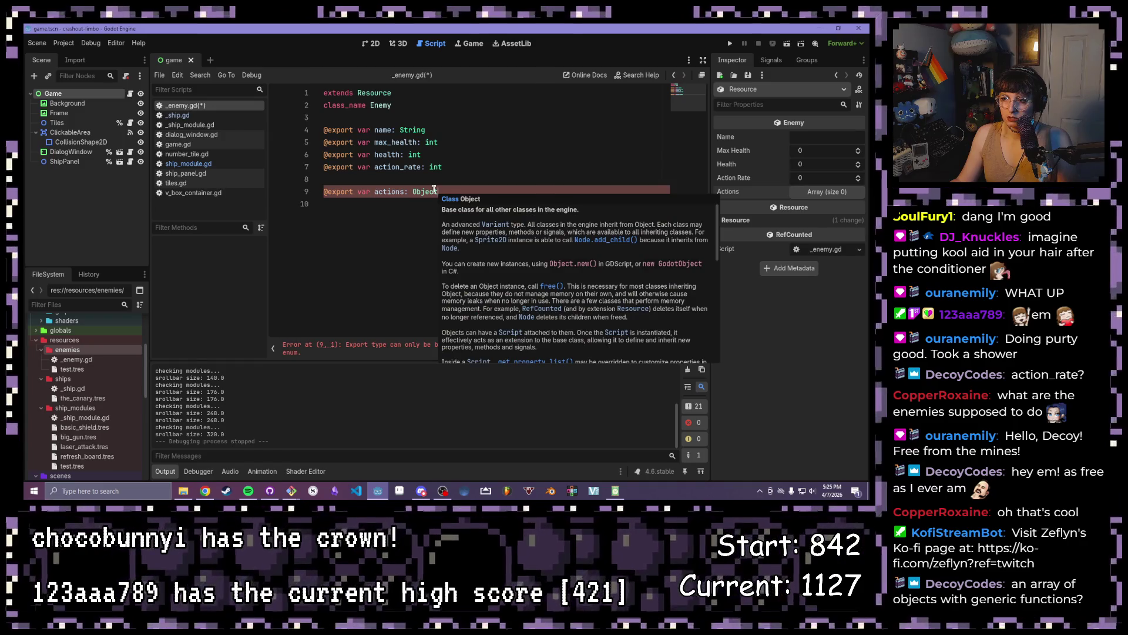
Open and browse the Object class reference documentation.
{"action": "left_click", "coordinate": [433, 192], "text": "ctrl"}
{"action": "scroll", "coordinate": [432, 195], "scroll_direction": "down", "scroll_amount": 10}
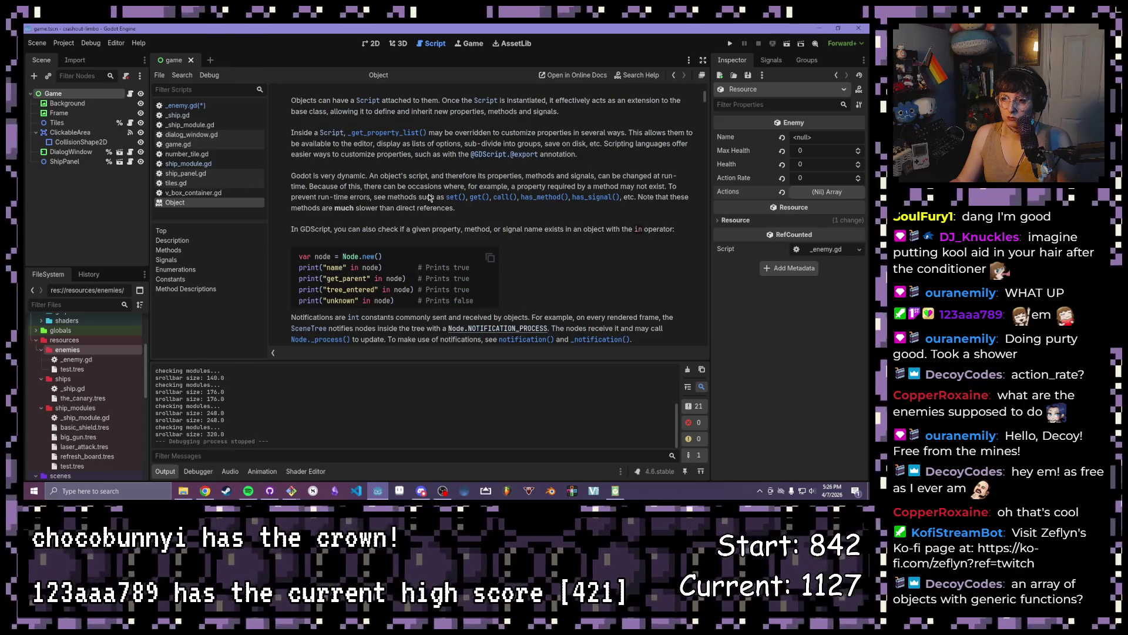
{"action": "scroll", "coordinate": [429, 197], "scroll_direction": "down", "scroll_amount": 4}
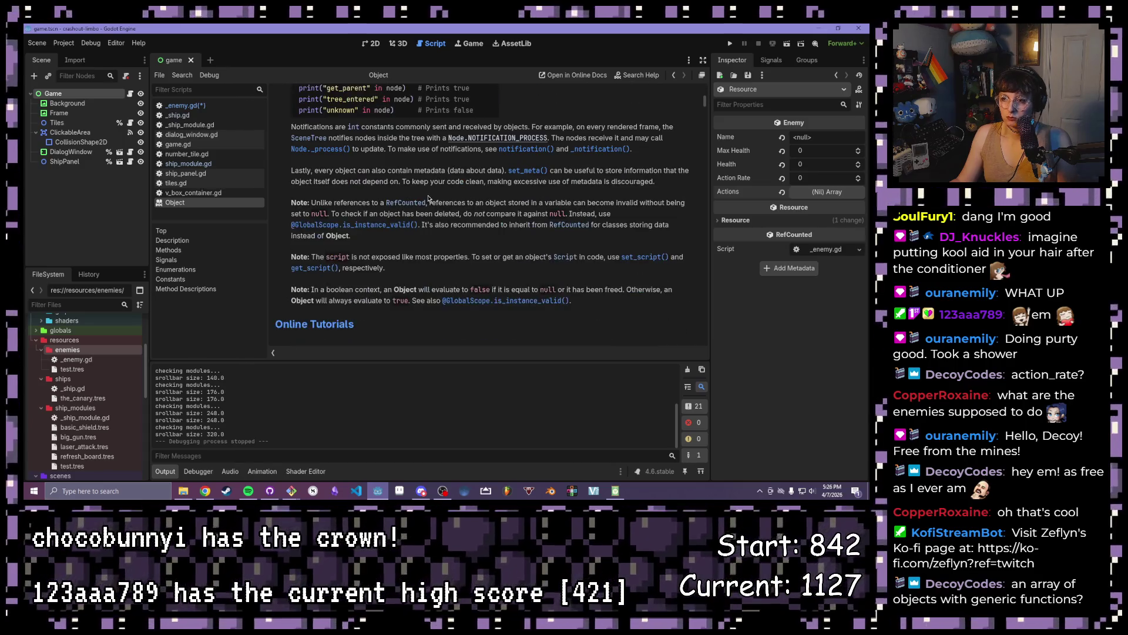
{"action": "scroll", "coordinate": [429, 198], "scroll_direction": "down", "scroll_amount": 15}
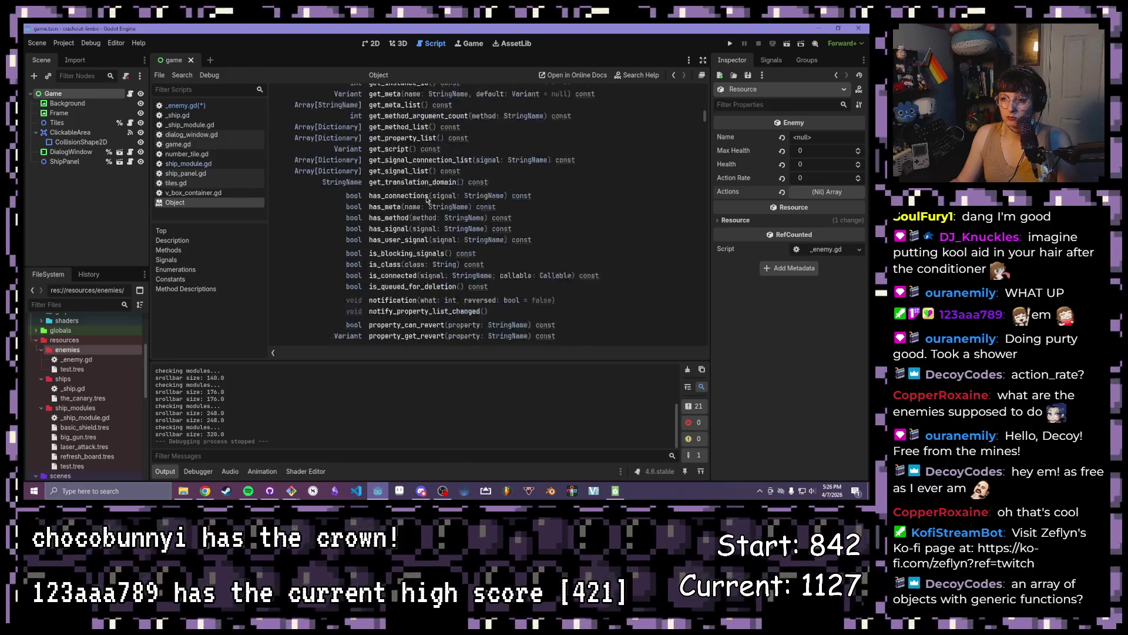
{"action": "scroll", "coordinate": [427, 200], "scroll_direction": "down", "scroll_amount": 12}
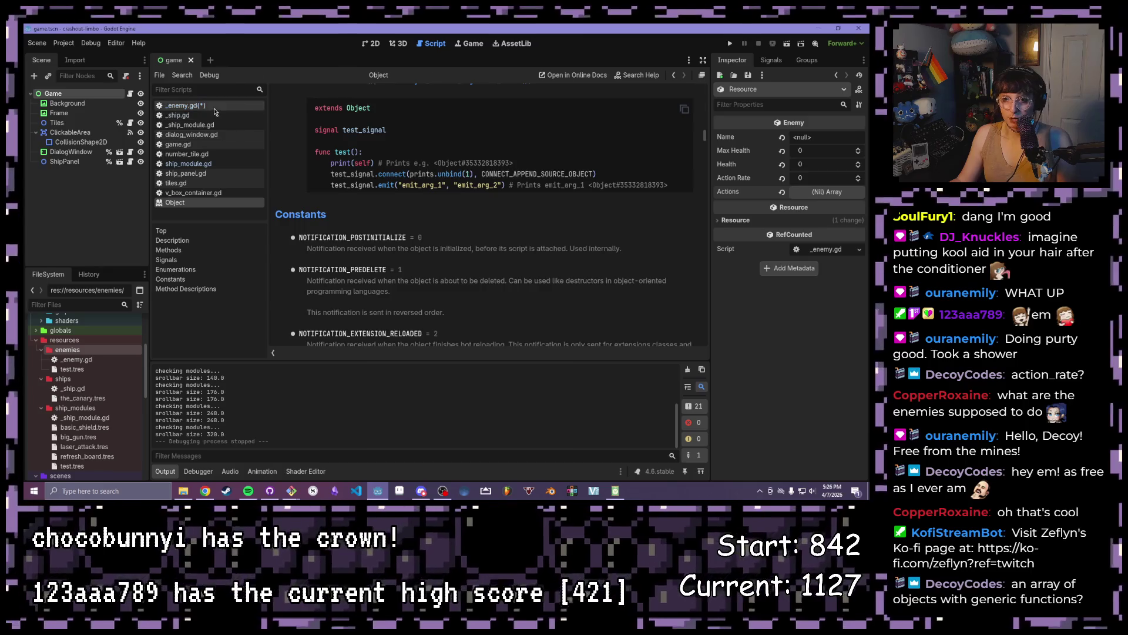
Back in _enemy.gd, delete the ': Object' type from line 9.
{"action": "left_click", "coordinate": [185, 106]}
{"action": "left_click_drag", "start_coordinate": [449, 186], "coordinate": [405, 193]}
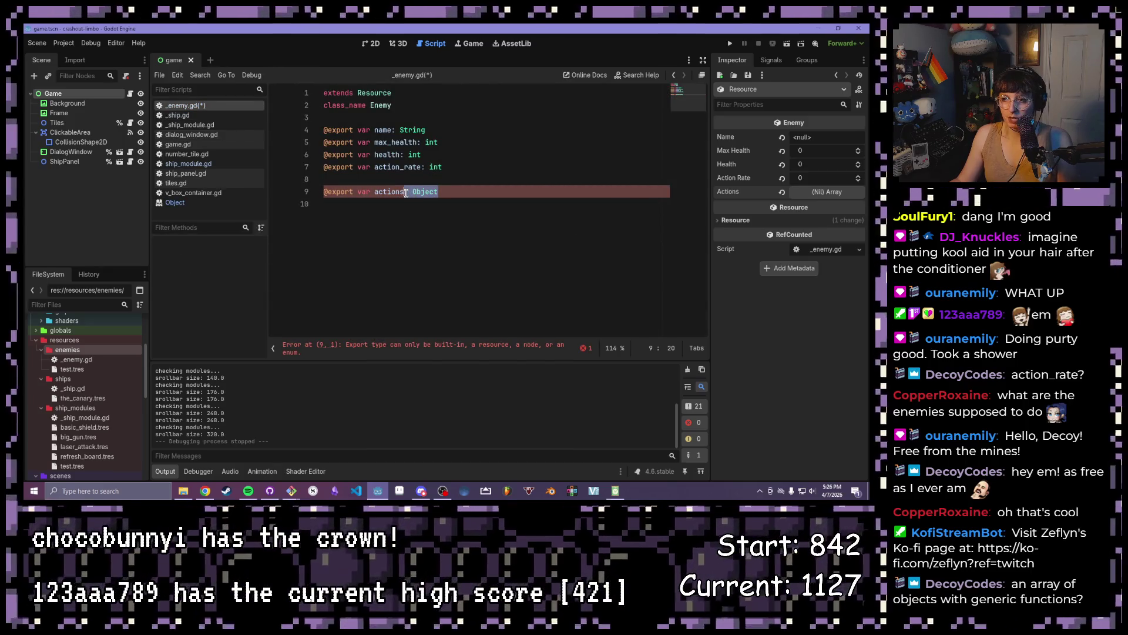
{"action": "key", "text": "BackSpace"}
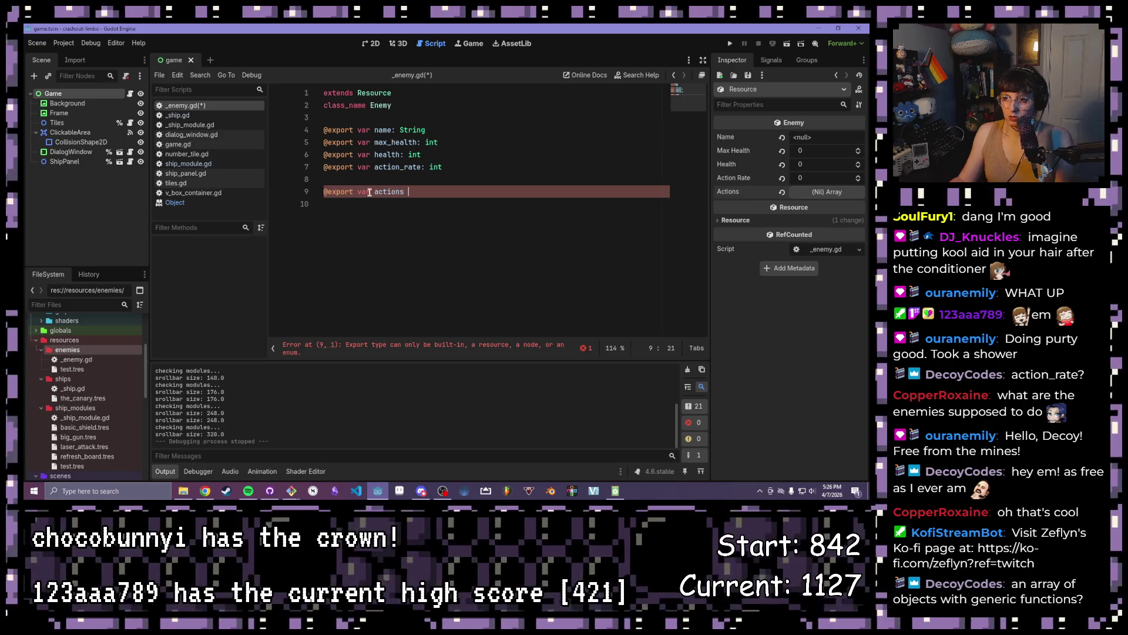
{"action": "left_click_drag", "start_coordinate": [357, 191], "coordinate": [324, 192]}
{"action": "key", "text": "BackSpace"}
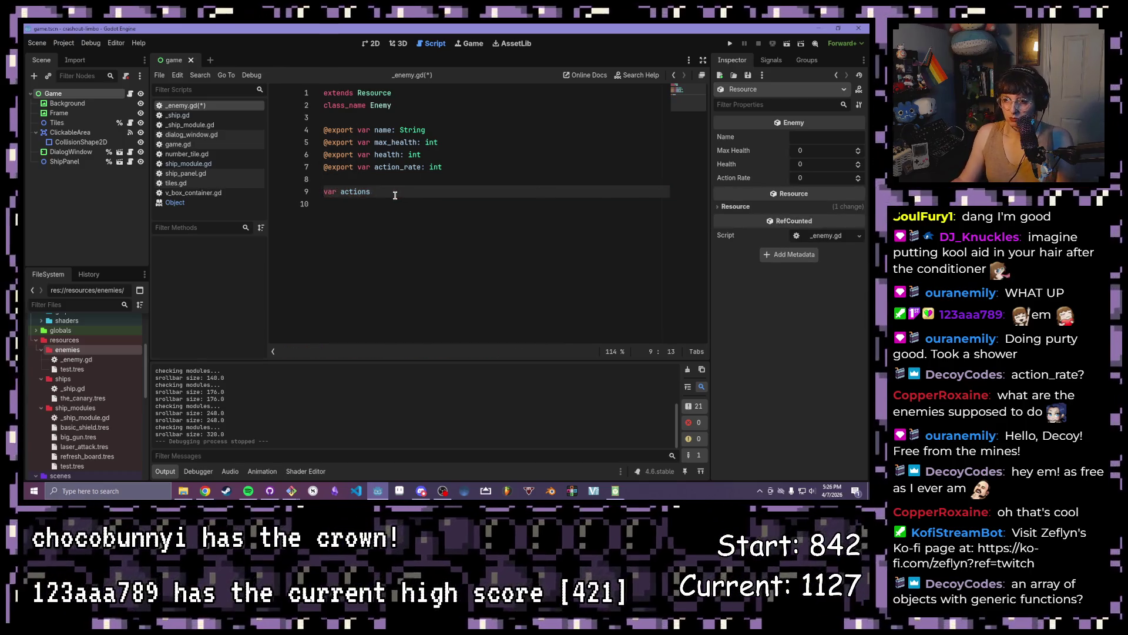
{"action": "type", "text": "{"}
{"action": "key", "text": "Return"}
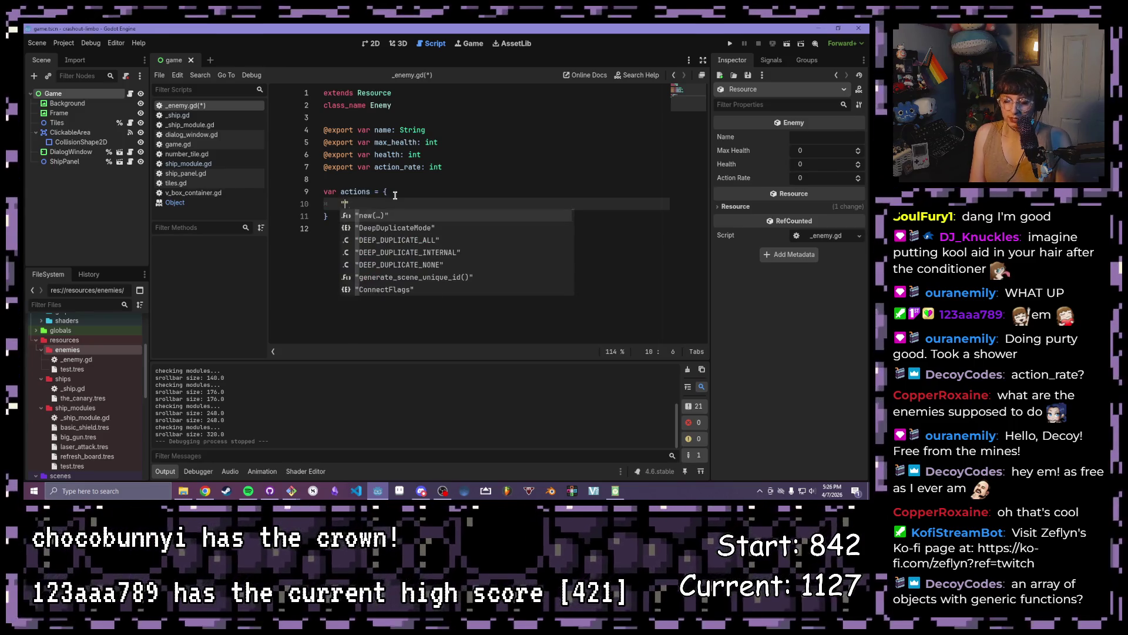
{"action": "type", "text": "attack\": fu"}
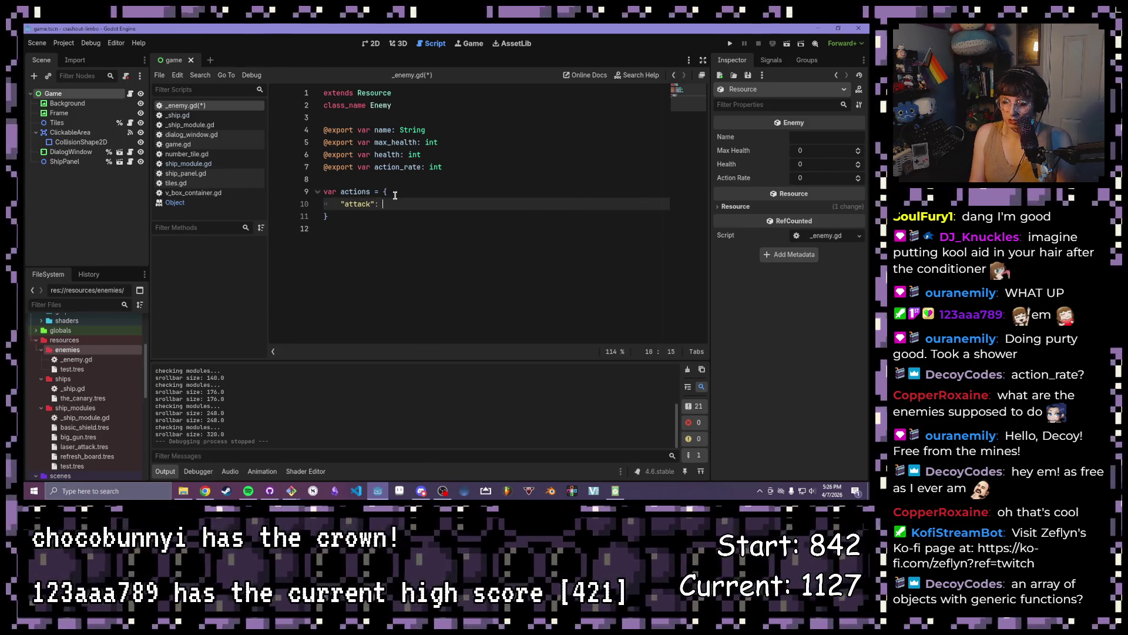
{"action": "type", "text": "nc"}
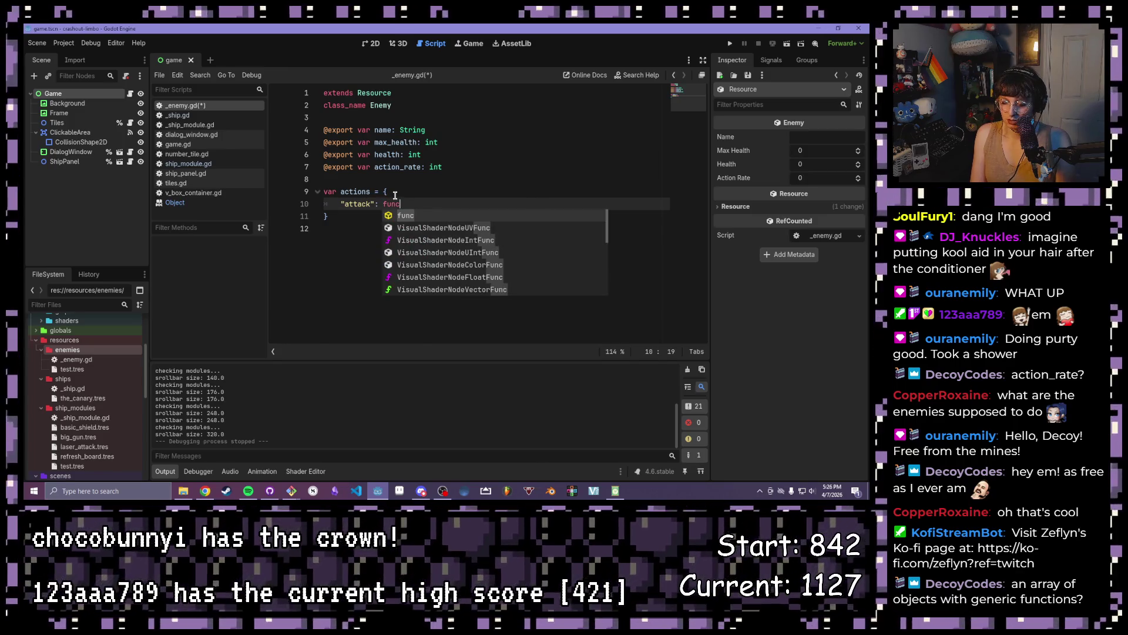
{"action": "type", "text": "(x)"}
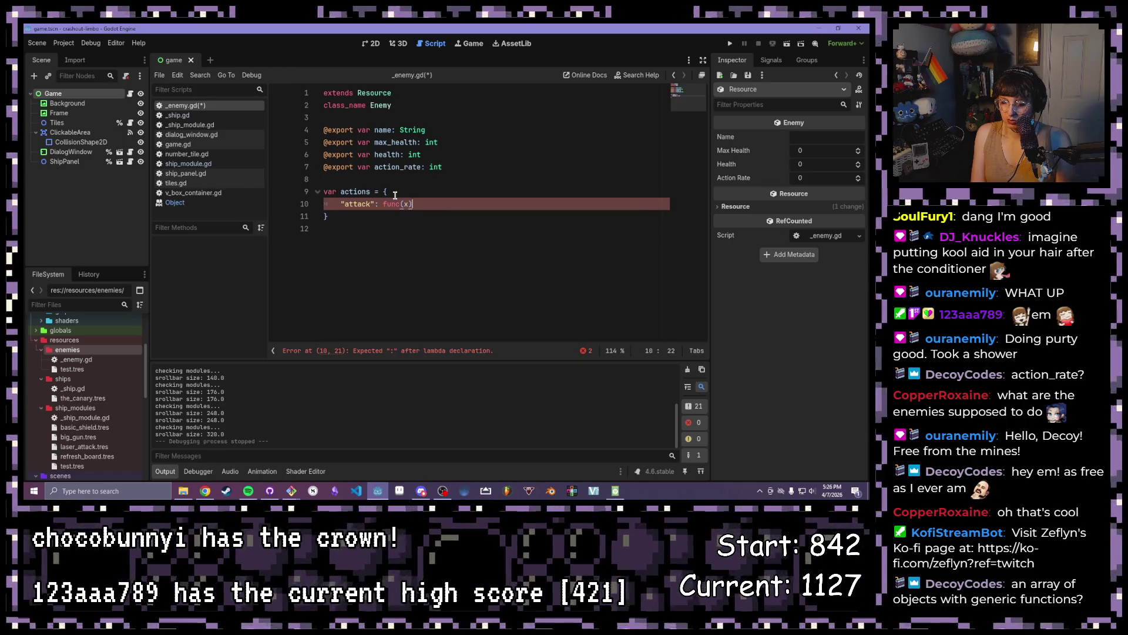
{"action": "type", "text": " ->"}
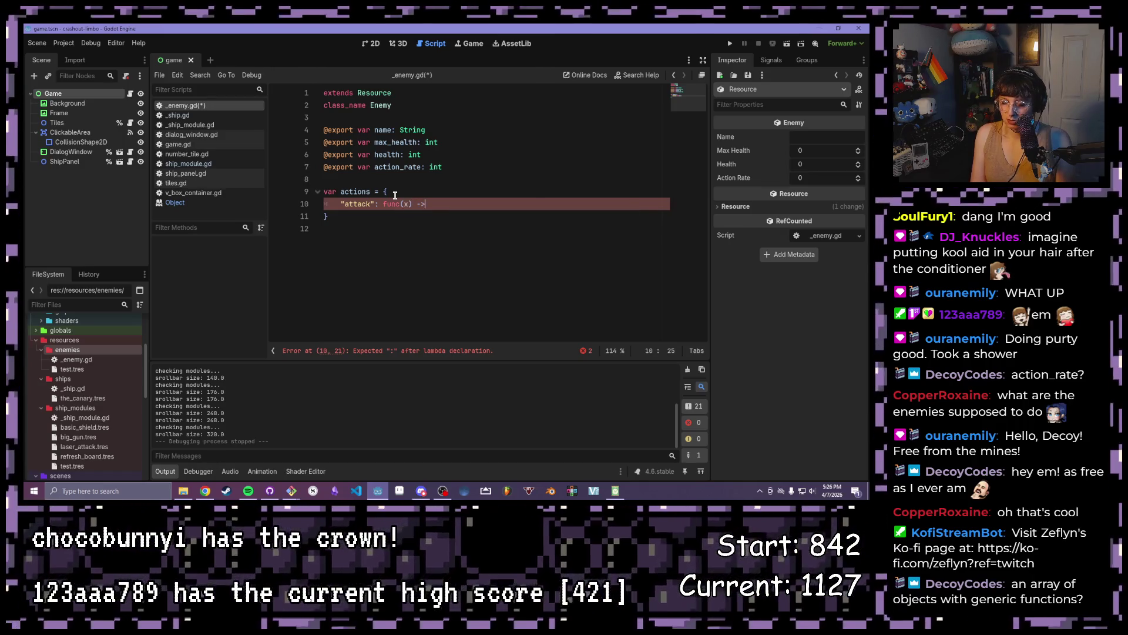
{"action": "type", "text": " int: "}
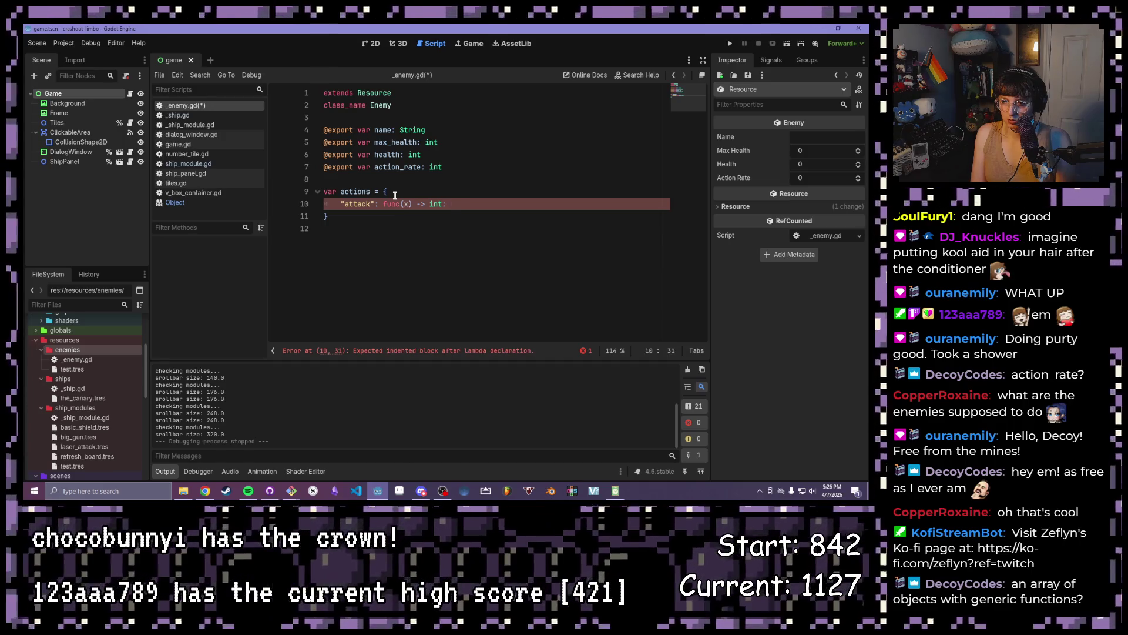
{"action": "type", "text": "return randi_ran"}
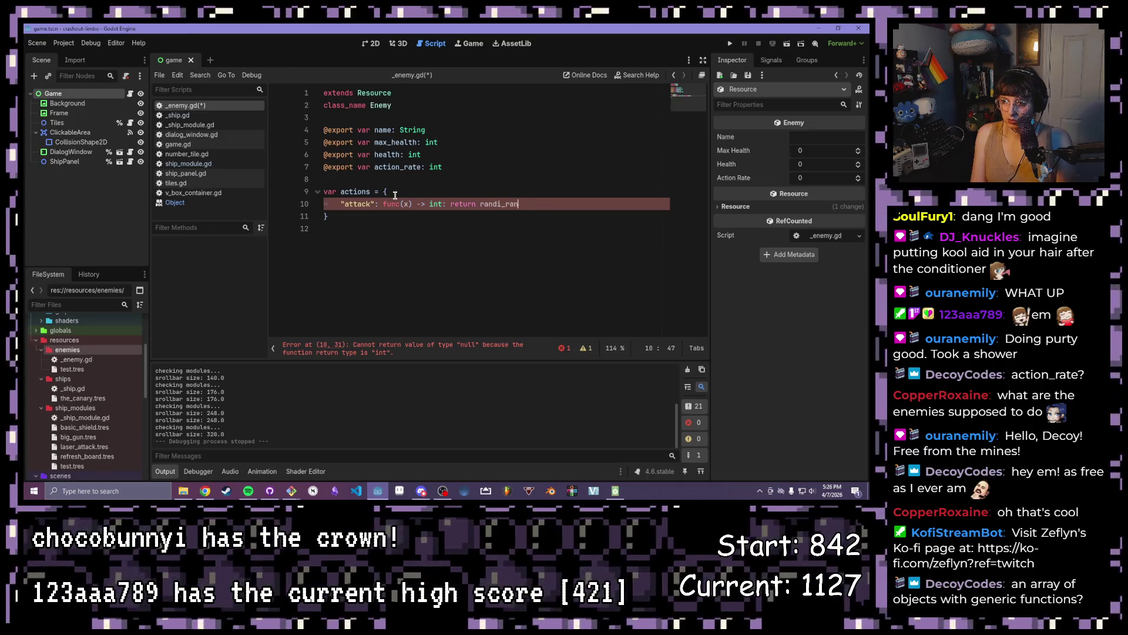
{"action": "type", "text": "ge("}
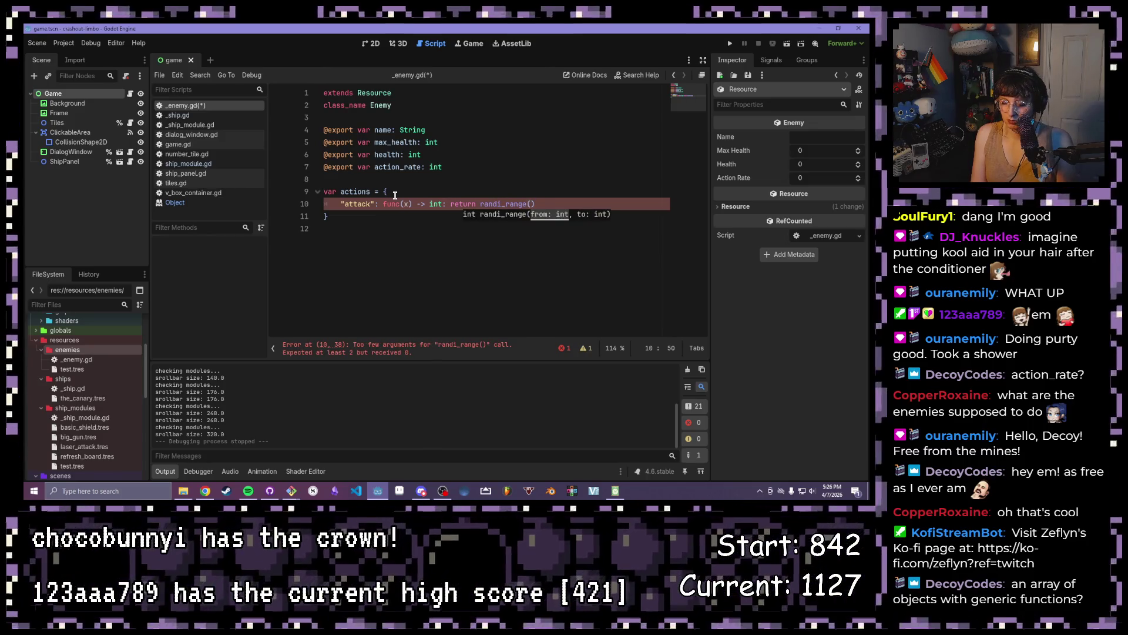
{"action": "type", "text": "1,5"}
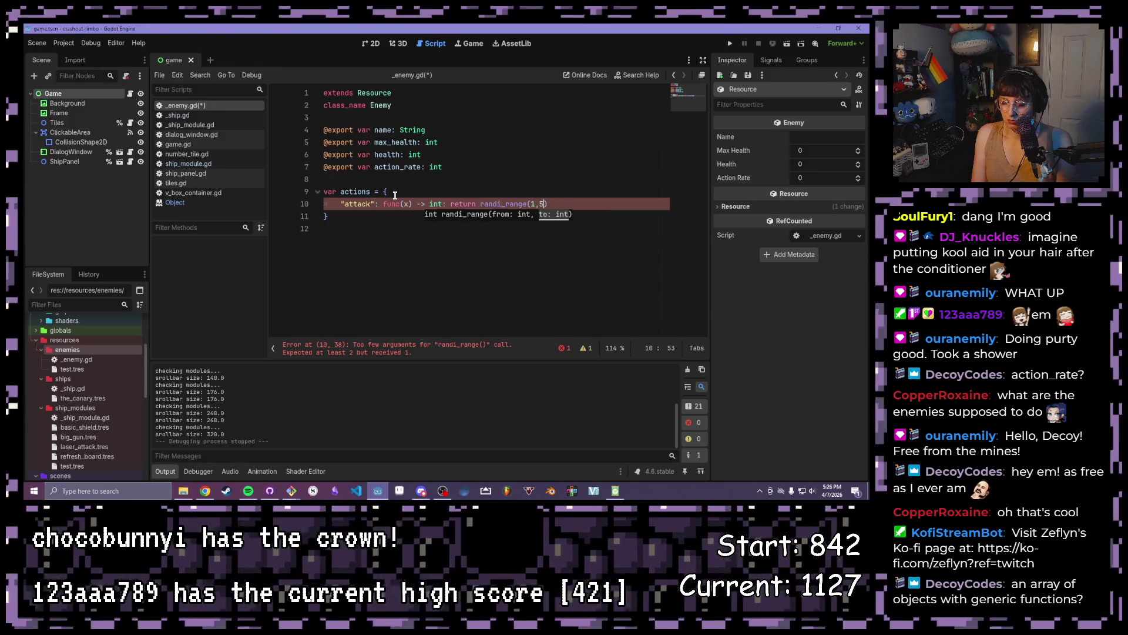
{"action": "type", "text": ")"}
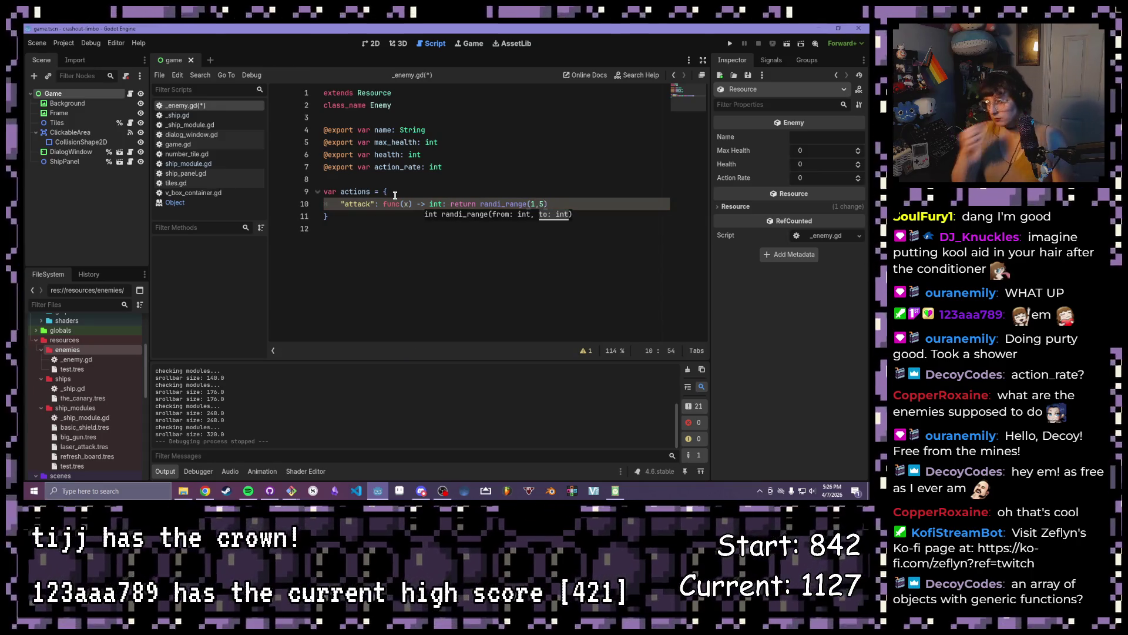
Dismiss the randi_range hint and briefly add then remove a blank line after class_name Enemy.
{"action": "key", "text": "Up"}
{"action": "key", "text": "Up"}
{"action": "key", "text": "Down"}
{"action": "key", "text": "Down"}
{"action": "key", "text": "shift+Home"}
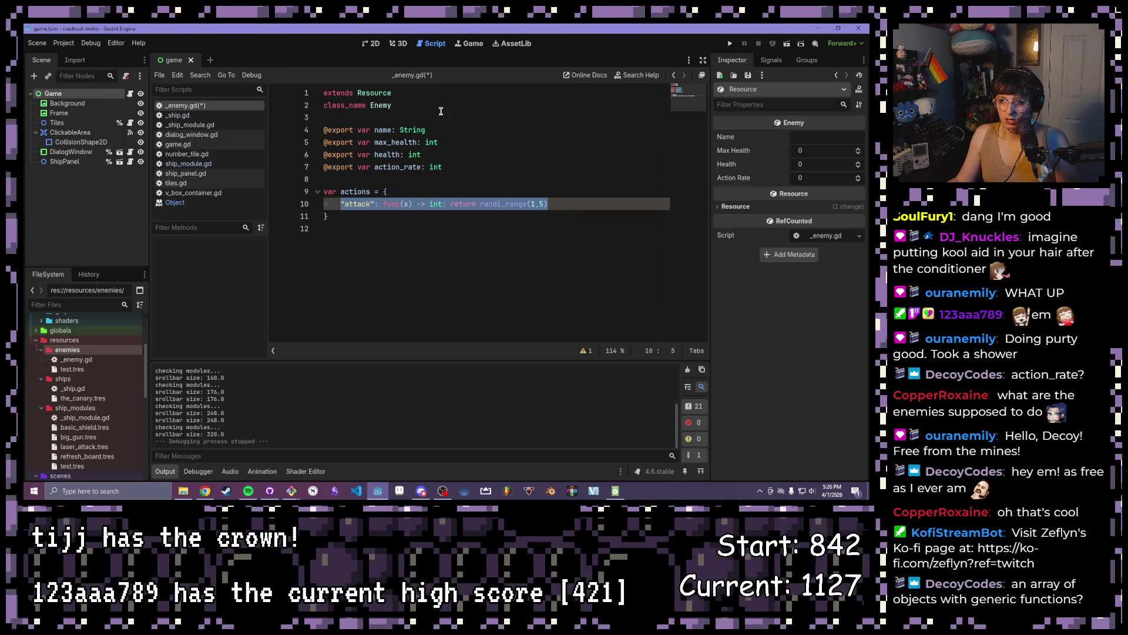
{"action": "left_click", "coordinate": [441, 111]}
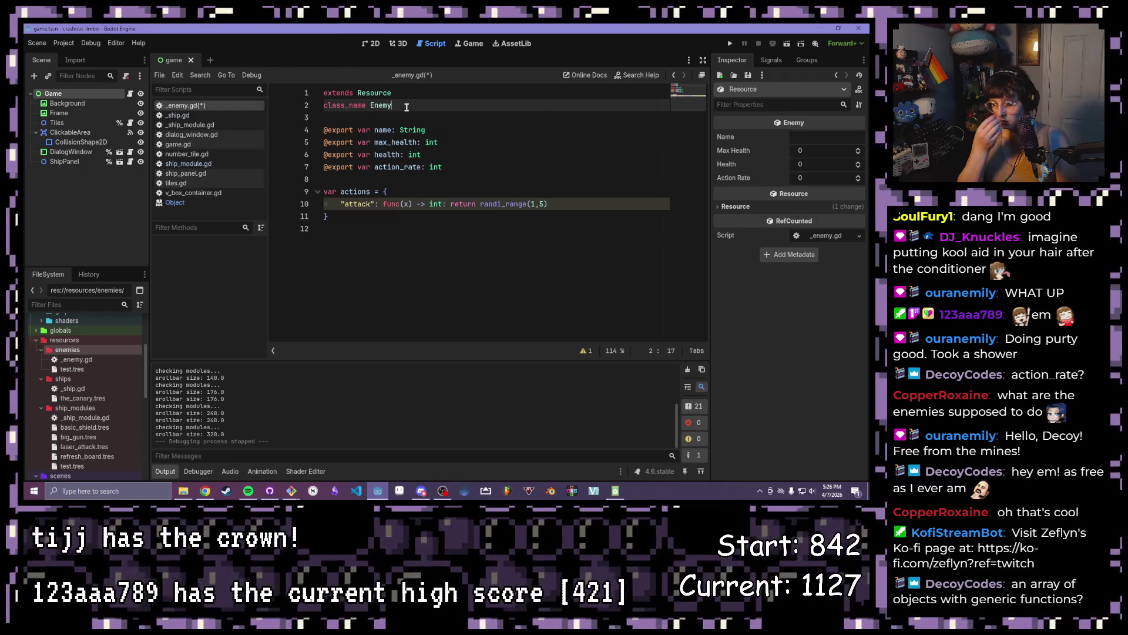
{"action": "key", "text": "Return"}
{"action": "key", "text": "Return"}
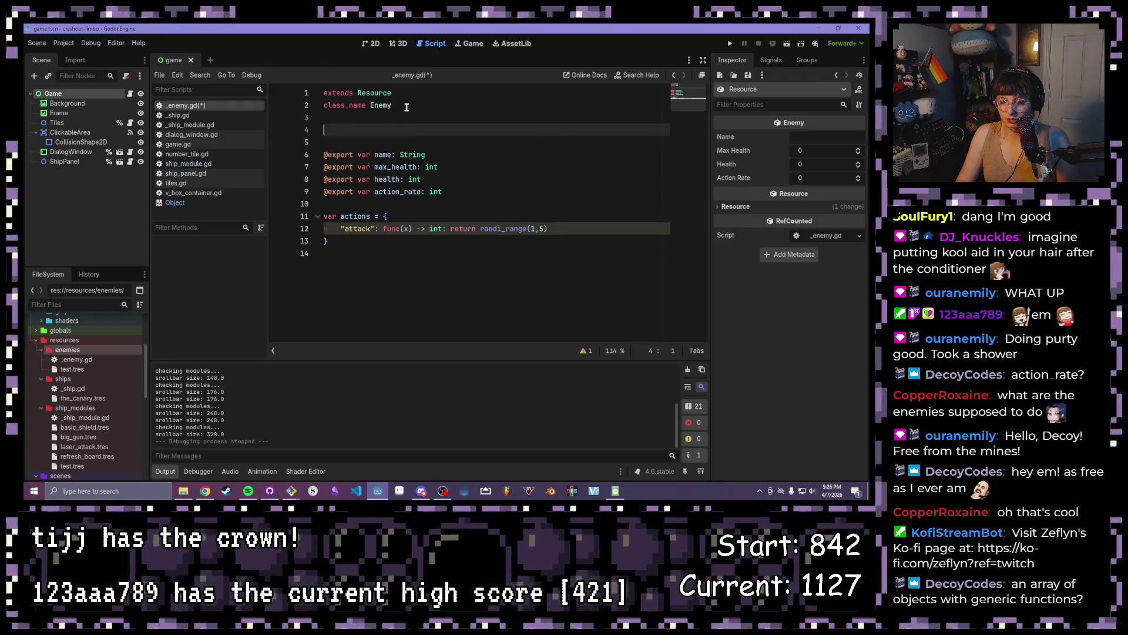
{"action": "key", "text": "BackSpace"}
{"action": "key", "text": "BackSpace"}
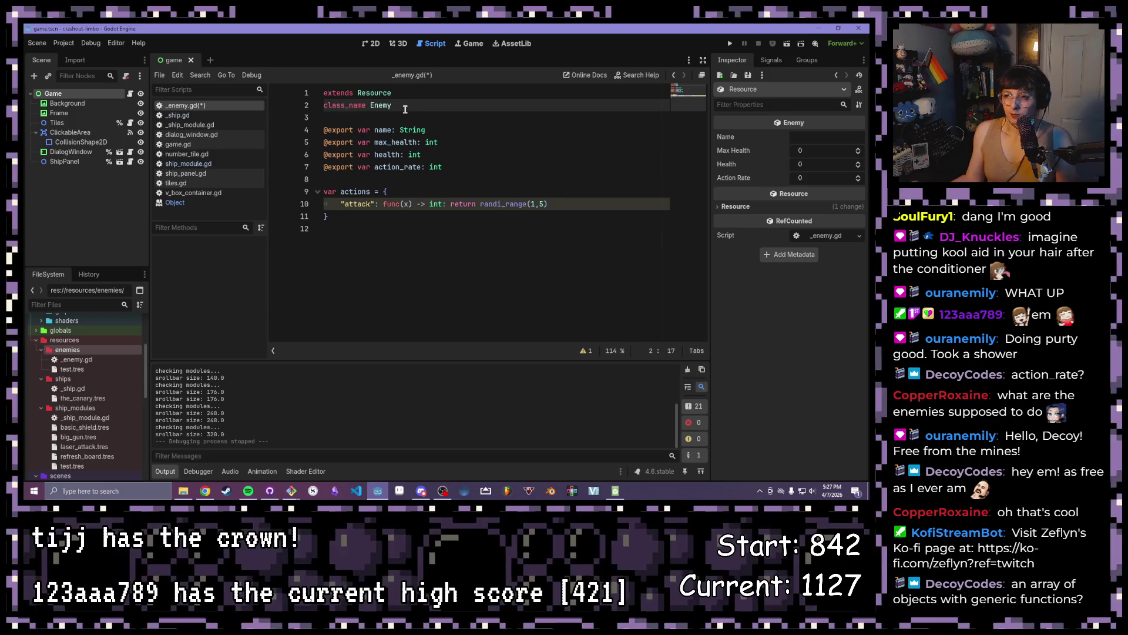
{"action": "left_click", "coordinate": [392, 212]}
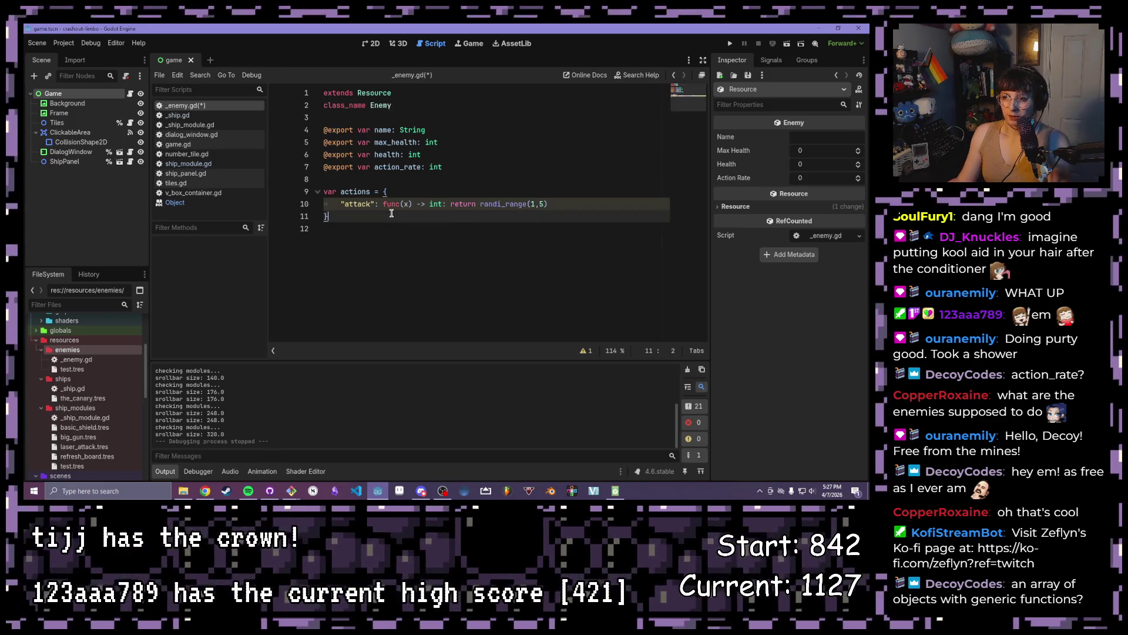
Remove a stray line 12 below the actions block and save _enemy.gd.
{"action": "key", "text": "shift+Up"}
{"action": "key", "text": "shift+Up"}
{"action": "key", "text": "shift+Home"}
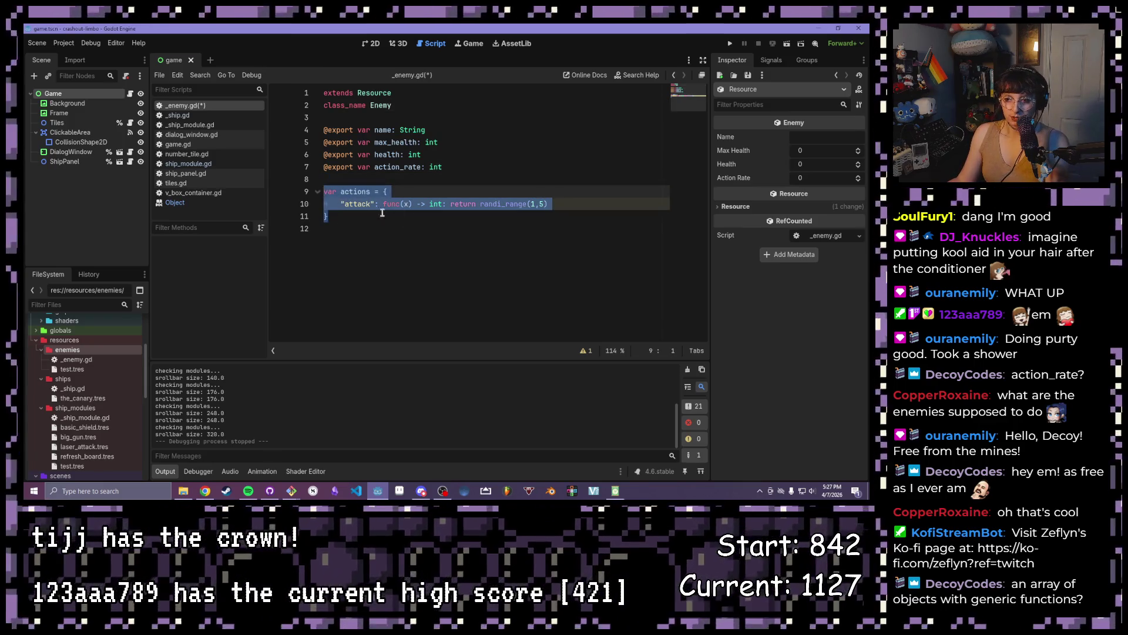
{"action": "left_click", "coordinate": [340, 218]}
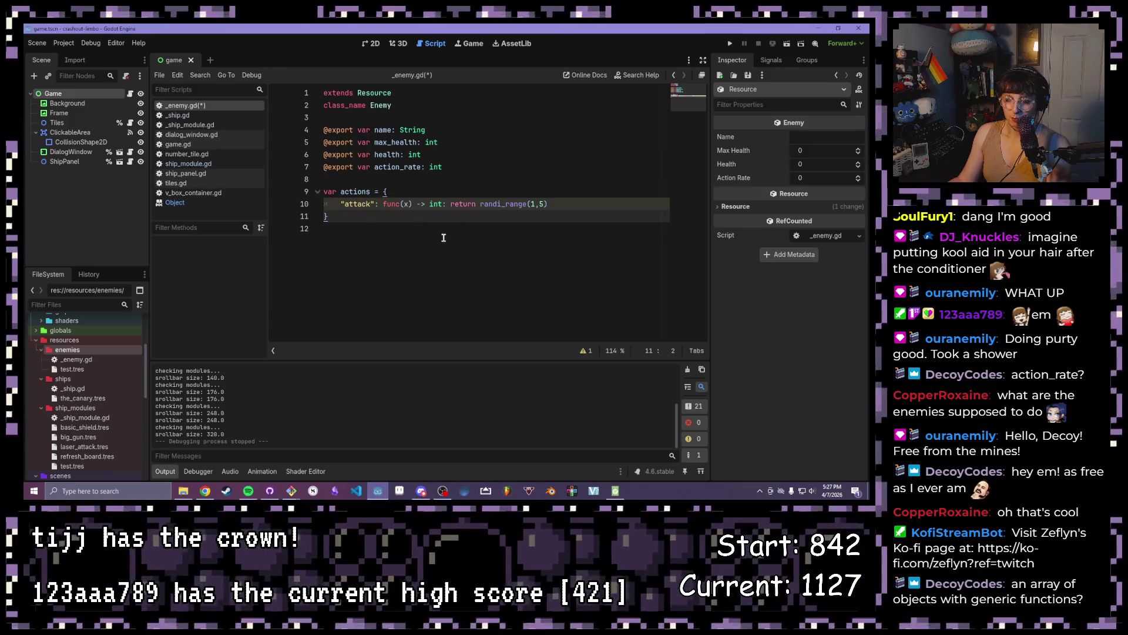
{"action": "left_click", "coordinate": [404, 237]}
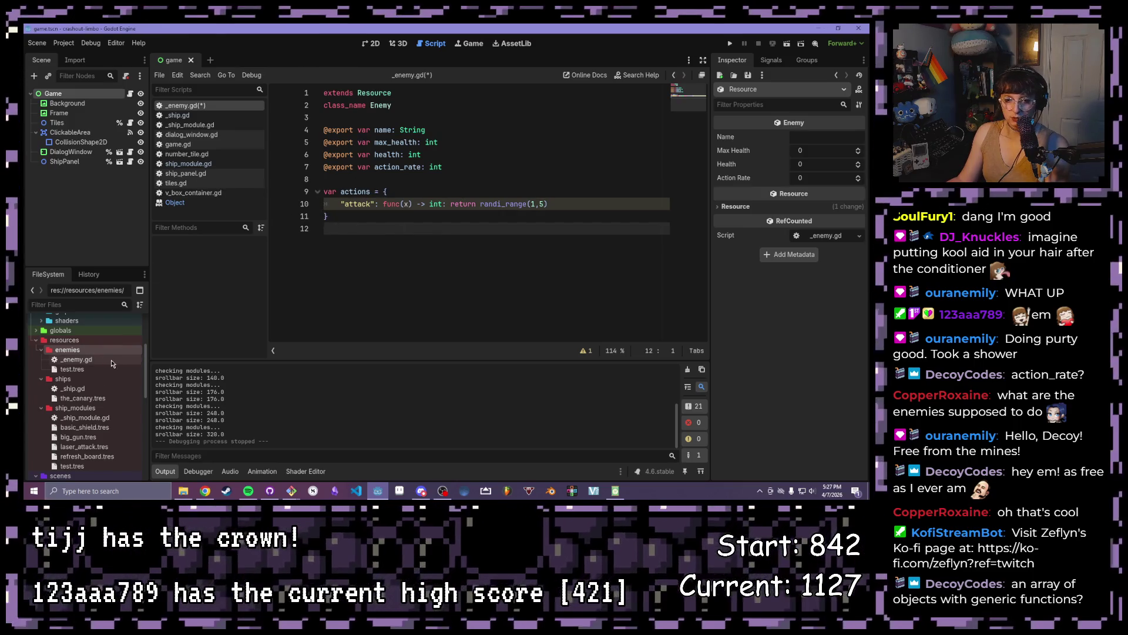
{"action": "type", "text": "8888888"}
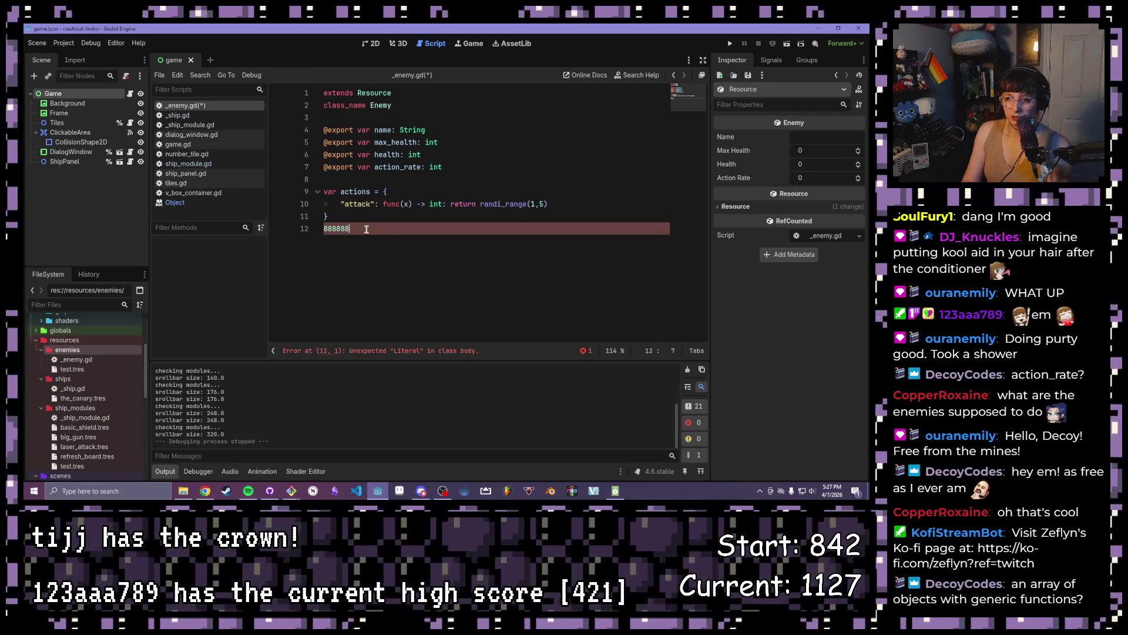
{"action": "key", "text": "BackSpace"}
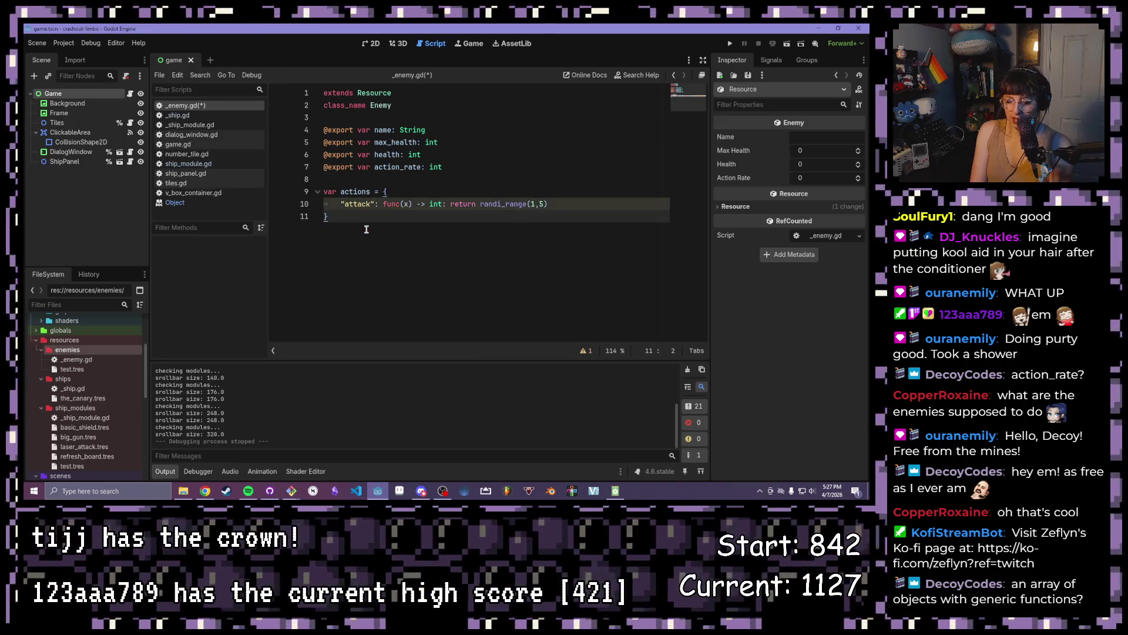
{"action": "key", "text": "ctrl+s"}
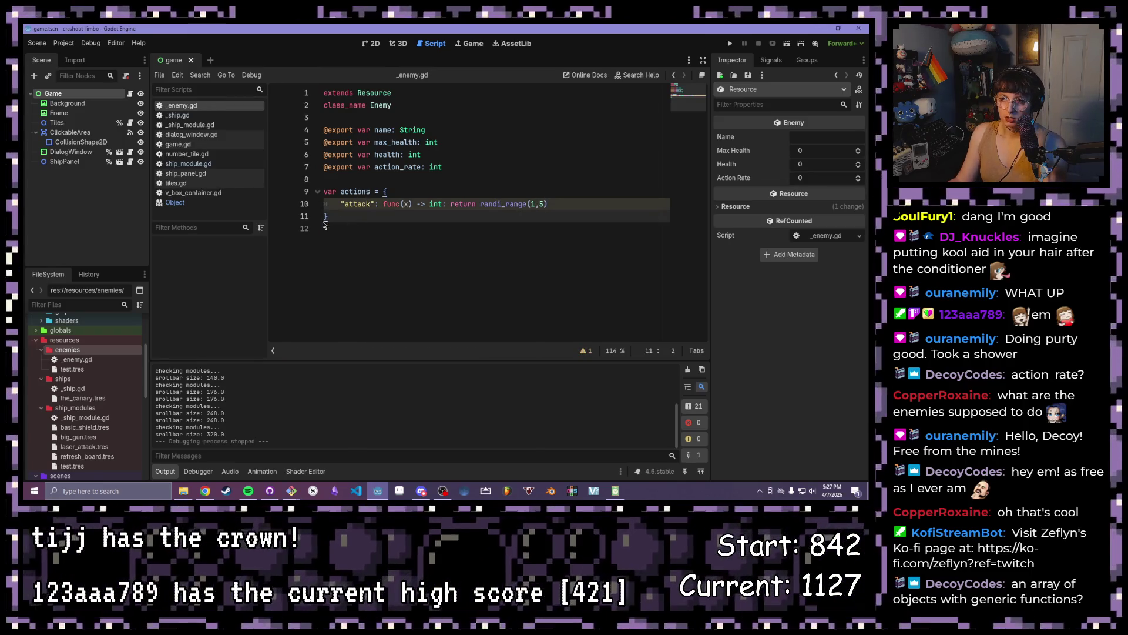
Delete the actions dictionary lines and save the script again.
{"action": "left_click_drag", "start_coordinate": [340, 216], "coordinate": [321, 192]}
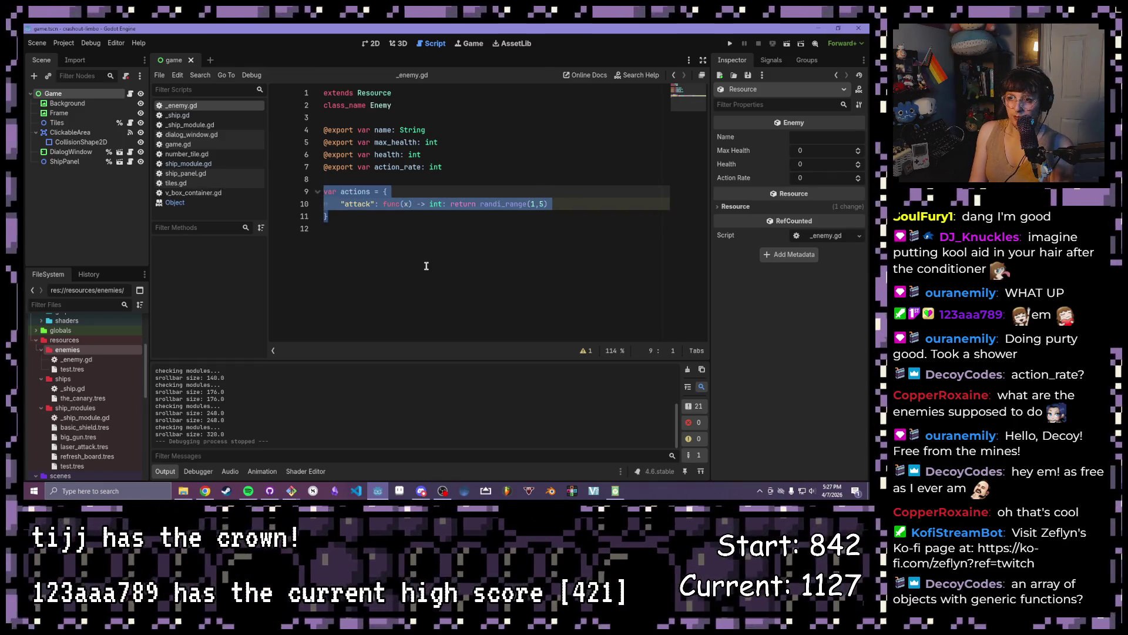
{"action": "key", "text": "BackSpace"}
{"action": "key", "text": "BackSpace"}
{"action": "key", "text": "BackSpace"}
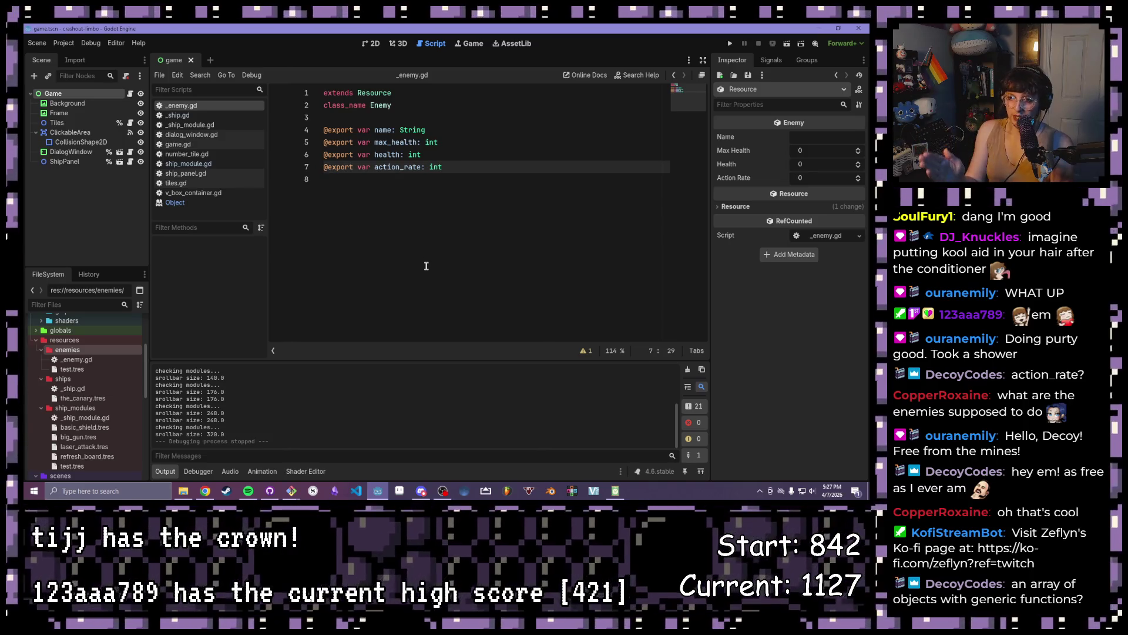
{"action": "key", "text": "ctrl+s"}
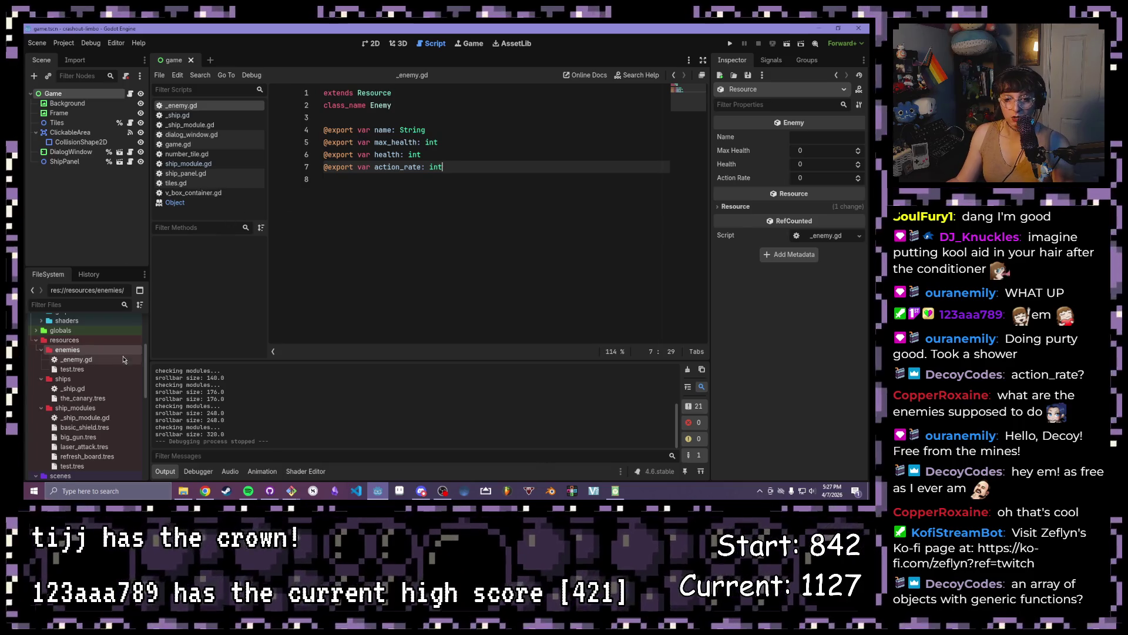
Delete the test.tres resource from the enemies folder.
{"action": "left_click", "coordinate": [81, 369]}
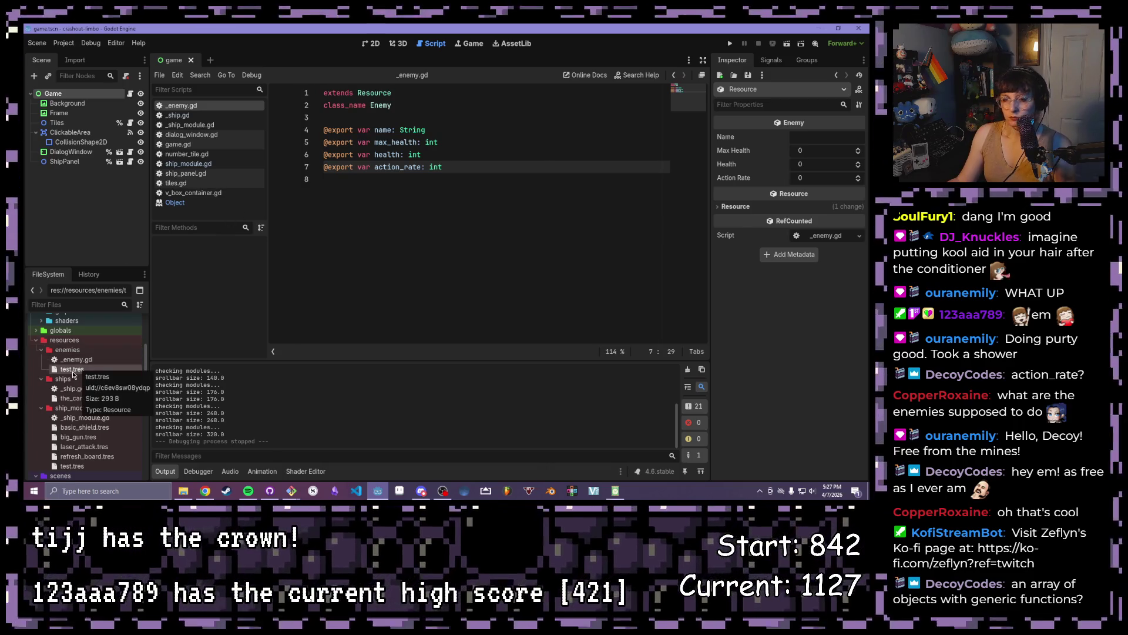
{"action": "right_click", "coordinate": [74, 375]}
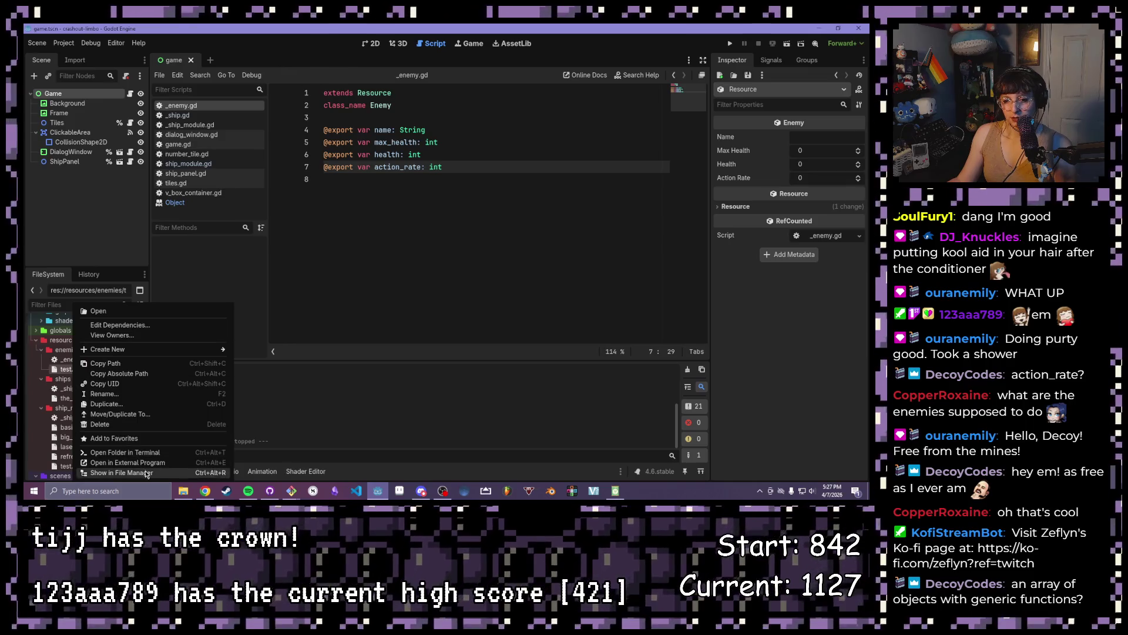
{"action": "left_click", "coordinate": [116, 427]}
{"action": "left_click", "coordinate": [380, 301]}
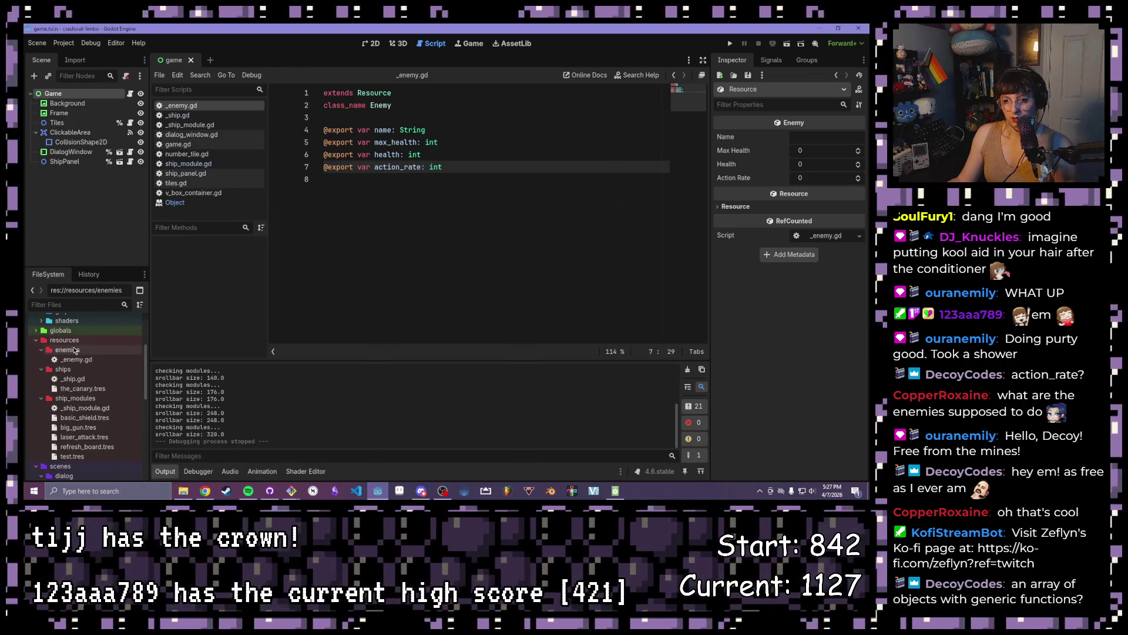
Create a new Enemy resource in enemies and save it as mild_anxiety.tres.
{"action": "right_click", "coordinate": [71, 350]}
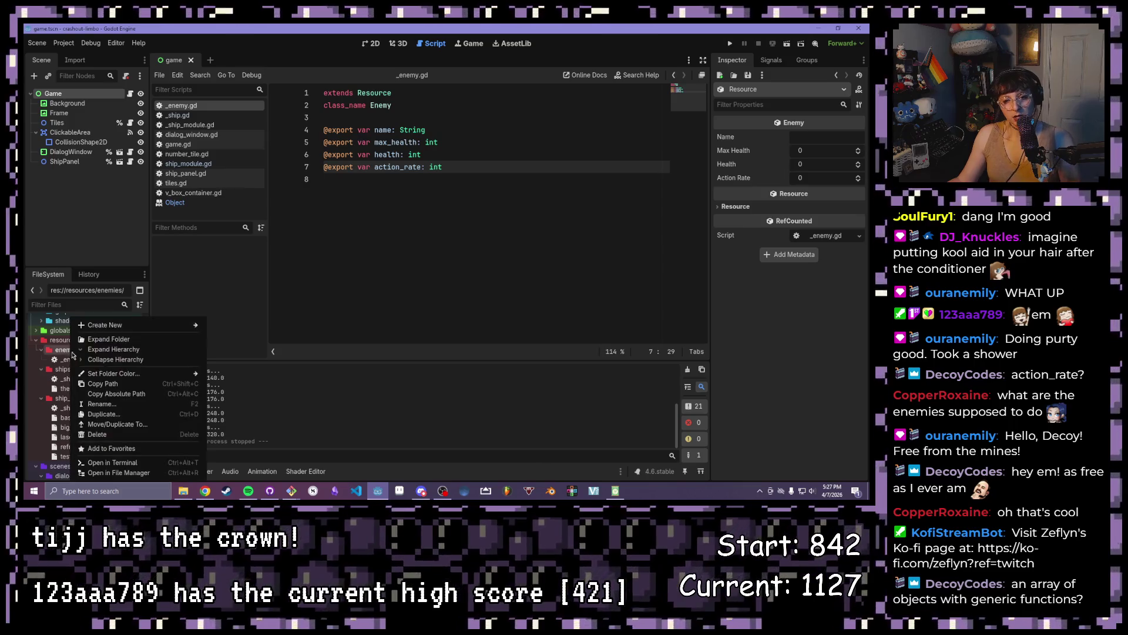
{"action": "mouse_move", "coordinate": [111, 325]}
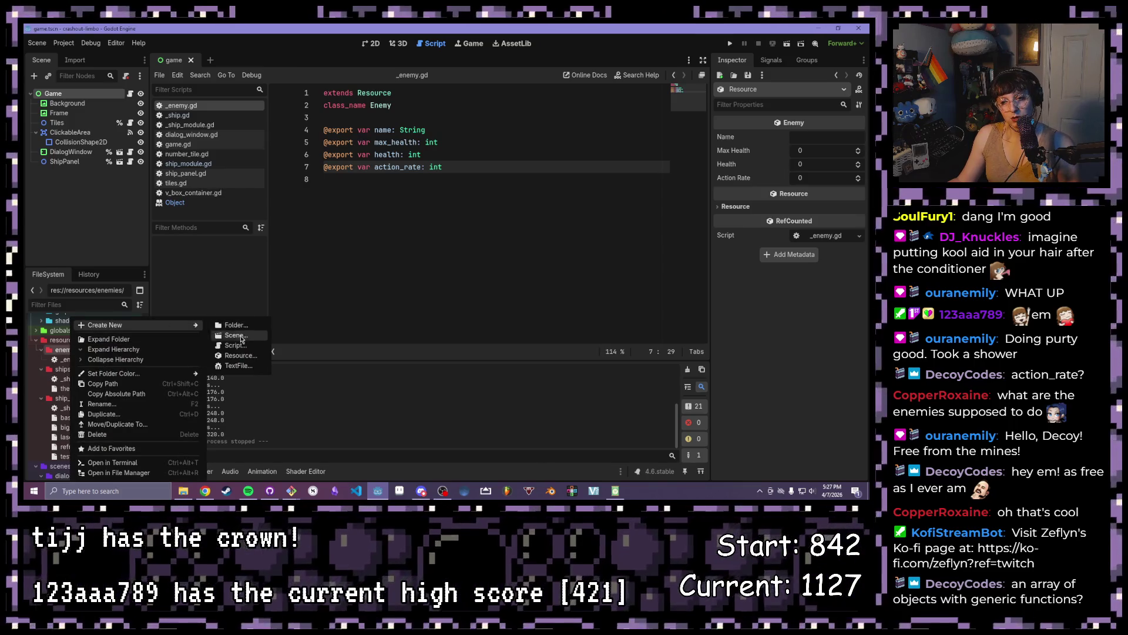
{"action": "left_click", "coordinate": [240, 356]}
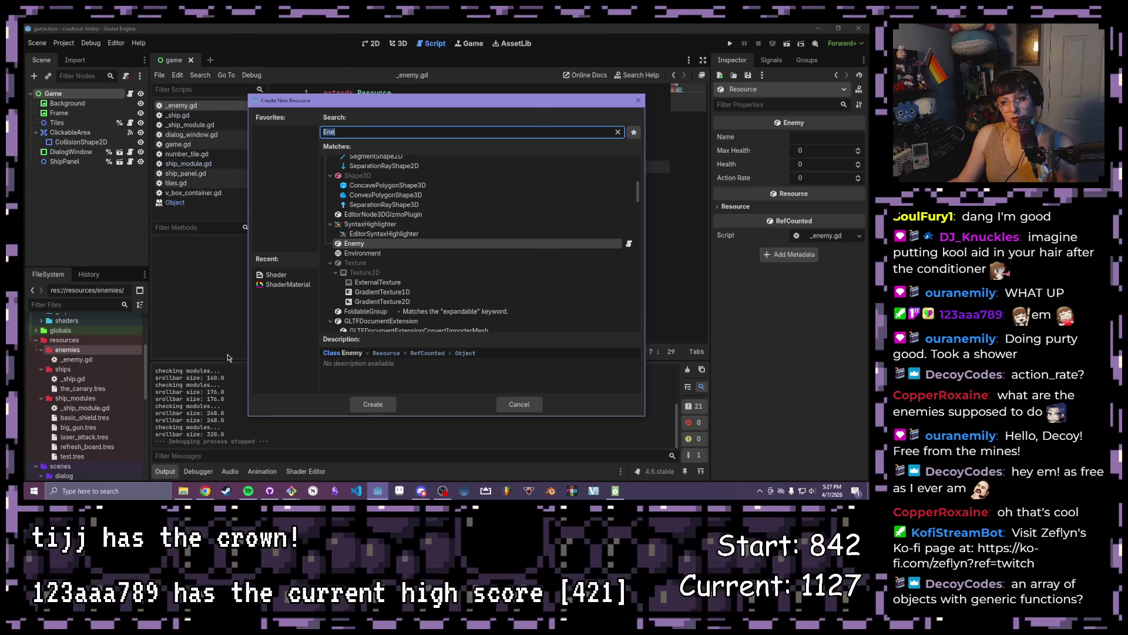
{"action": "double_click", "coordinate": [352, 245]}
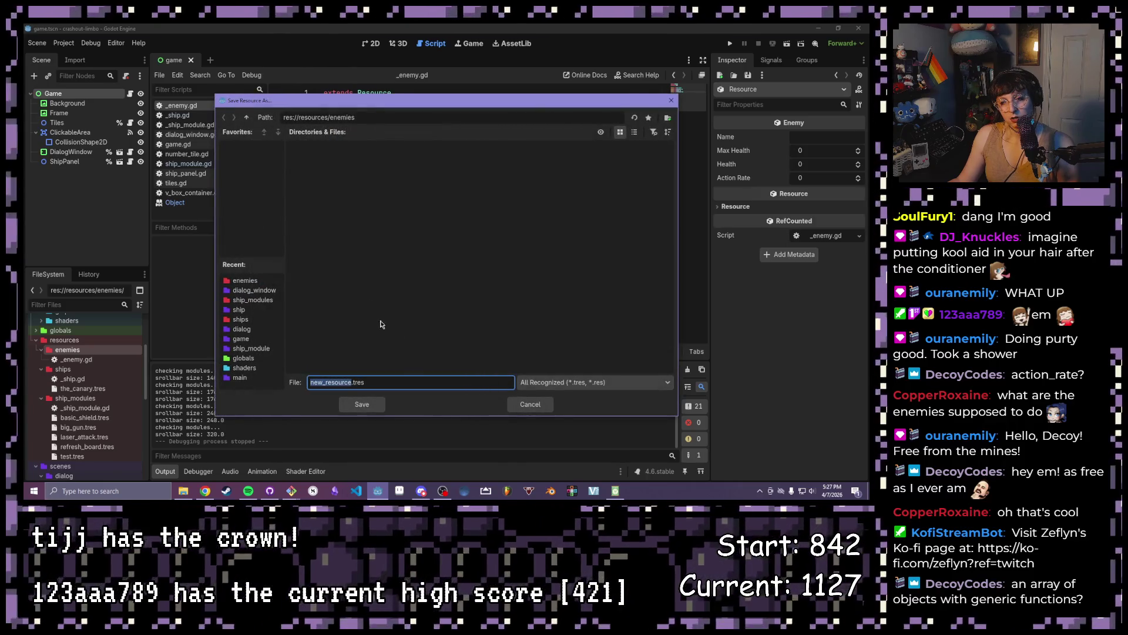
{"action": "type", "text": "m"}
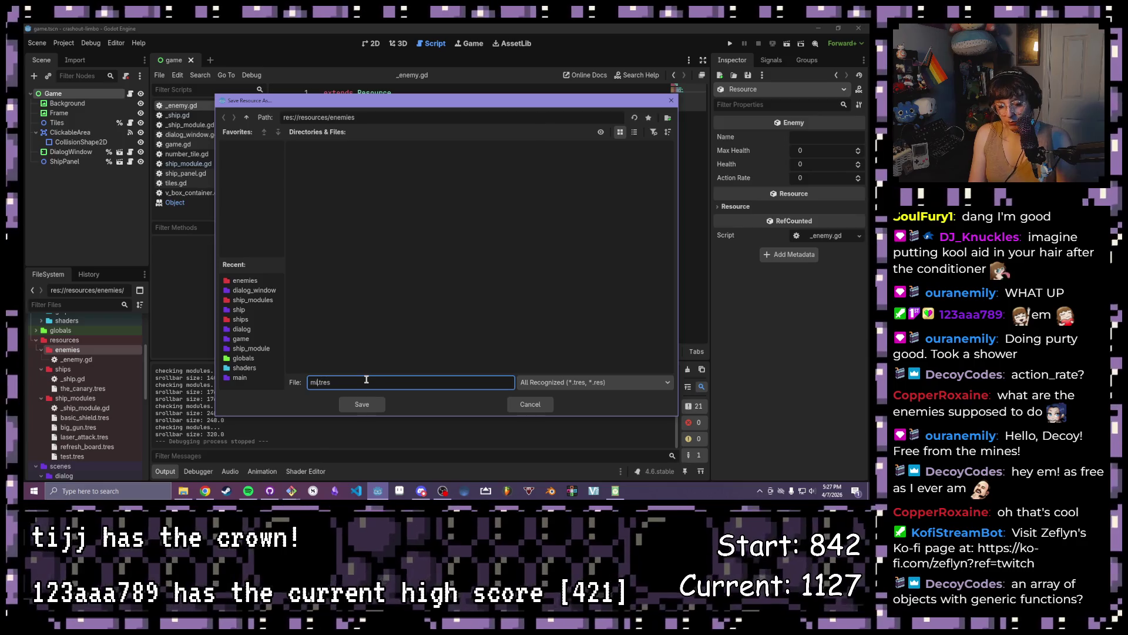
{"action": "type", "text": "anxie"}
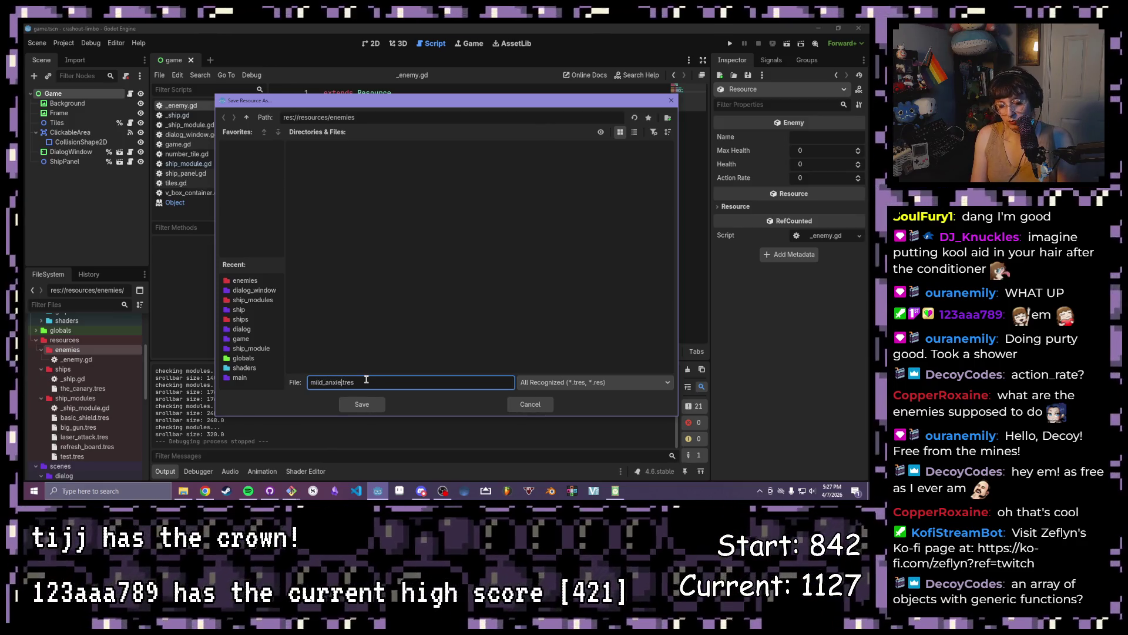
{"action": "type", "text": "ty"}
{"action": "key", "text": "Return"}
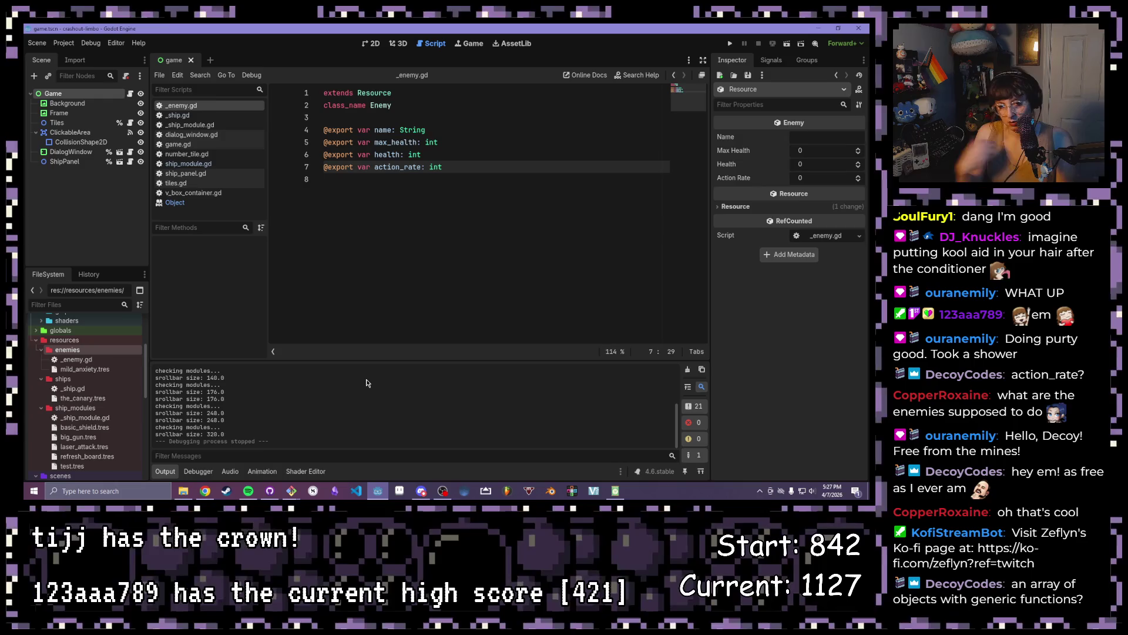
Open mild_anxiety.tres in the Inspector and start editing its Name field.
{"action": "left_click", "coordinate": [85, 368]}
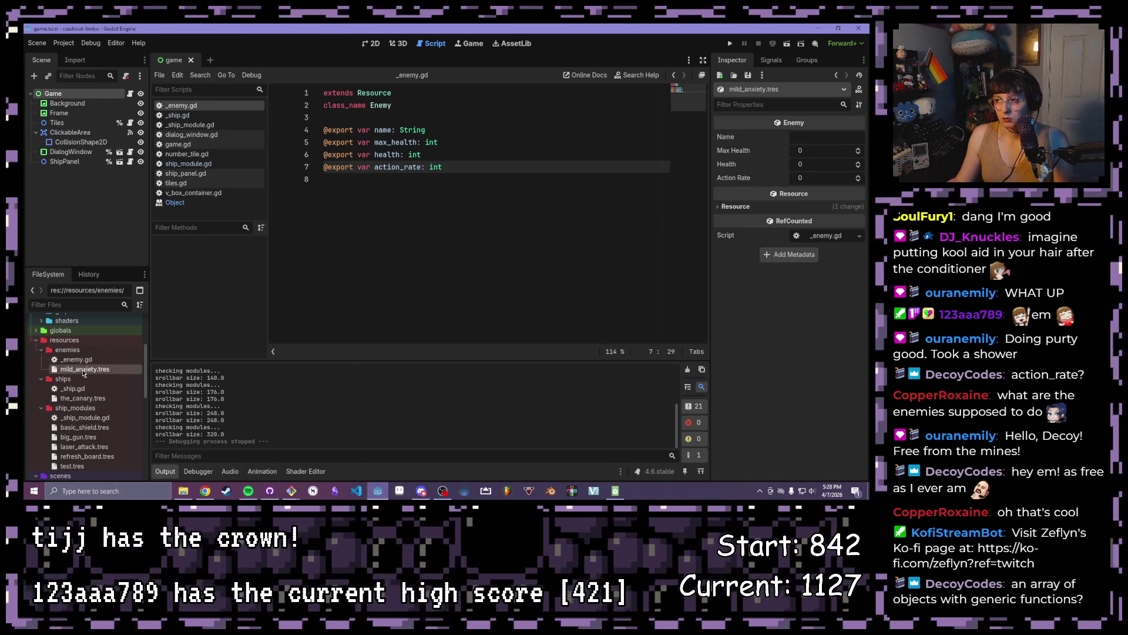
{"action": "left_click", "coordinate": [815, 136]}
{"action": "type", "text": "Mild Anxie"}
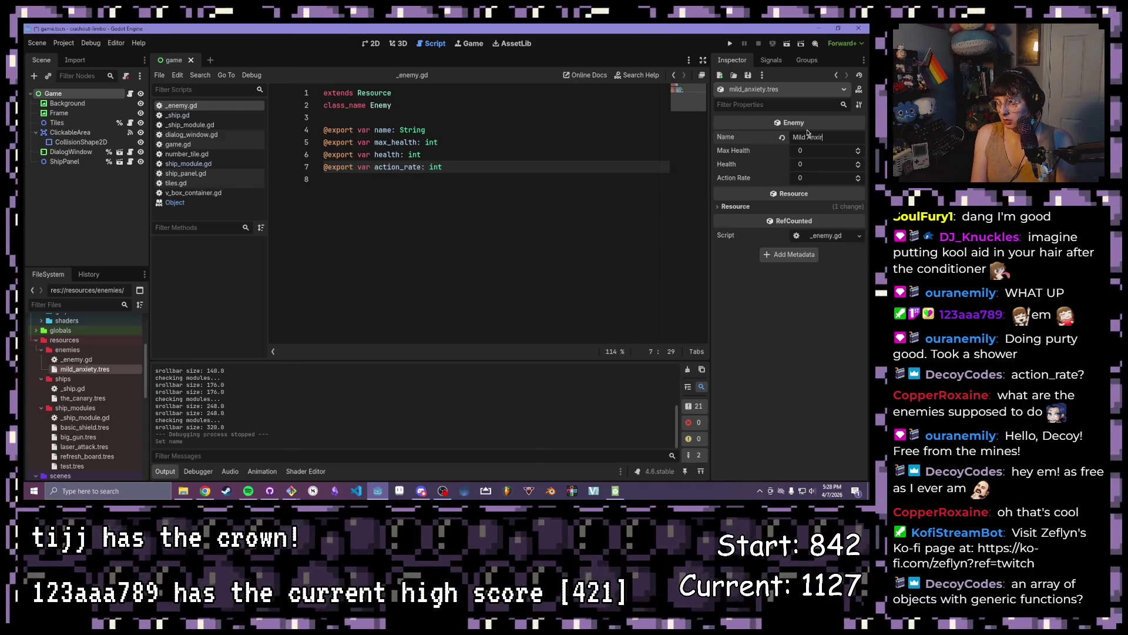
{"action": "key", "text": "BackSpace"}
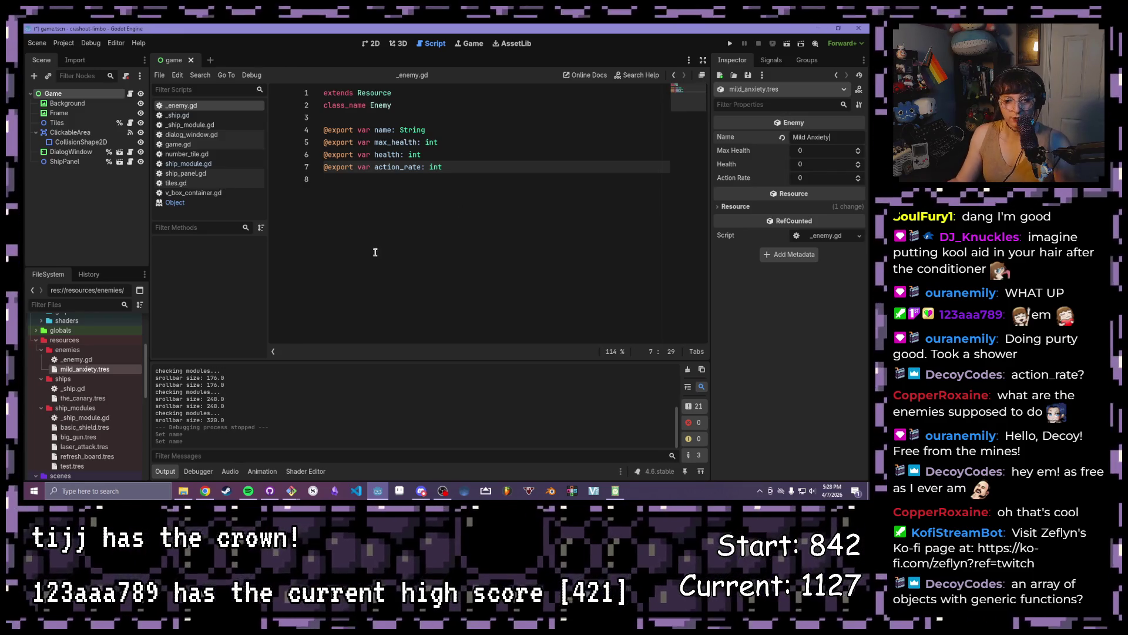
{"action": "left_click", "coordinate": [41, 379]}
{"action": "left_click", "coordinate": [41, 390]}
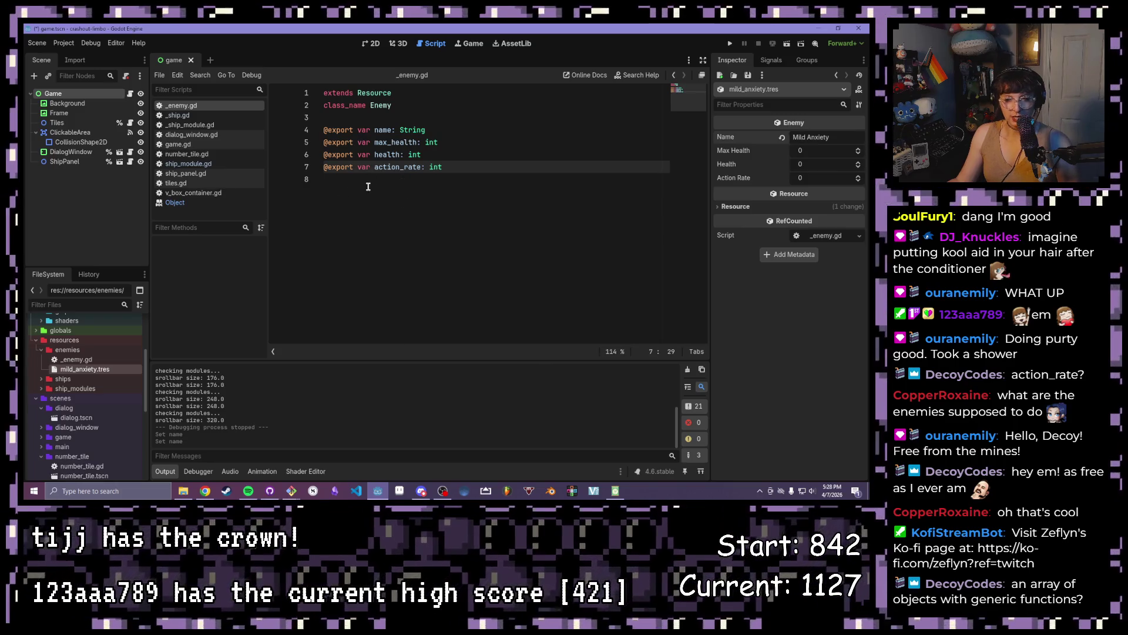
{"action": "mouse_move", "coordinate": [393, 106]}
{"action": "left_mouse_down"}
{"action": "mouse_move", "coordinate": [320, 94]}
{"action": "mouse_move", "coordinate": [312, 109]}
{"action": "left_mouse_up"}
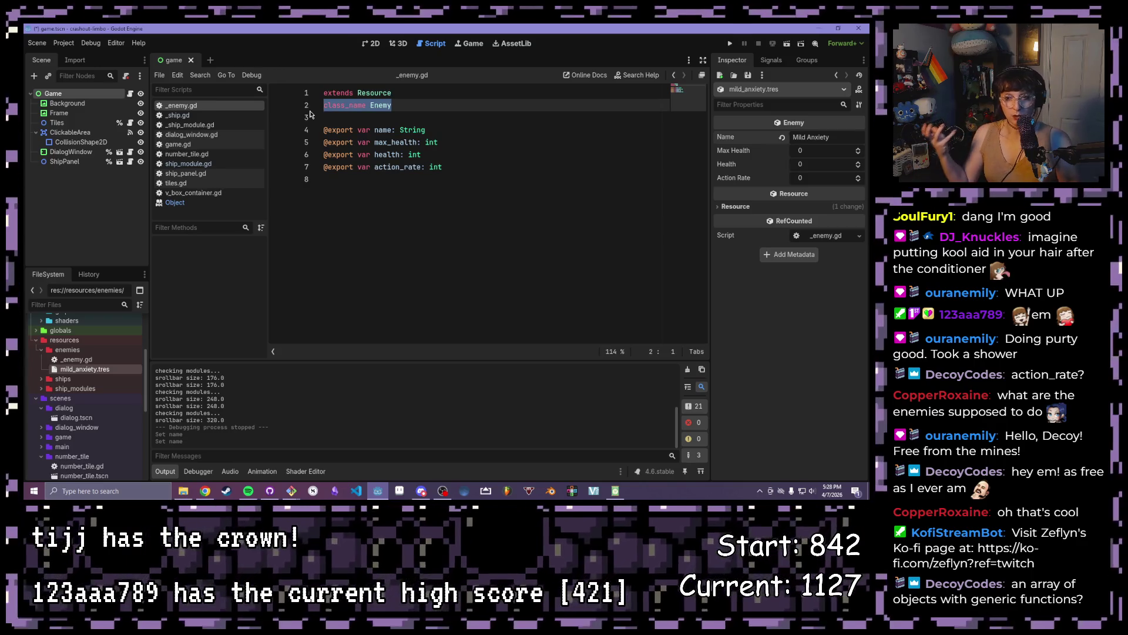
{"action": "left_click", "coordinate": [617, 146]}
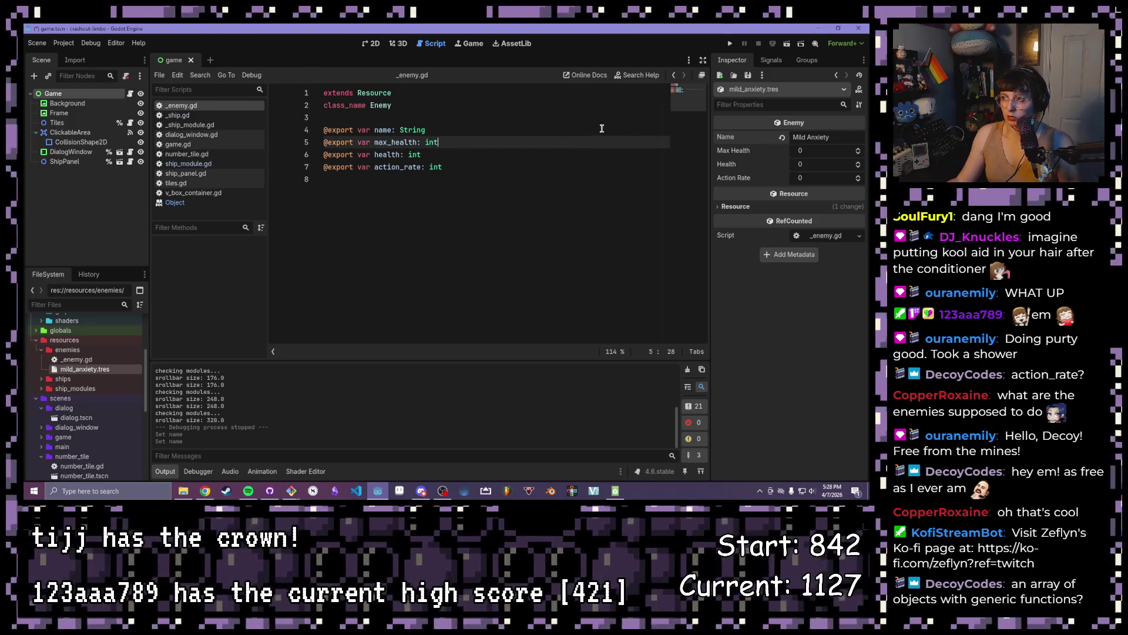
Set Max Health 50, Health 50 and Action Rate 4, then save the project.
{"action": "left_click", "coordinate": [837, 153]}
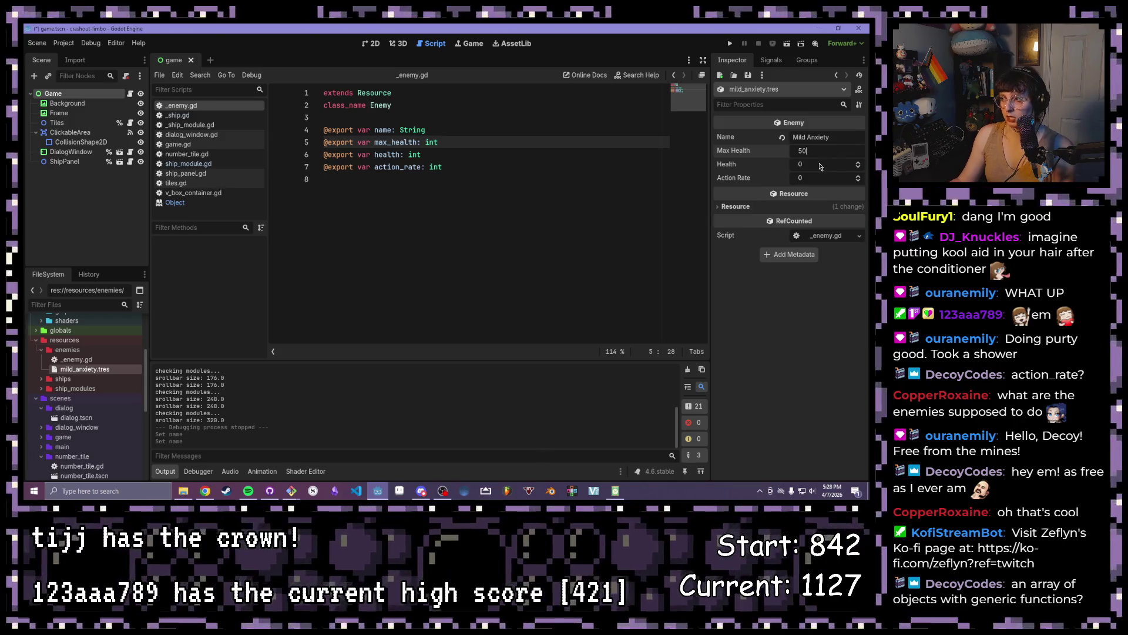
{"action": "left_click", "coordinate": [820, 166]}
{"action": "type", "text": "50"}
{"action": "key", "text": "Return"}
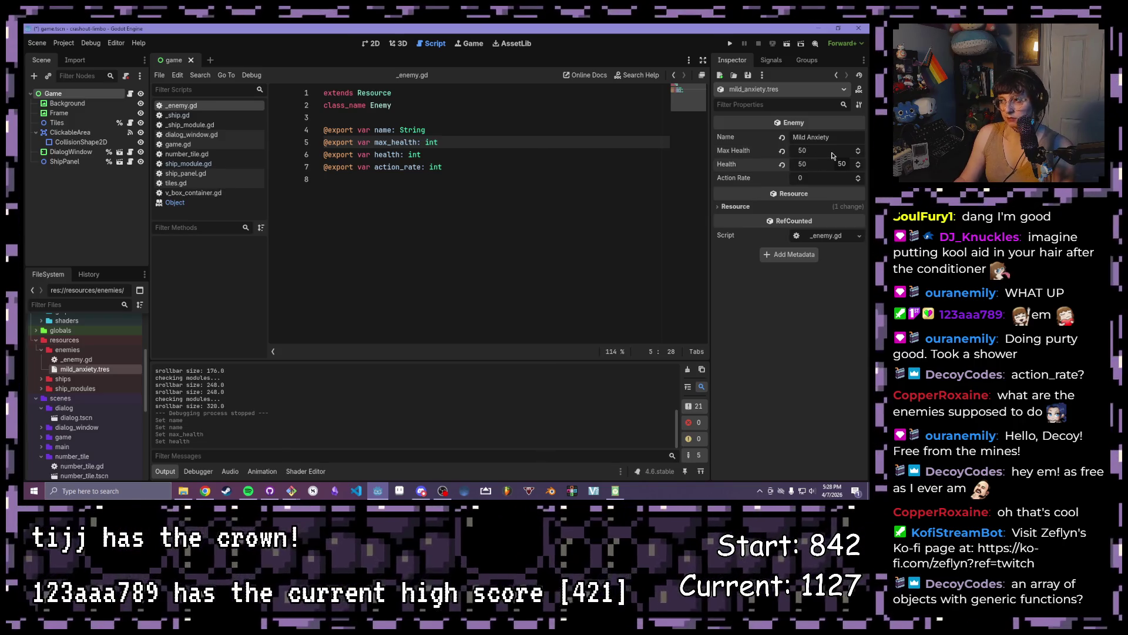
{"action": "left_click", "coordinate": [827, 179]}
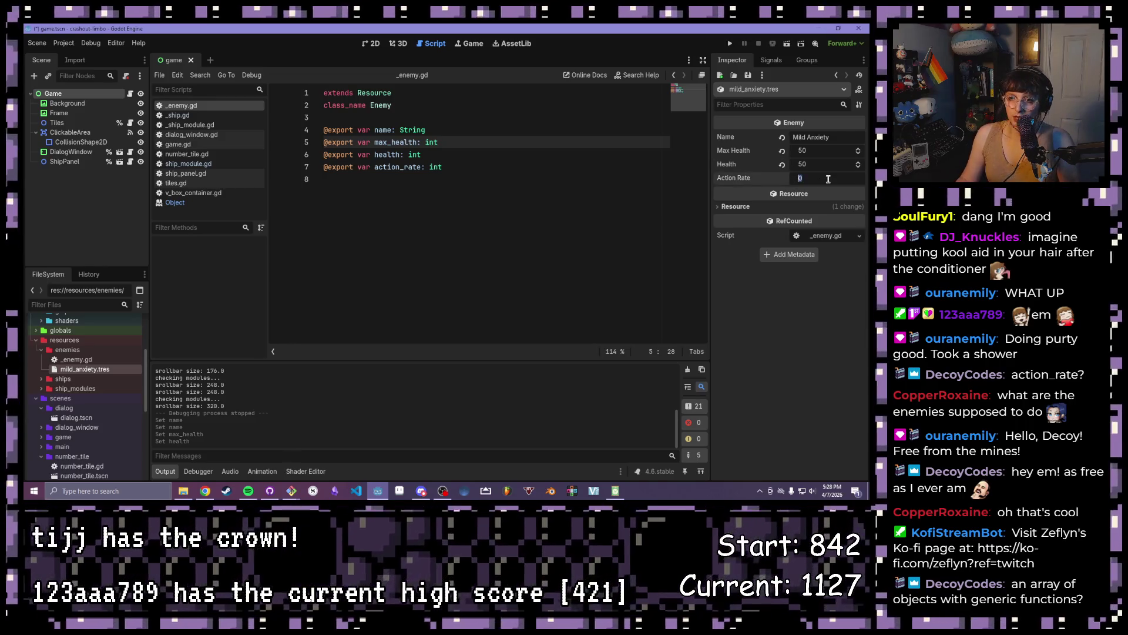
{"action": "key", "text": "Return"}
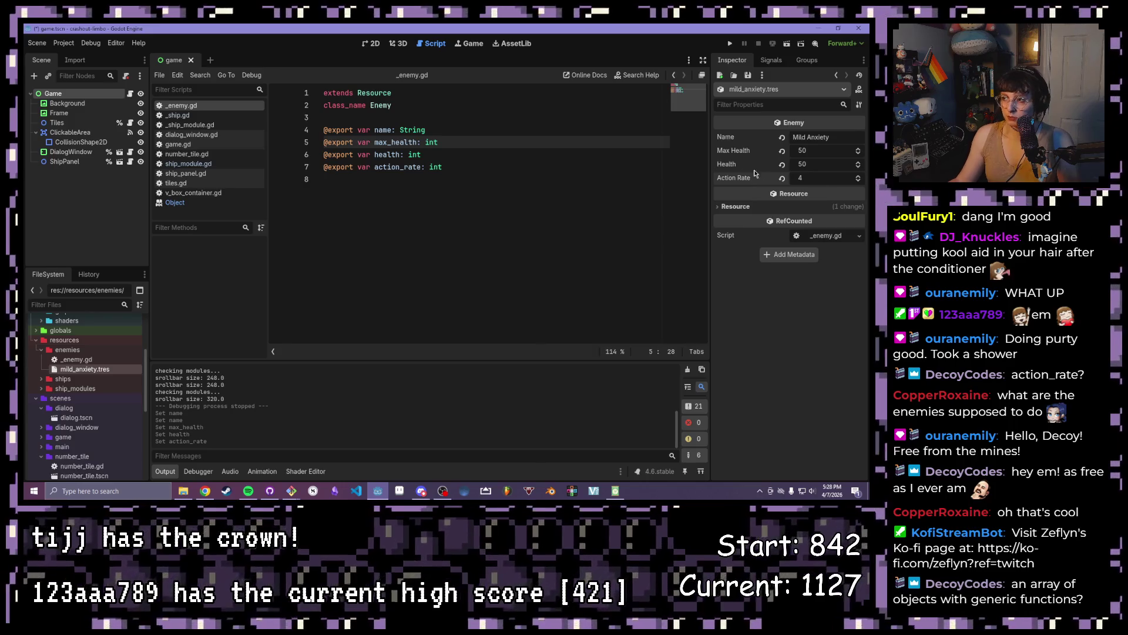
{"action": "left_click", "coordinate": [458, 180]}
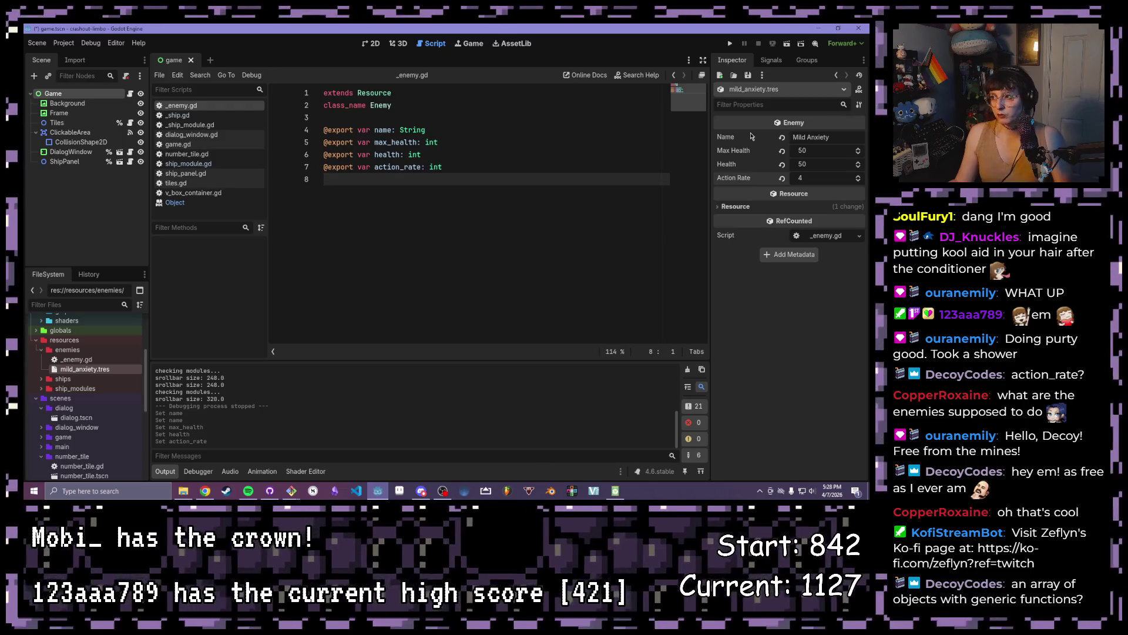
{"action": "key", "text": "ctrl+s"}
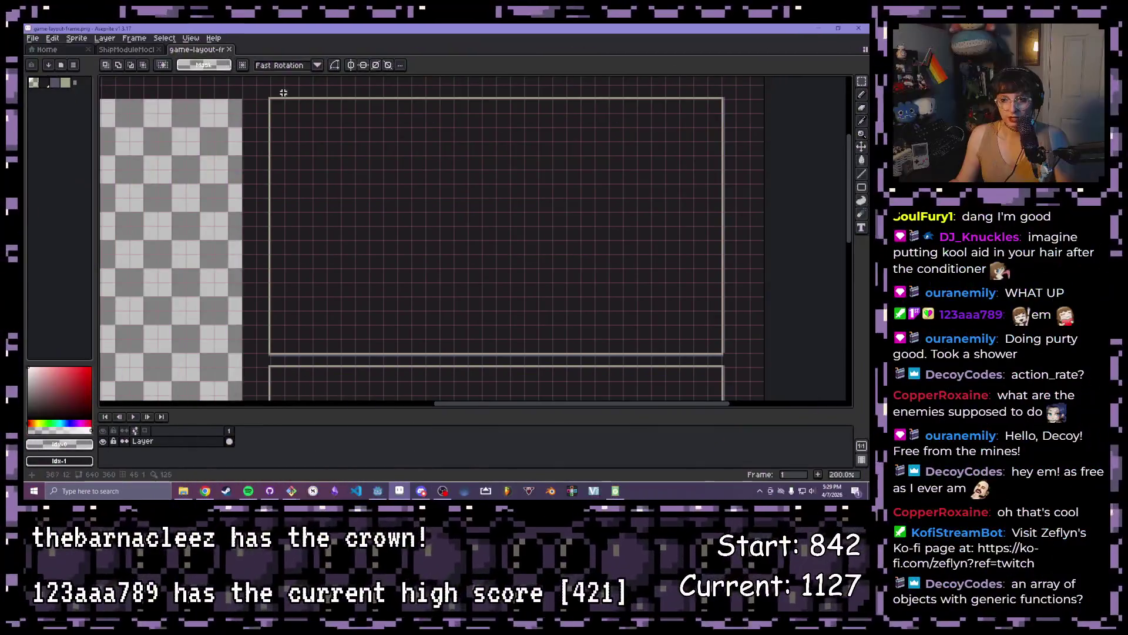
Select a 256 × 144 area of the Aseprite canvas, then zoom and pan to review the layout frame.
{"action": "scroll", "coordinate": [283, 93], "scroll_direction": "up", "scroll_amount": 1}
{"action": "mouse_move", "coordinate": [250, 101]}
{"action": "left_mouse_down"}
{"action": "mouse_move", "coordinate": [624, 319]}
{"action": "mouse_move", "coordinate": [819, 404]}
{"action": "mouse_move", "coordinate": [741, 399]}
{"action": "mouse_move", "coordinate": [748, 352]}
{"action": "mouse_move", "coordinate": [732, 368]}
{"action": "left_mouse_up"}
{"action": "scroll", "coordinate": [624, 319], "scroll_direction": "down", "scroll_amount": 2}
{"action": "scroll", "coordinate": [748, 352], "scroll_direction": "up", "scroll_amount": 4}
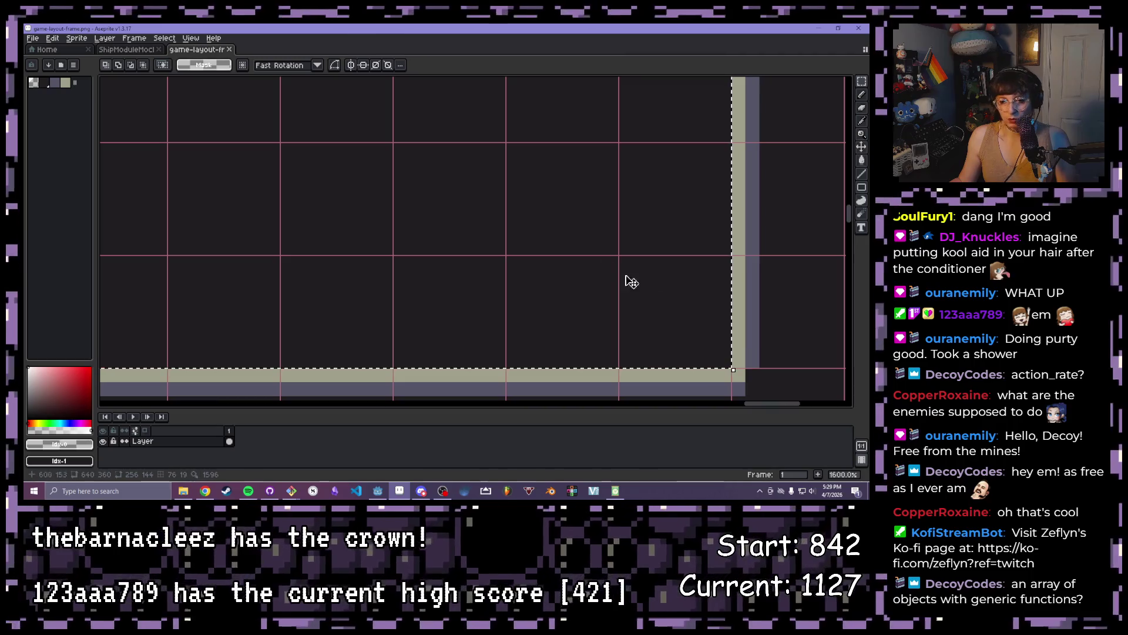
{"action": "scroll", "coordinate": [446, 202], "scroll_direction": "down", "scroll_amount": 3}
{"action": "scroll", "coordinate": [627, 254], "scroll_direction": "down", "scroll_amount": 1}
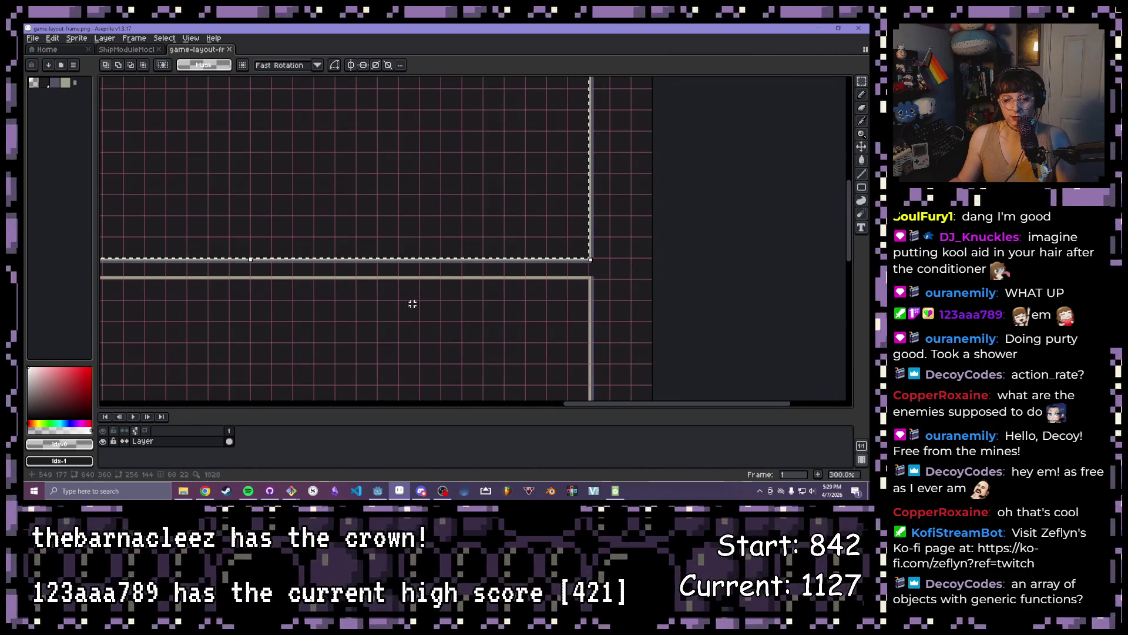
{"action": "scroll", "coordinate": [456, 322], "scroll_direction": "down", "scroll_amount": 1}
{"action": "left_click_drag", "start_coordinate": [456, 322], "coordinate": [536, 336]}
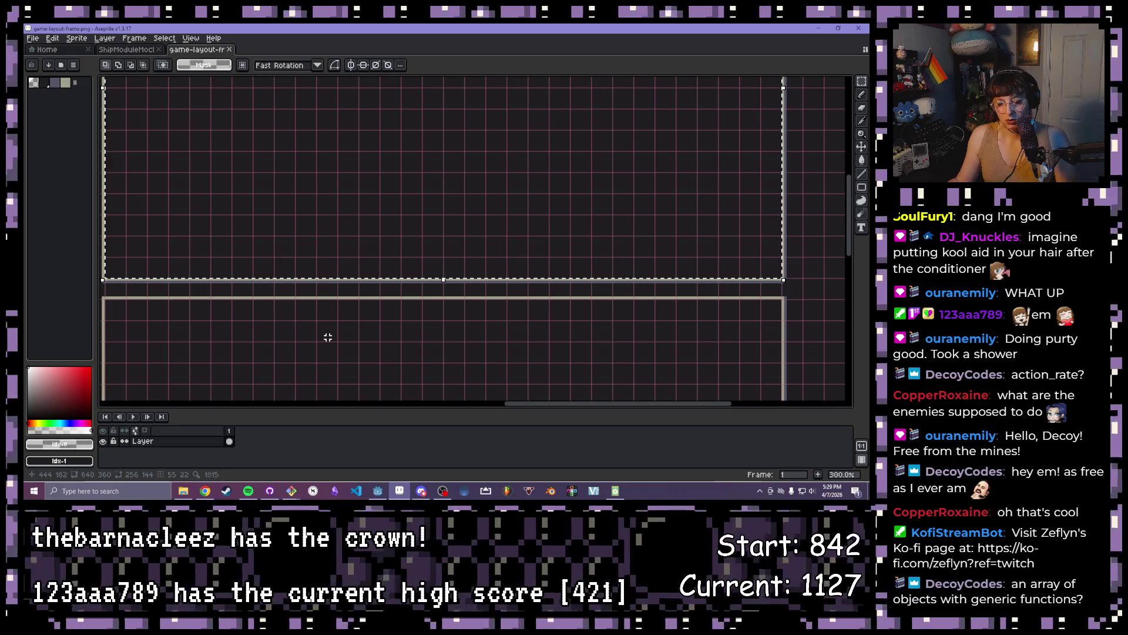
{"action": "scroll", "coordinate": [214, 323], "scroll_direction": "down", "scroll_amount": 1}
{"action": "left_click_drag", "start_coordinate": [214, 322], "coordinate": [285, 378]}
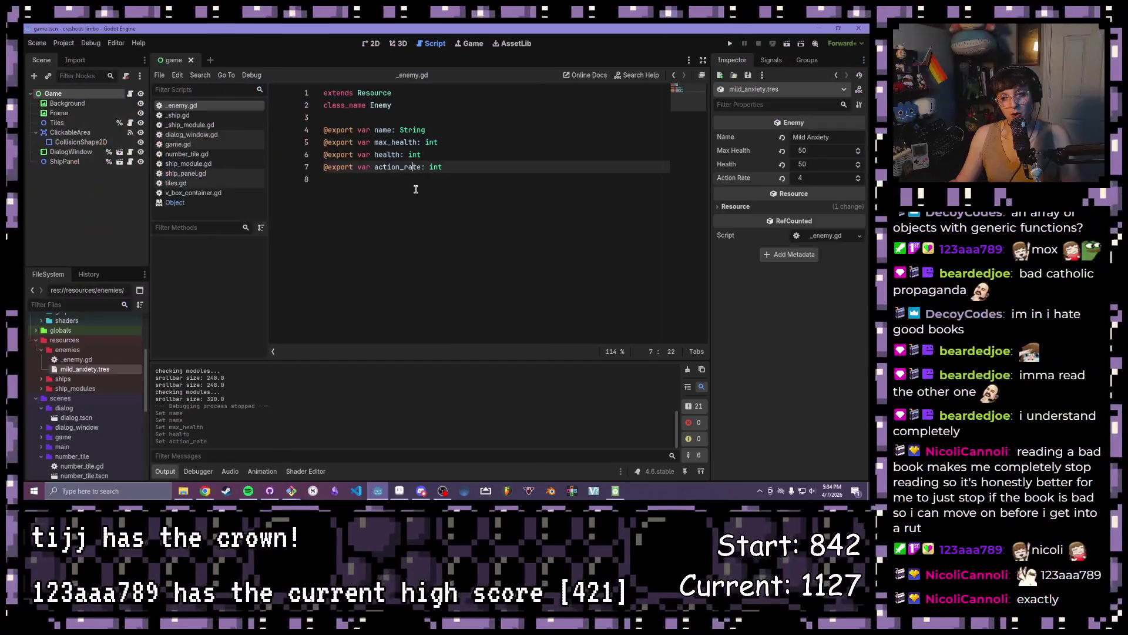
{"action": "left_click", "coordinate": [455, 167]}
{"action": "key", "text": "Up"}
{"action": "key", "text": "Up"}
{"action": "key", "text": "Up"}
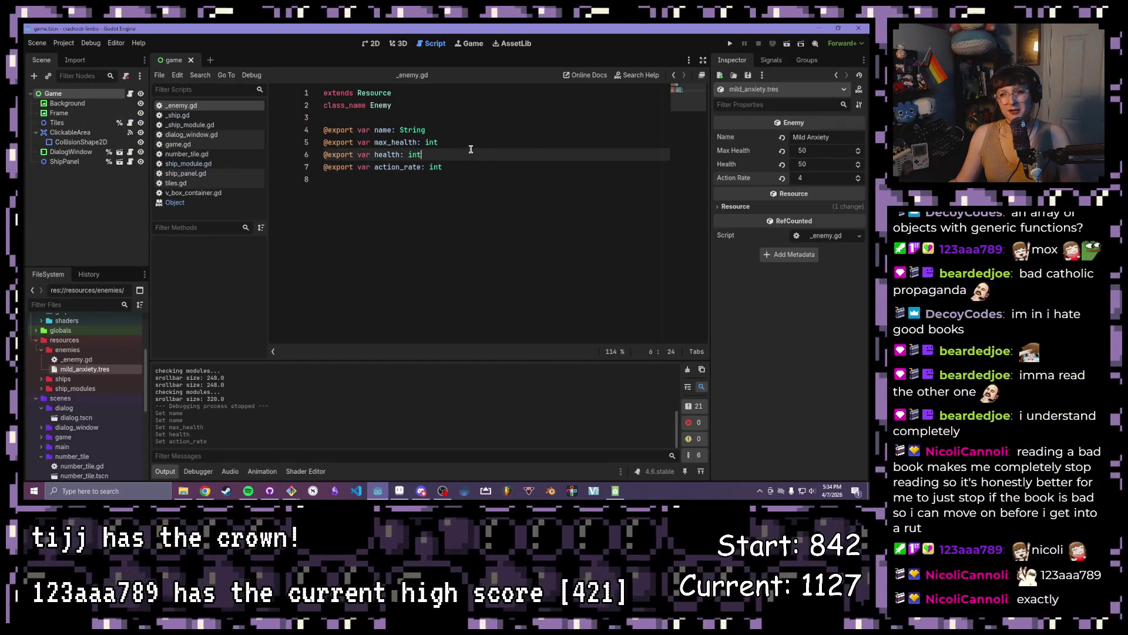
{"action": "left_click", "coordinate": [476, 183]}
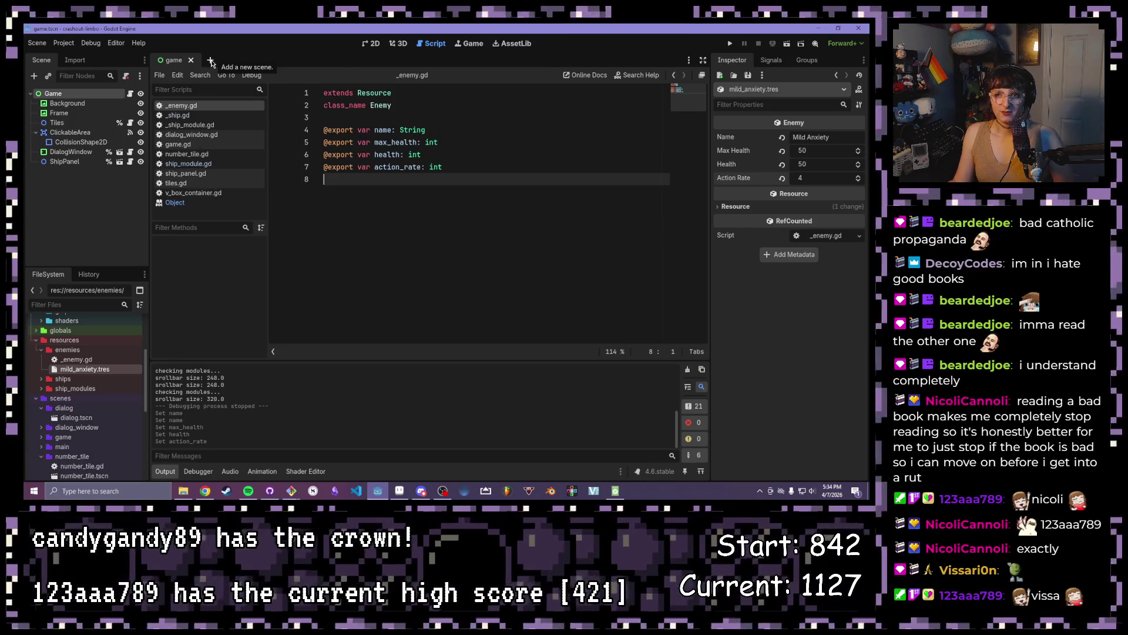
Start a new scene with a user-interface root and change its type to SubViewportContainer.
{"action": "left_click", "coordinate": [211, 61]}
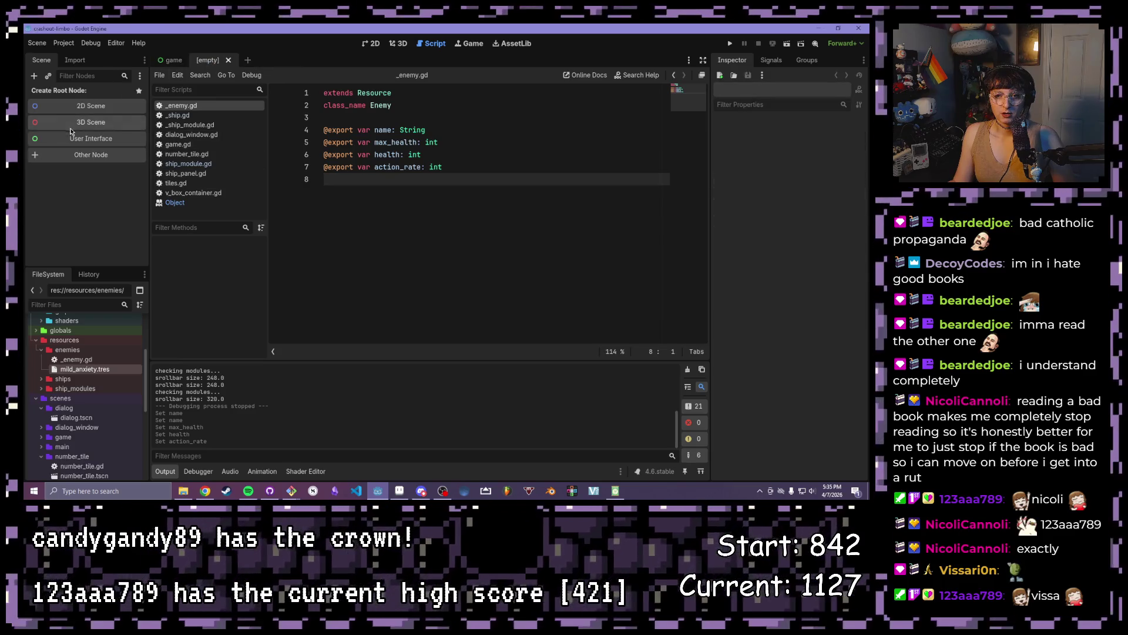
{"action": "left_click", "coordinate": [82, 142]}
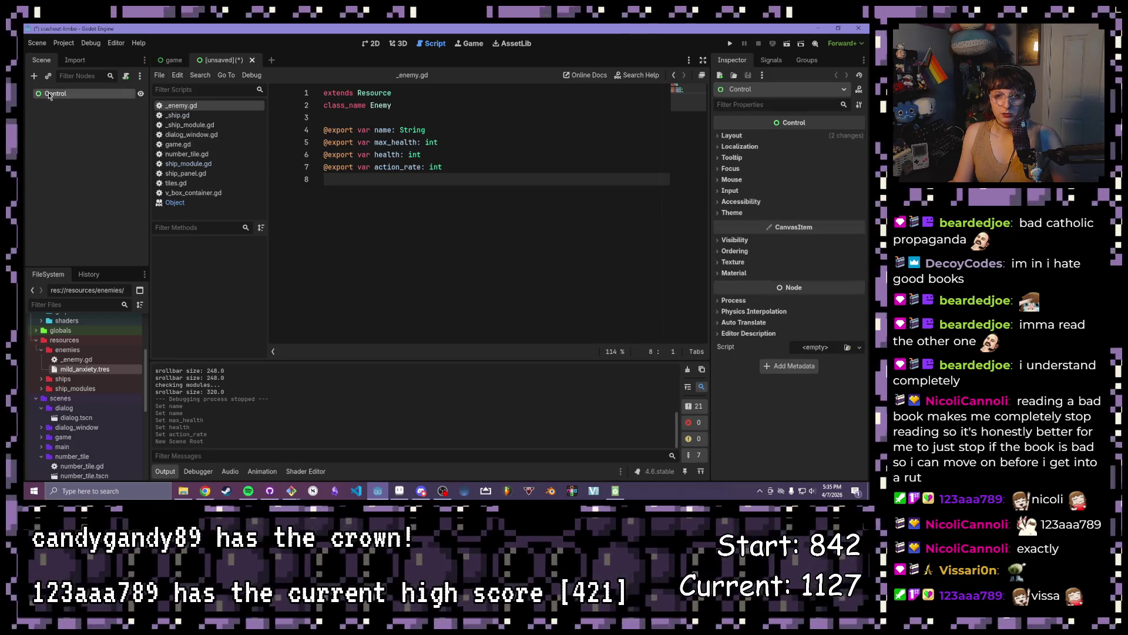
{"action": "right_click", "coordinate": [56, 93]}
{"action": "key", "text": "Escape"}
{"action": "right_click", "coordinate": [61, 100]}
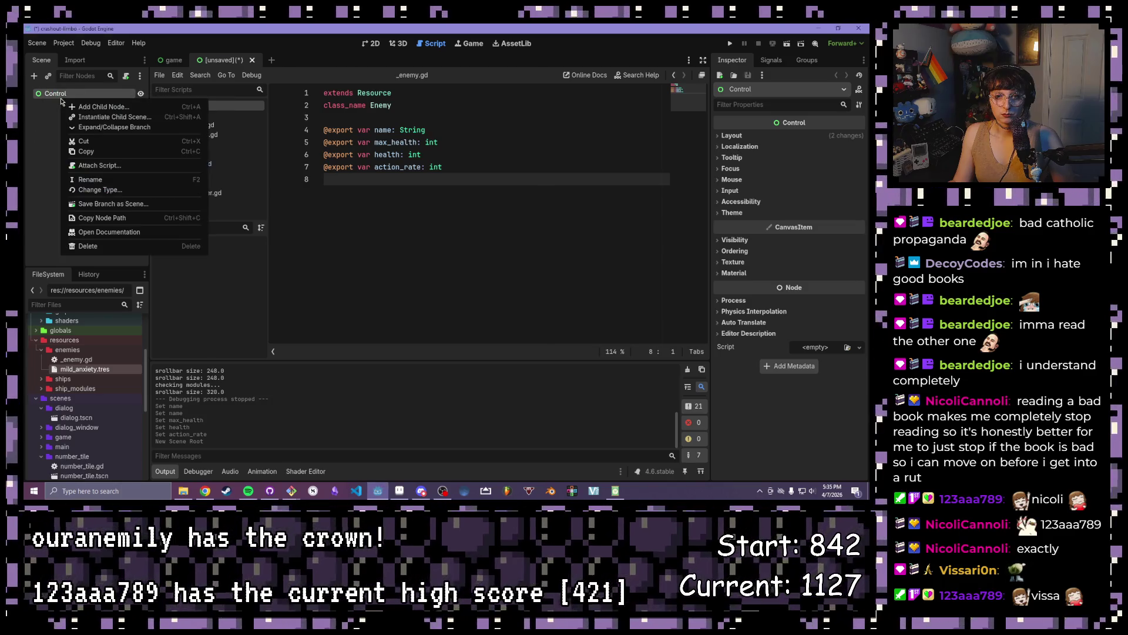
{"action": "left_click", "coordinate": [124, 191]}
{"action": "key", "text": "Return"}
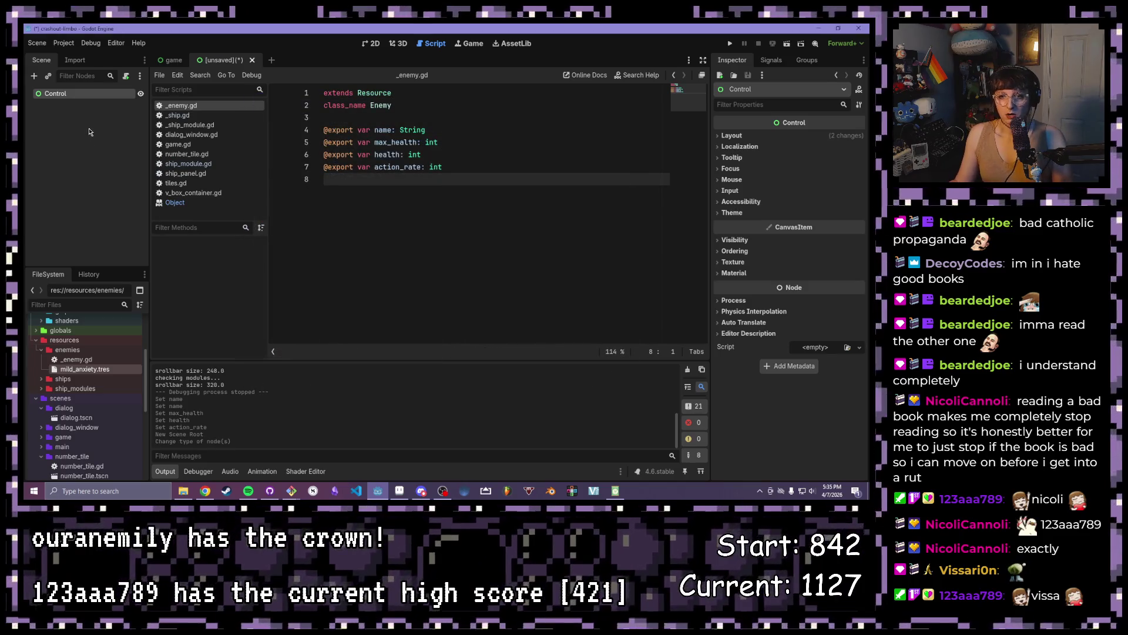
{"action": "right_click", "coordinate": [65, 94]}
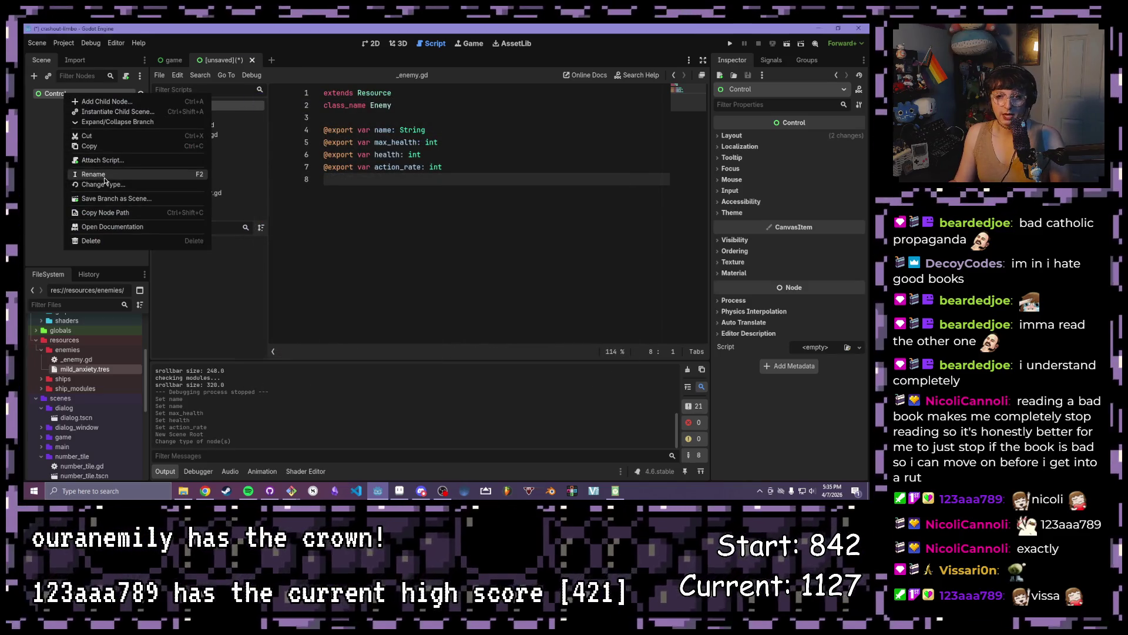
{"action": "left_click", "coordinate": [115, 185]}
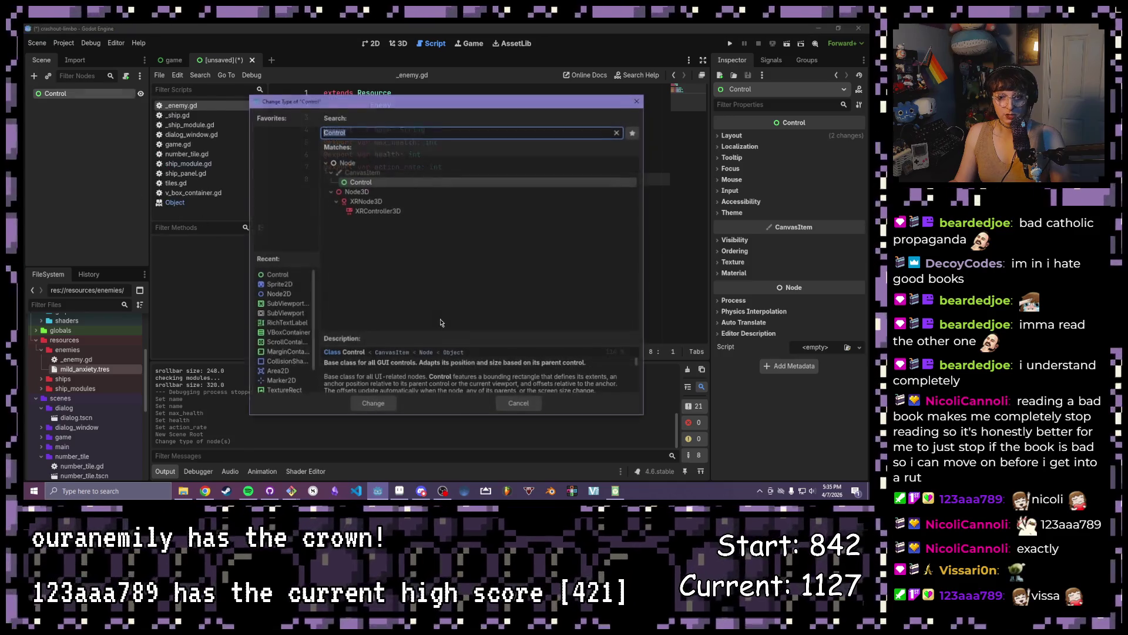
{"action": "double_click", "coordinate": [275, 305]}
Add a SubViewport child under the root and rename the root node to Enemy.
{"action": "right_click", "coordinate": [81, 95]}
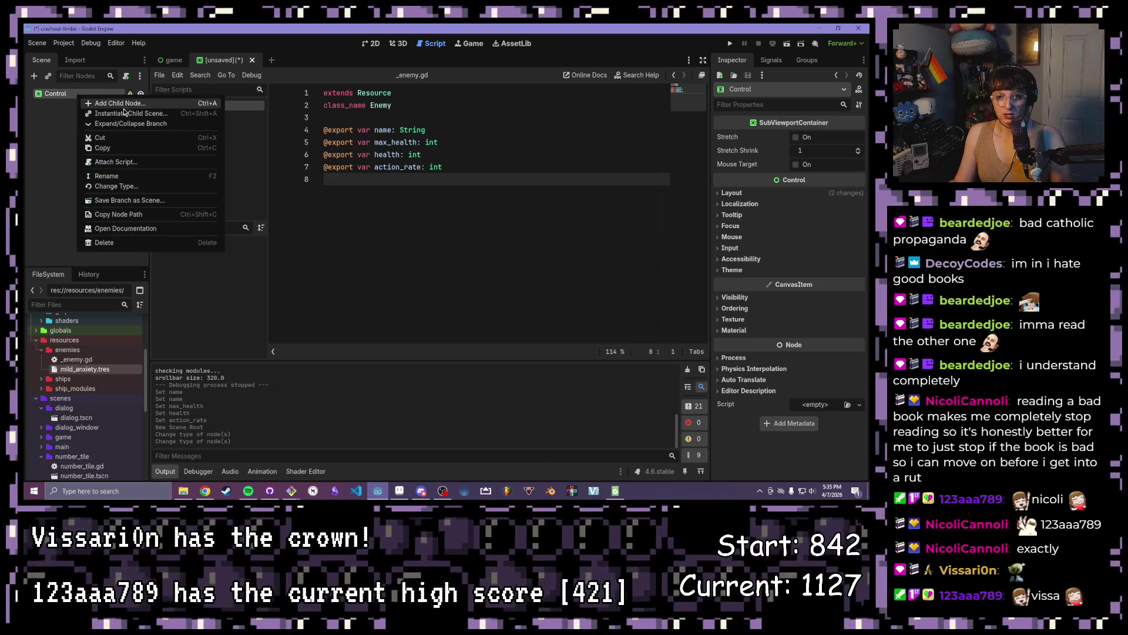
{"action": "left_click", "coordinate": [119, 103]}
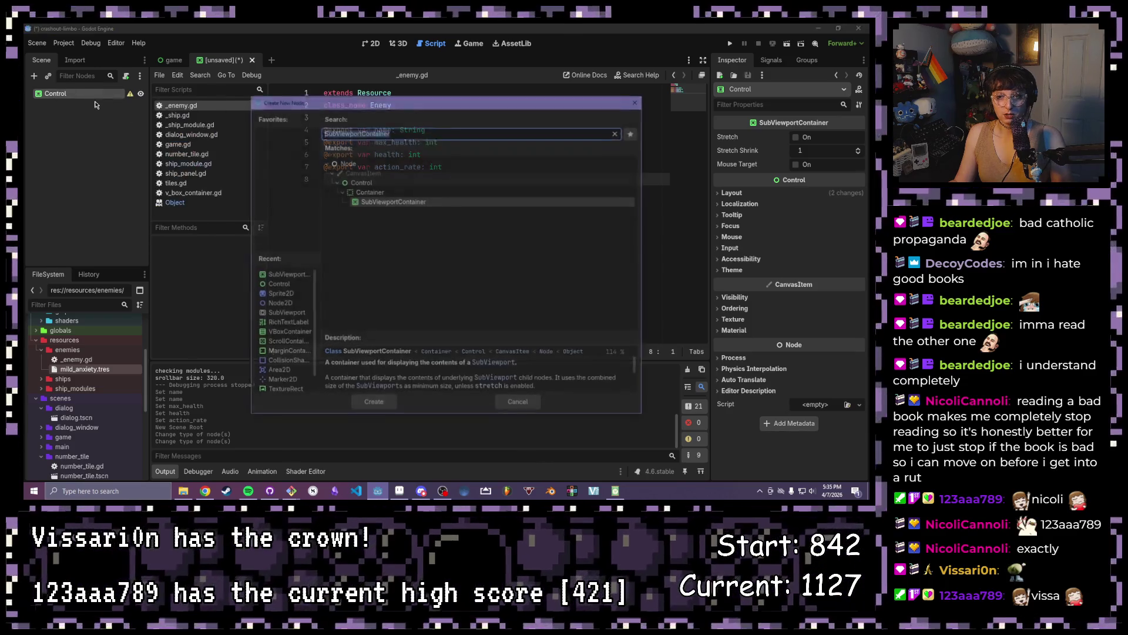
{"action": "double_click", "coordinate": [282, 315]}
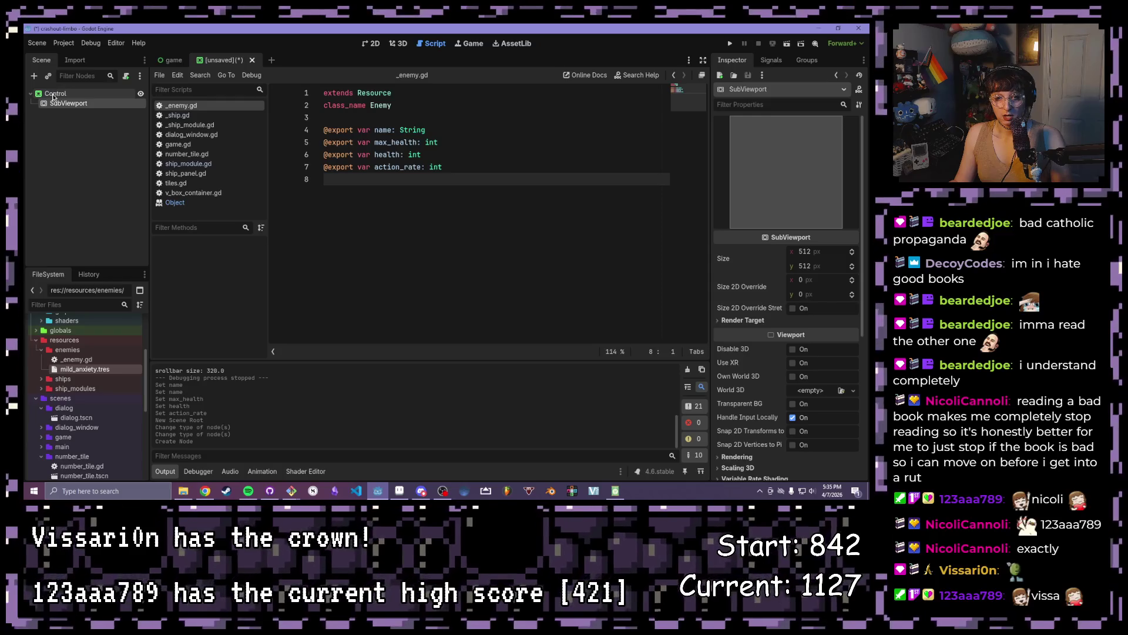
{"action": "left_click", "coordinate": [53, 94]}
{"action": "double_click", "coordinate": [53, 94]}
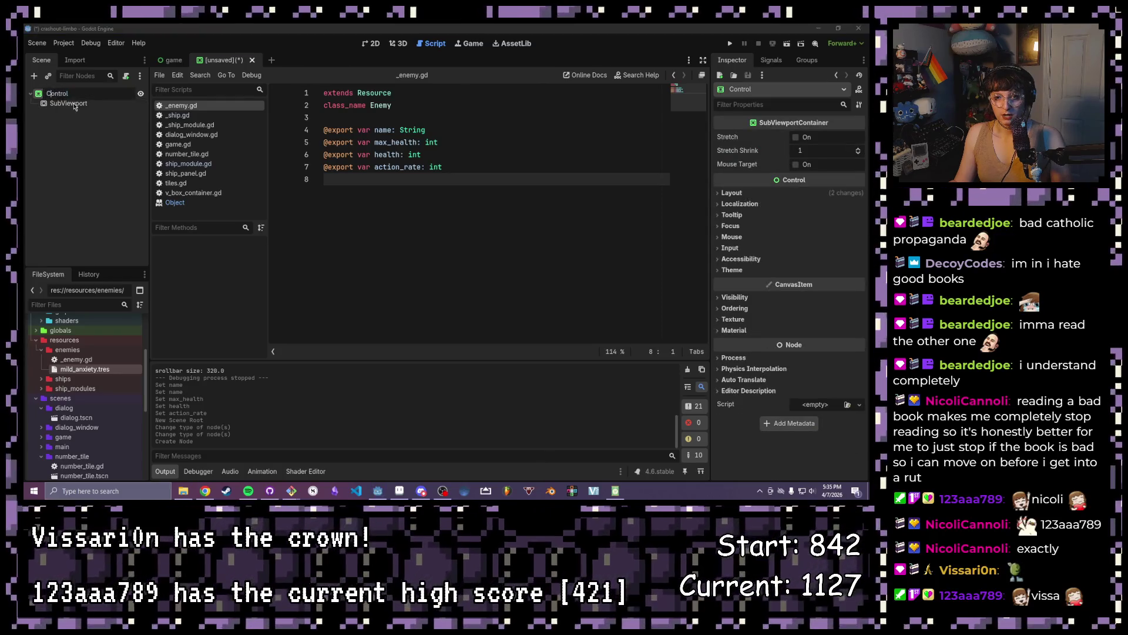
{"action": "type", "text": "Enemy"}
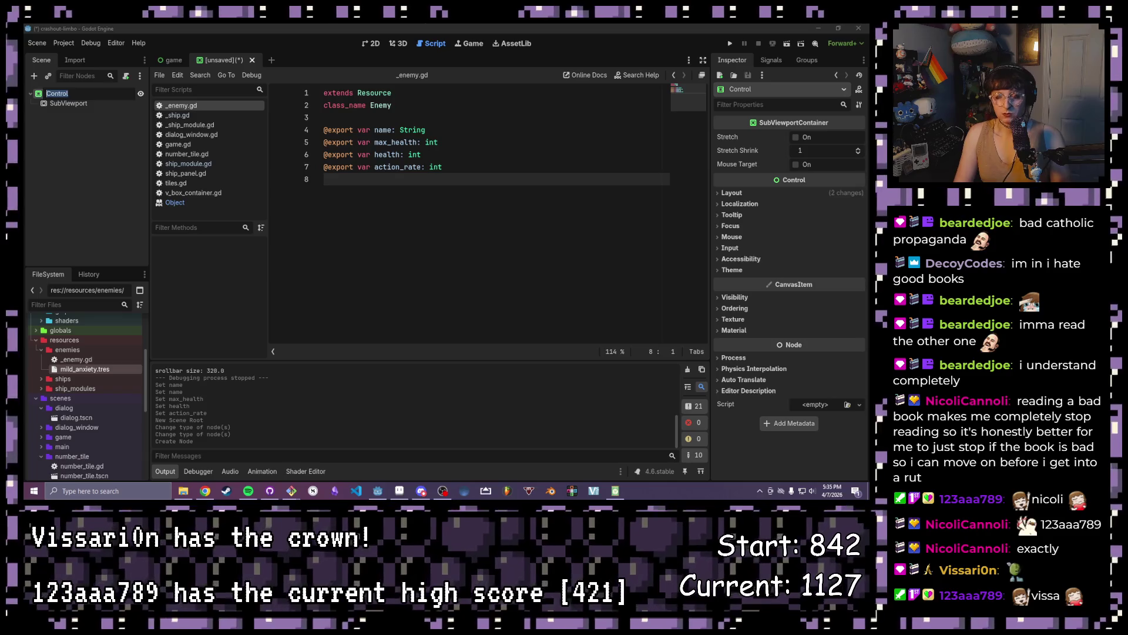
{"action": "key", "text": "Return"}
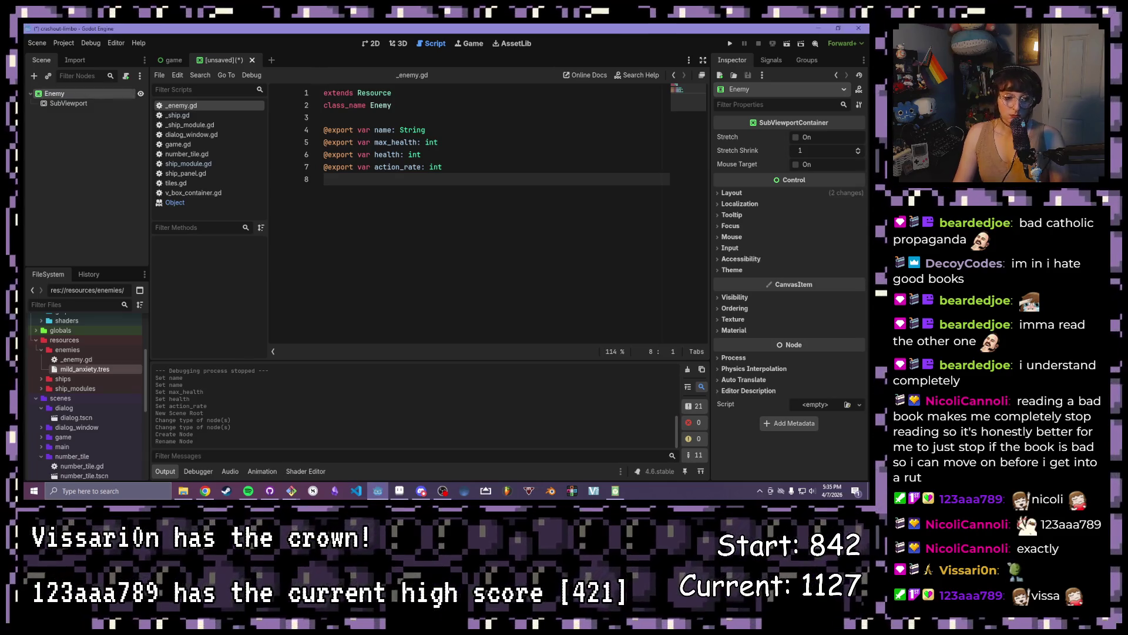
Dismiss the Enemy node's context menu and select, then deselect, the SubViewport.
{"action": "right_click", "coordinate": [53, 94]}
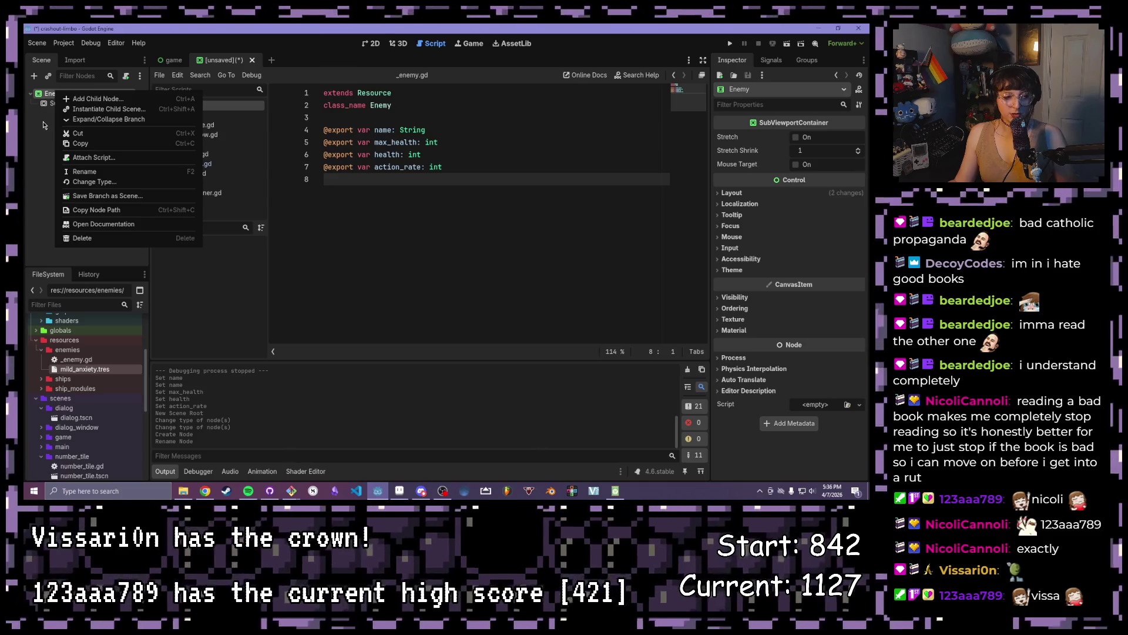
{"action": "left_click", "coordinate": [70, 100]}
{"action": "left_click", "coordinate": [72, 105]}
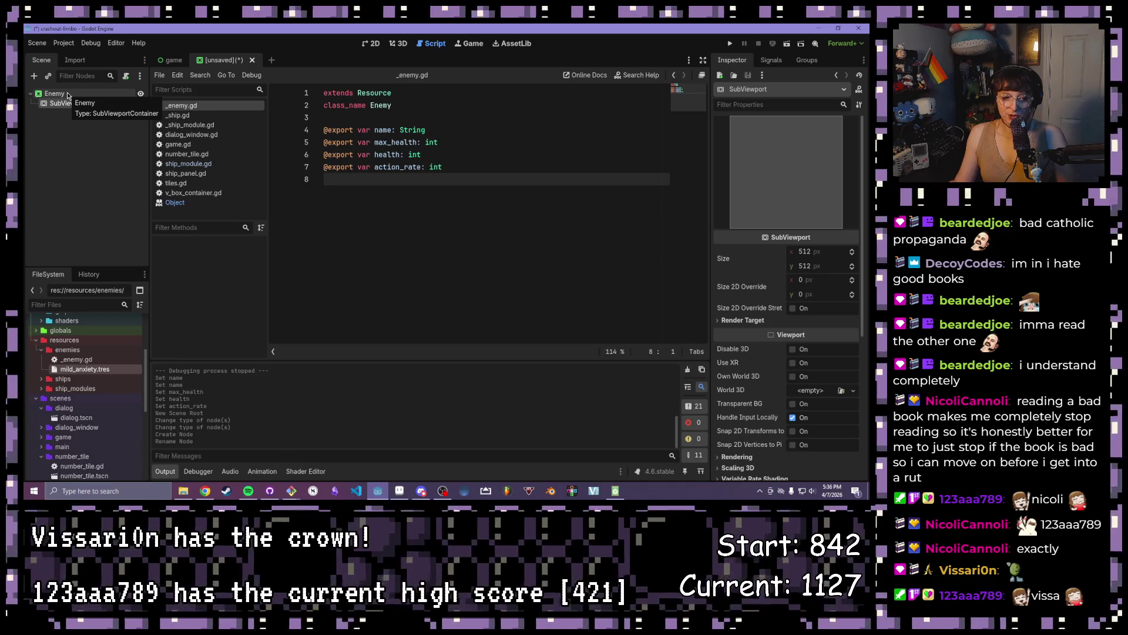
{"action": "left_click", "coordinate": [49, 98]}
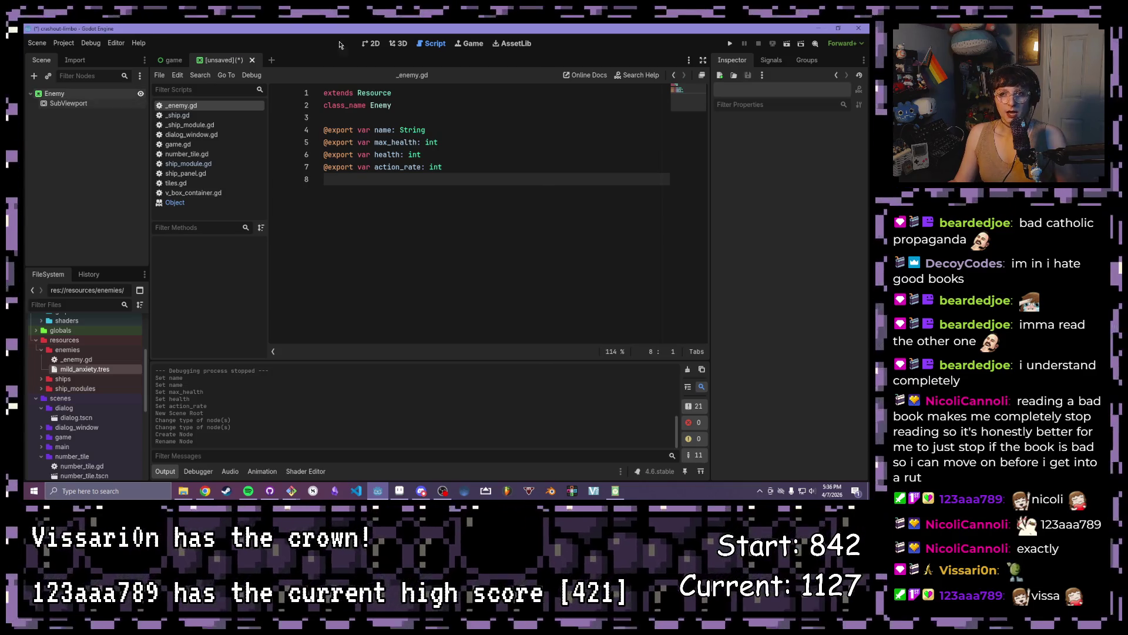
Apply the Top Left anchor preset to Enemy in the 2D view, expand Layout, then switch to Aseprite.
{"action": "left_click", "coordinate": [376, 44]}
{"action": "scroll", "coordinate": [332, 172], "scroll_direction": "down", "scroll_amount": 4}
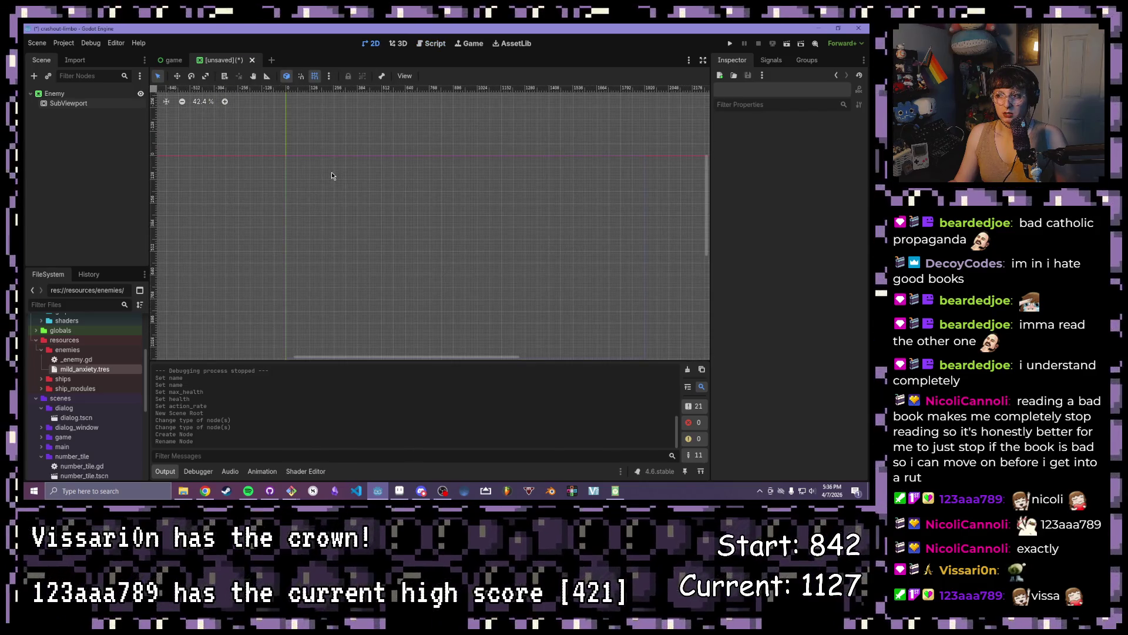
{"action": "scroll", "coordinate": [365, 174], "scroll_direction": "down", "scroll_amount": 1}
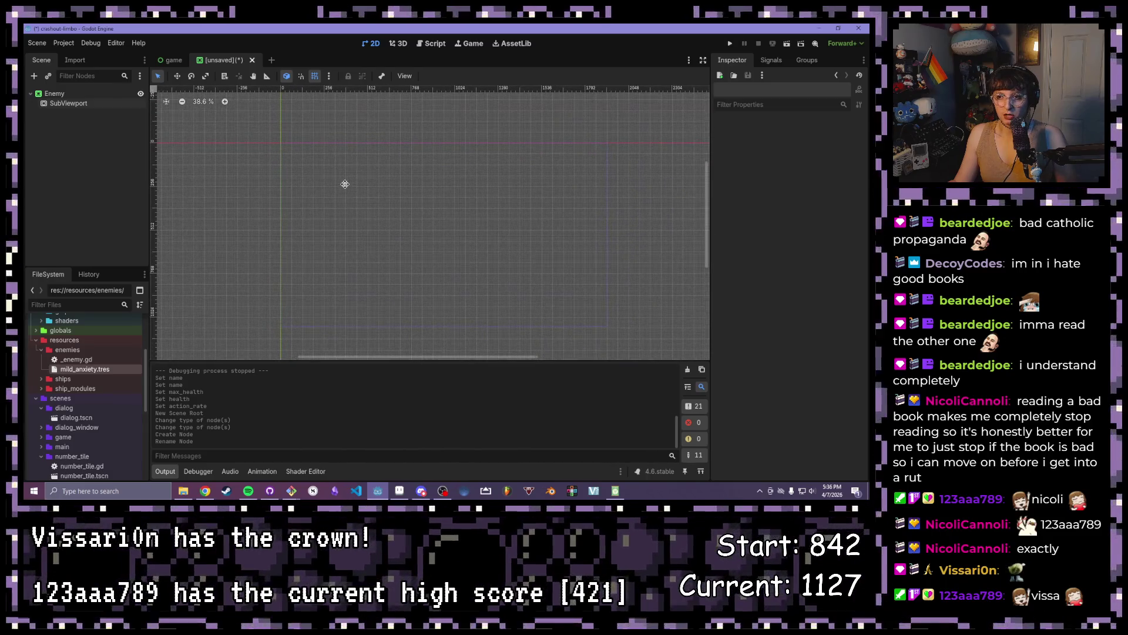
{"action": "left_click", "coordinate": [54, 94]}
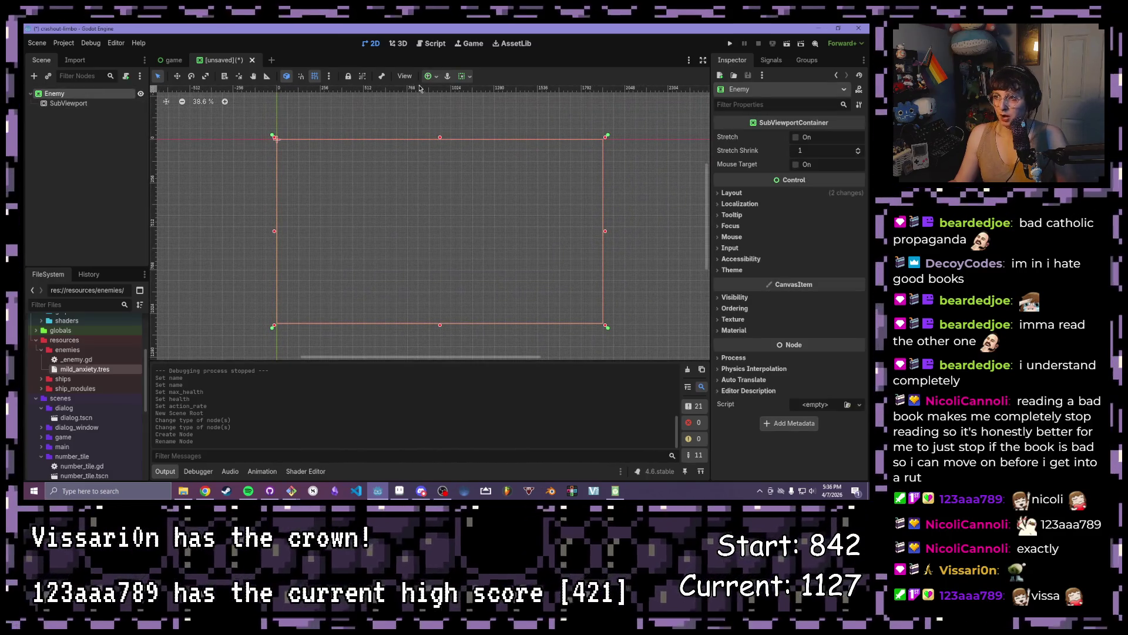
{"action": "left_click", "coordinate": [432, 76]}
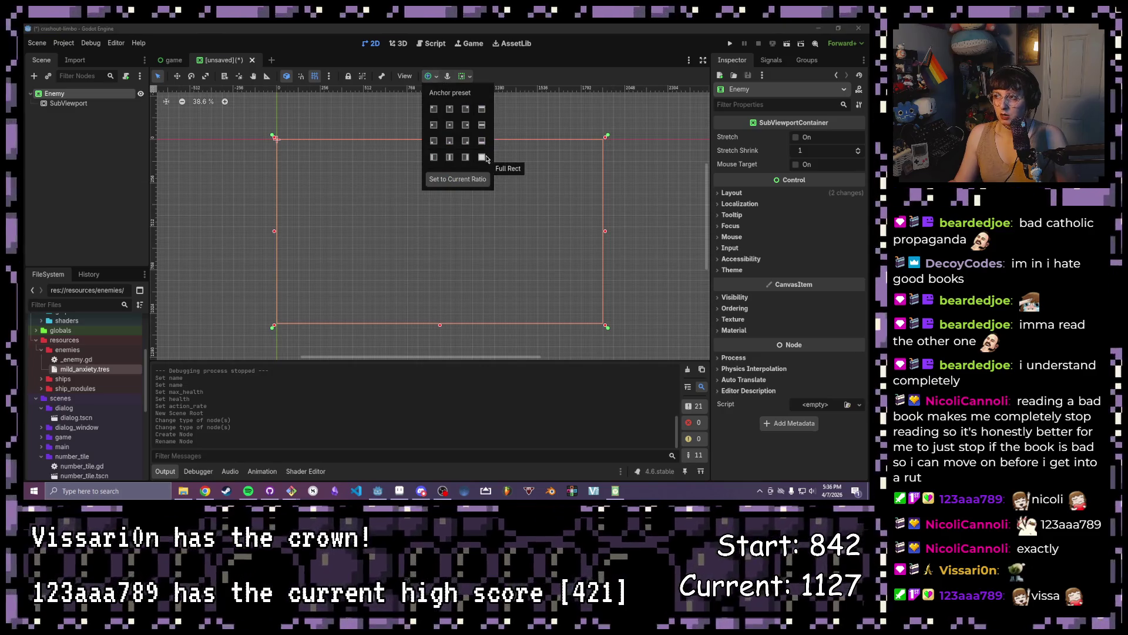
{"action": "left_click", "coordinate": [452, 123]}
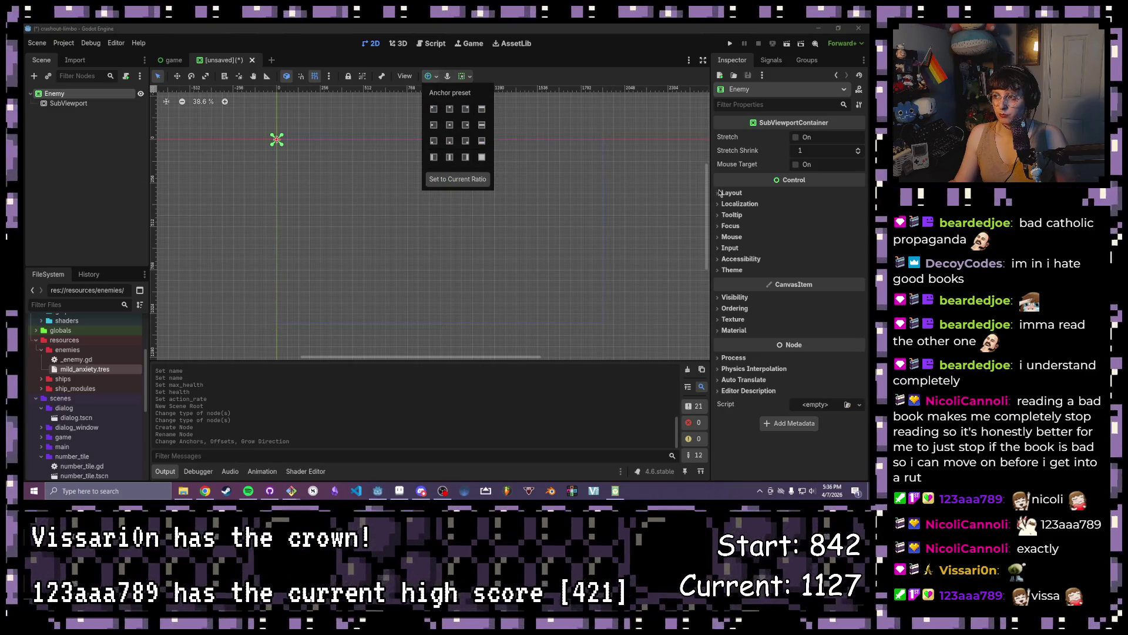
{"action": "left_click", "coordinate": [724, 195]}
{"action": "left_click", "coordinate": [730, 196]}
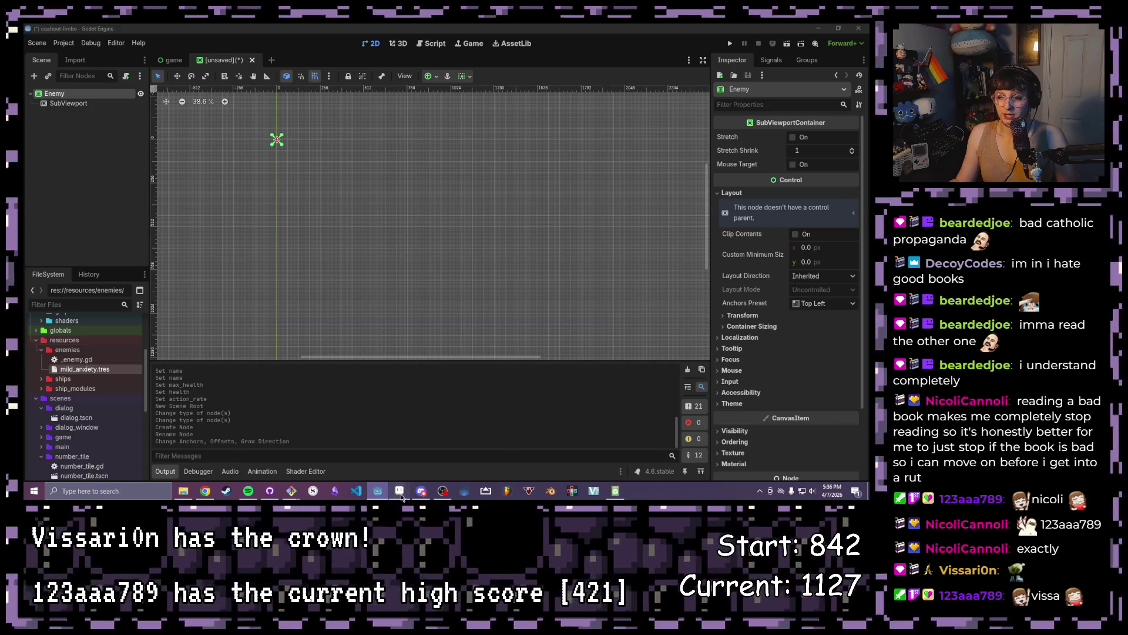
{"action": "left_click", "coordinate": [402, 495]}
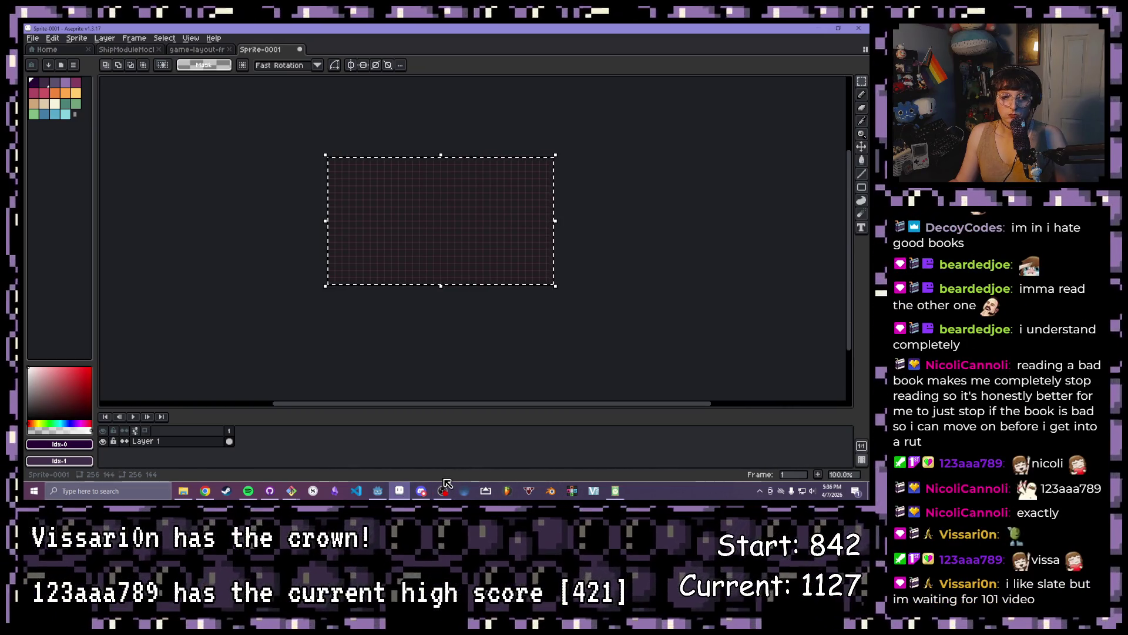
Add a ColorRect node under Enemy and drag it above the SubViewport in the Scene dock.
{"action": "left_click", "coordinate": [378, 490]}
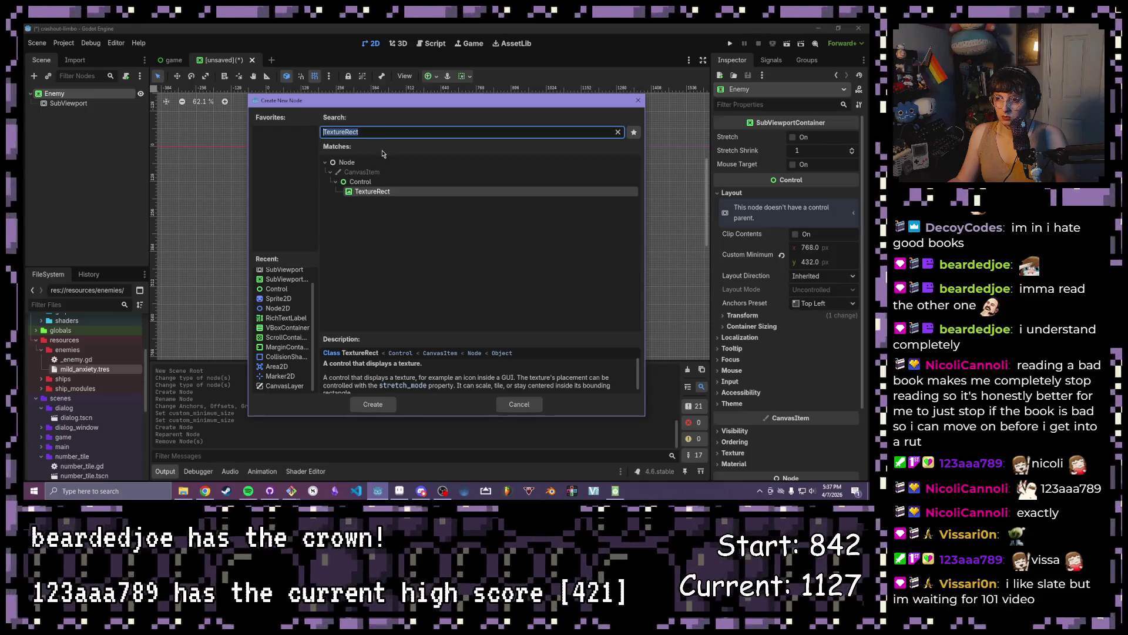
{"action": "type", "text": "color"}
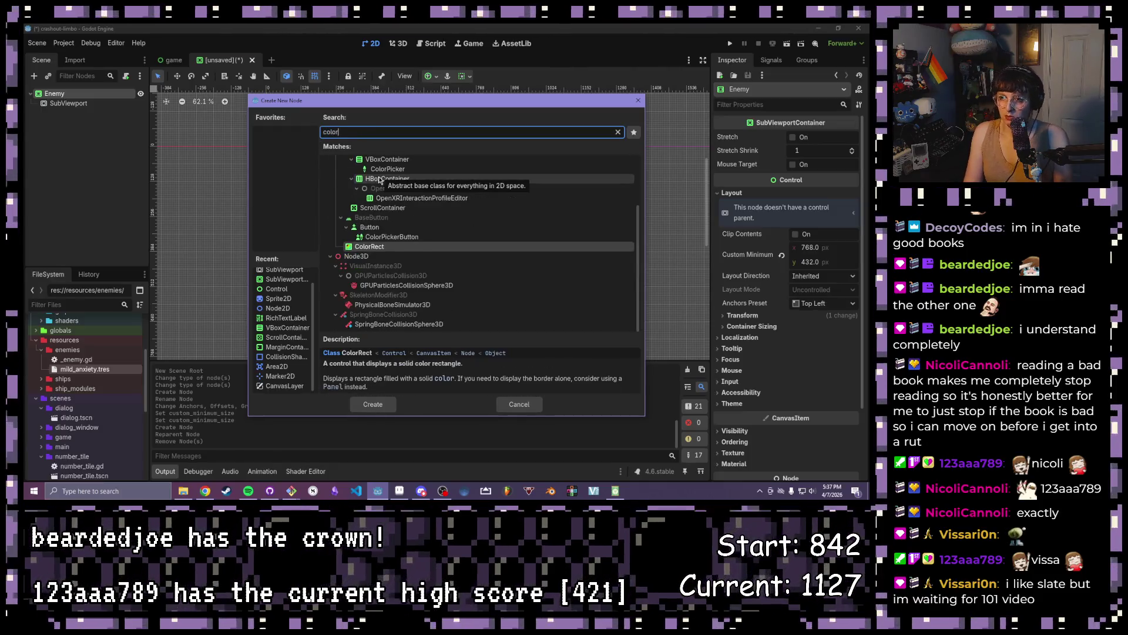
{"action": "double_click", "coordinate": [369, 246]}
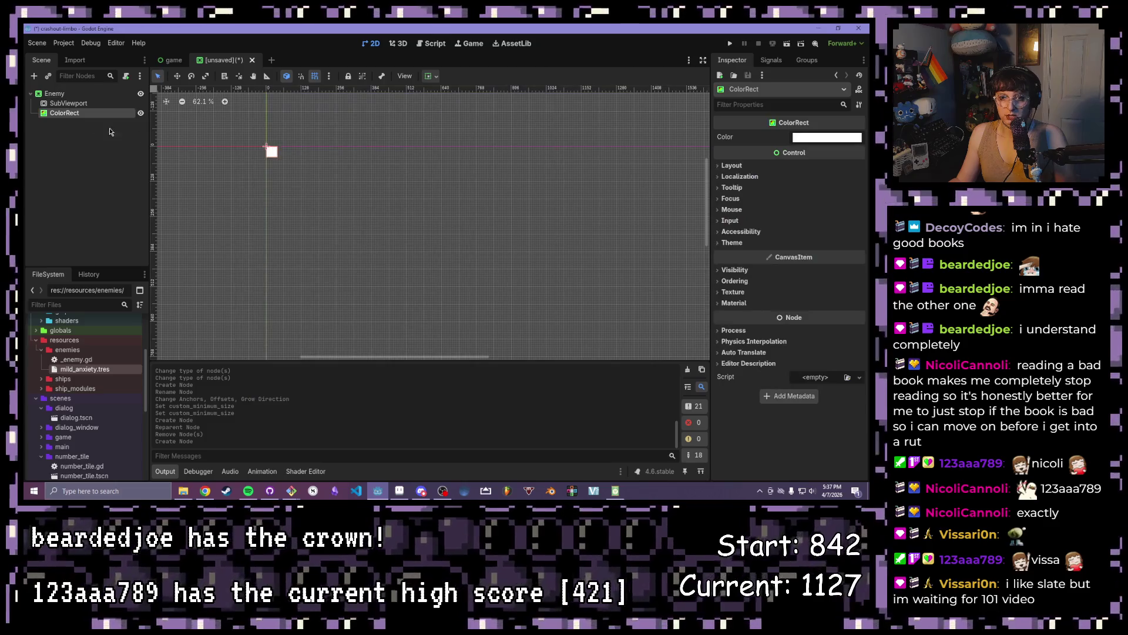
{"action": "left_click_drag", "start_coordinate": [69, 114], "coordinate": [69, 102]}
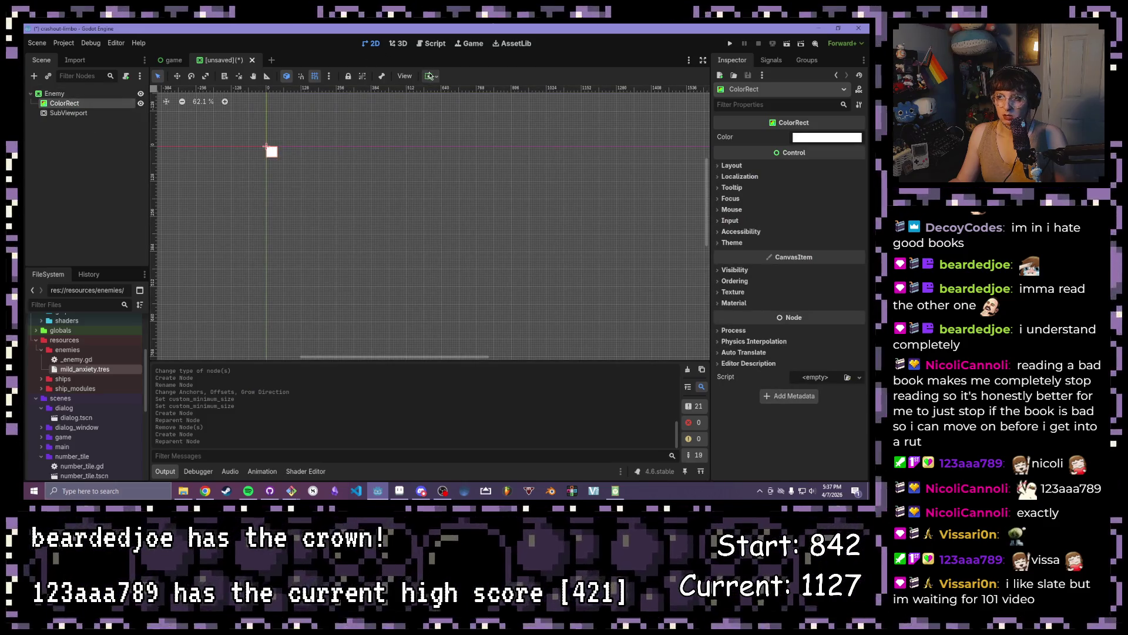
{"action": "left_click", "coordinate": [437, 76]}
{"action": "left_click", "coordinate": [429, 77]}
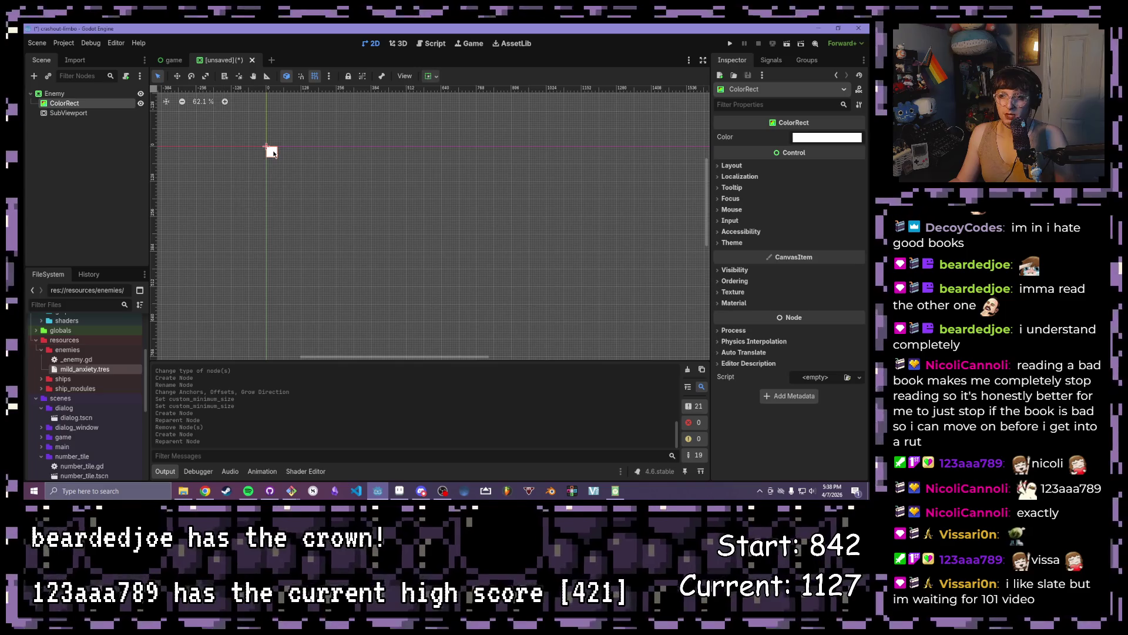
{"action": "left_click", "coordinate": [54, 94]}
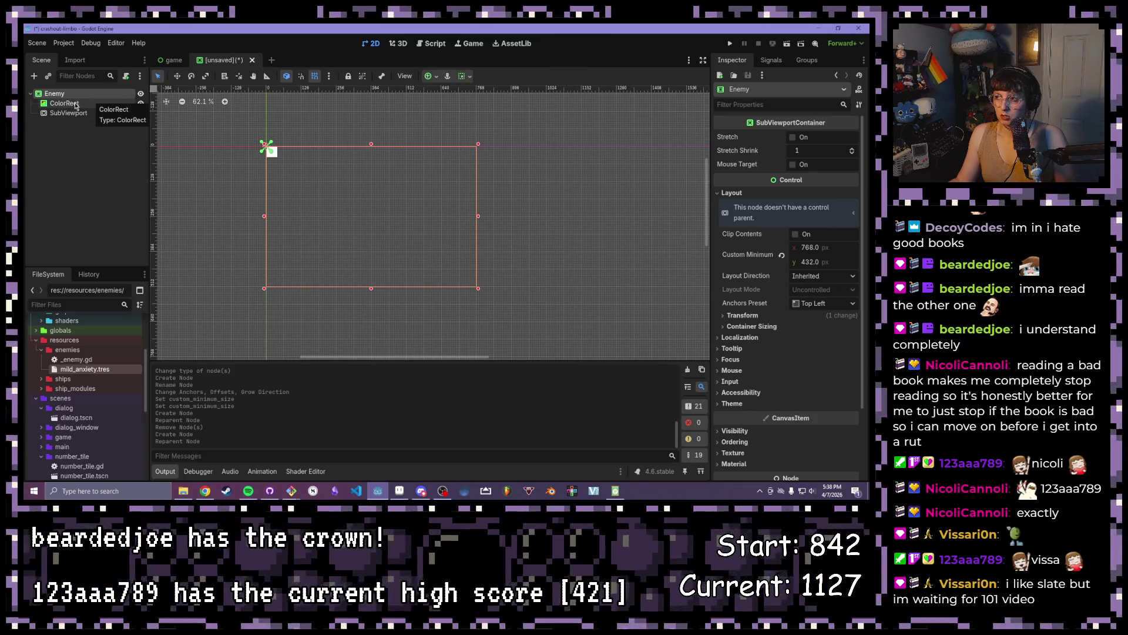
{"action": "left_click", "coordinate": [76, 105]}
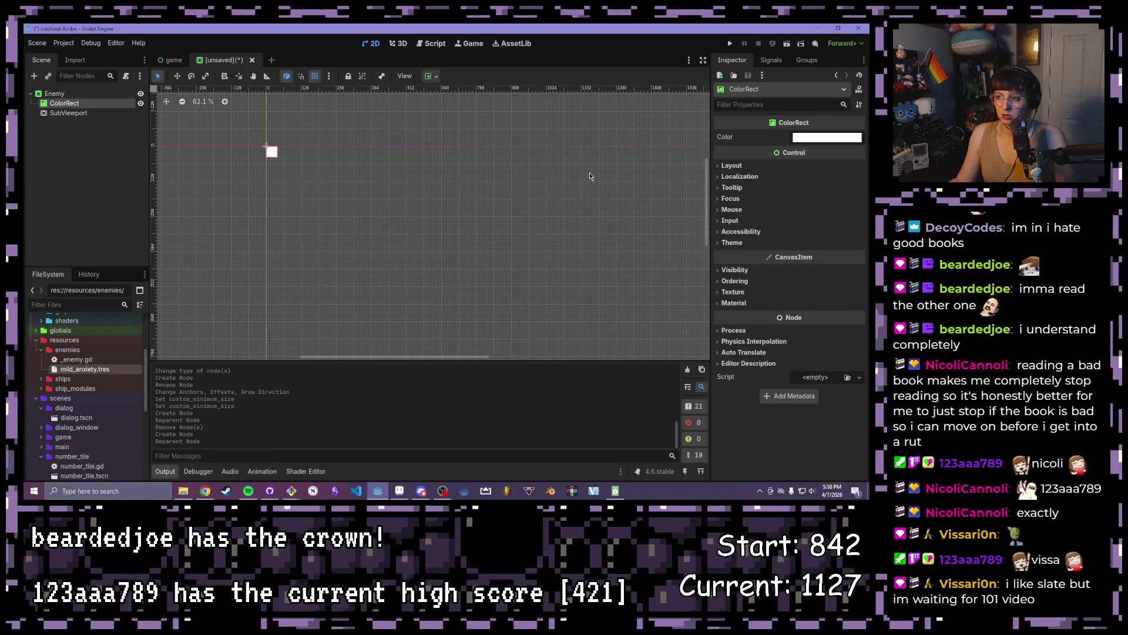
{"action": "left_click", "coordinate": [732, 165]}
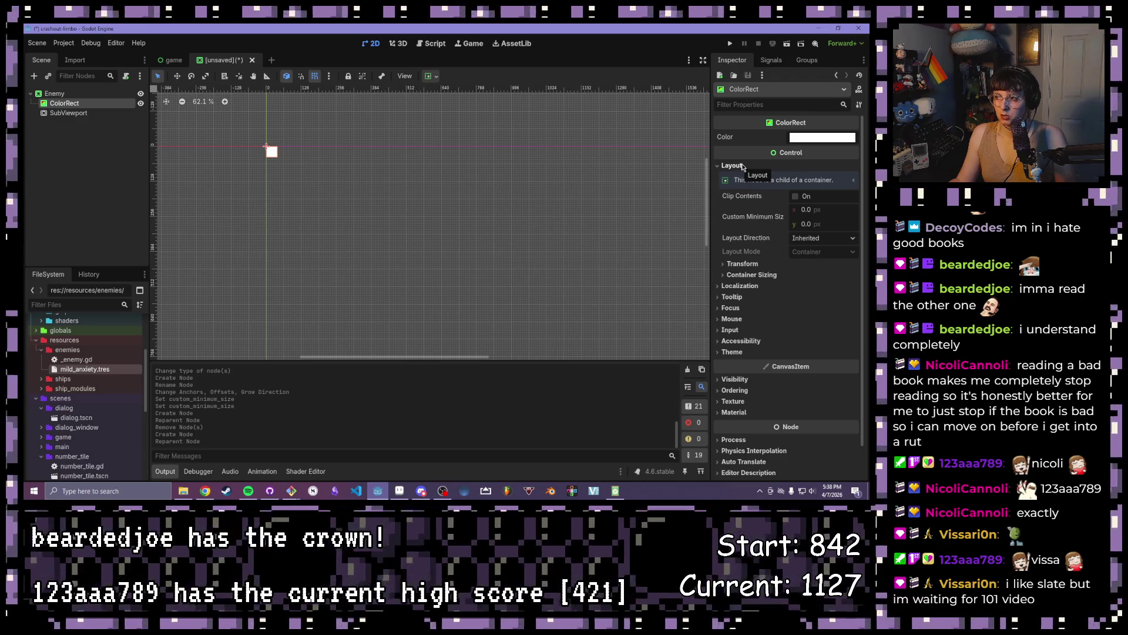
{"action": "left_click", "coordinate": [833, 241]}
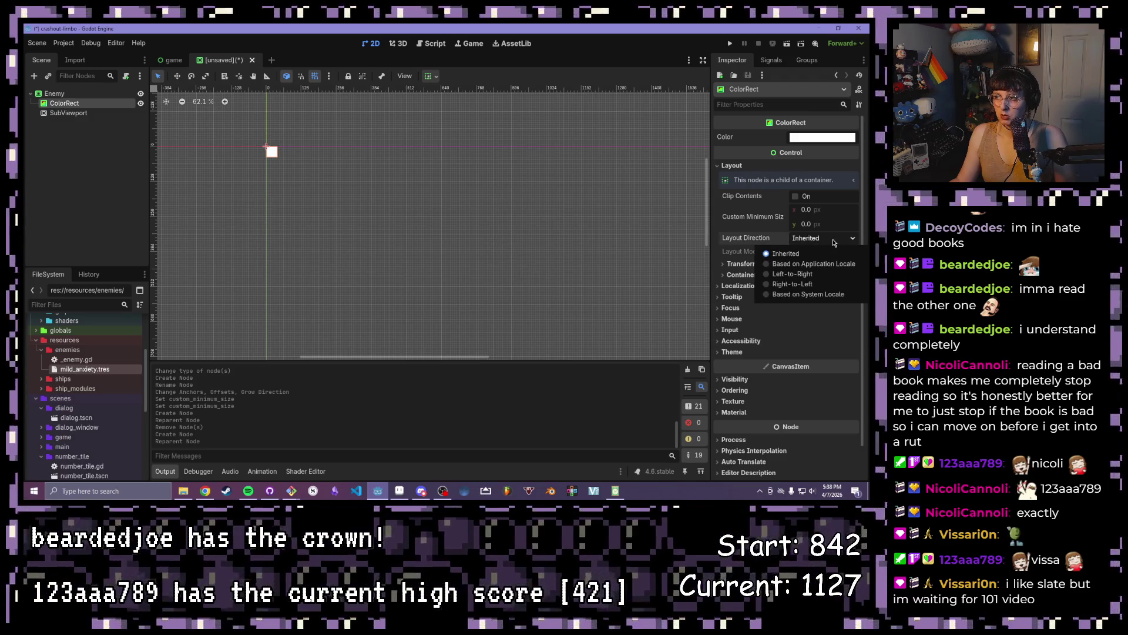
{"action": "left_click", "coordinate": [833, 242]}
{"action": "left_click", "coordinate": [751, 274]}
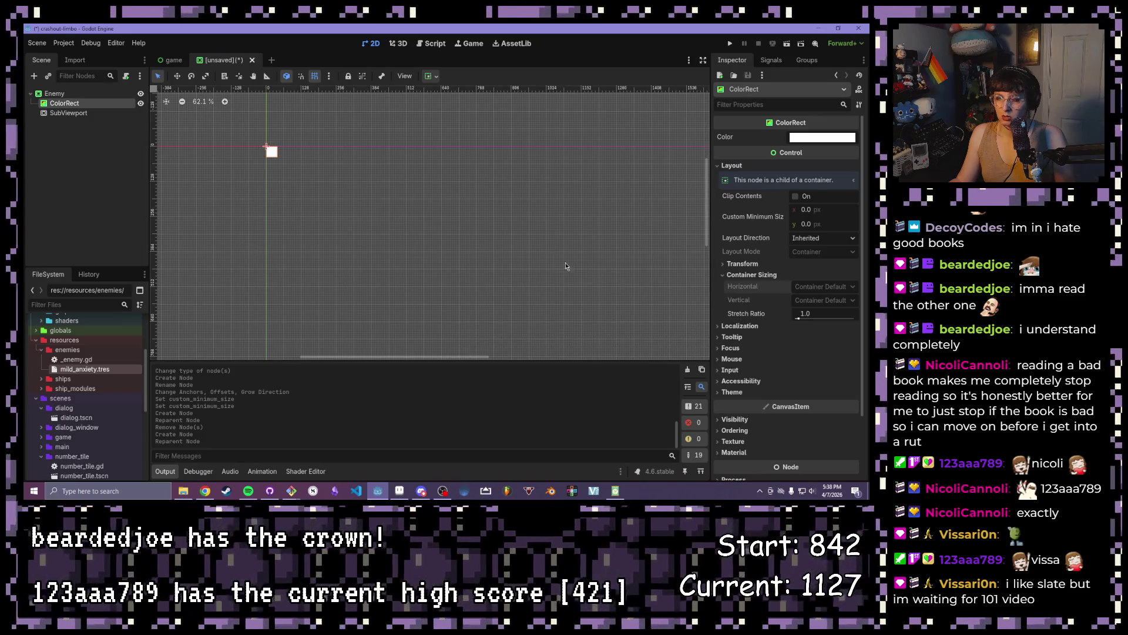
{"action": "scroll", "coordinate": [366, 234], "scroll_direction": "up", "scroll_amount": 5}
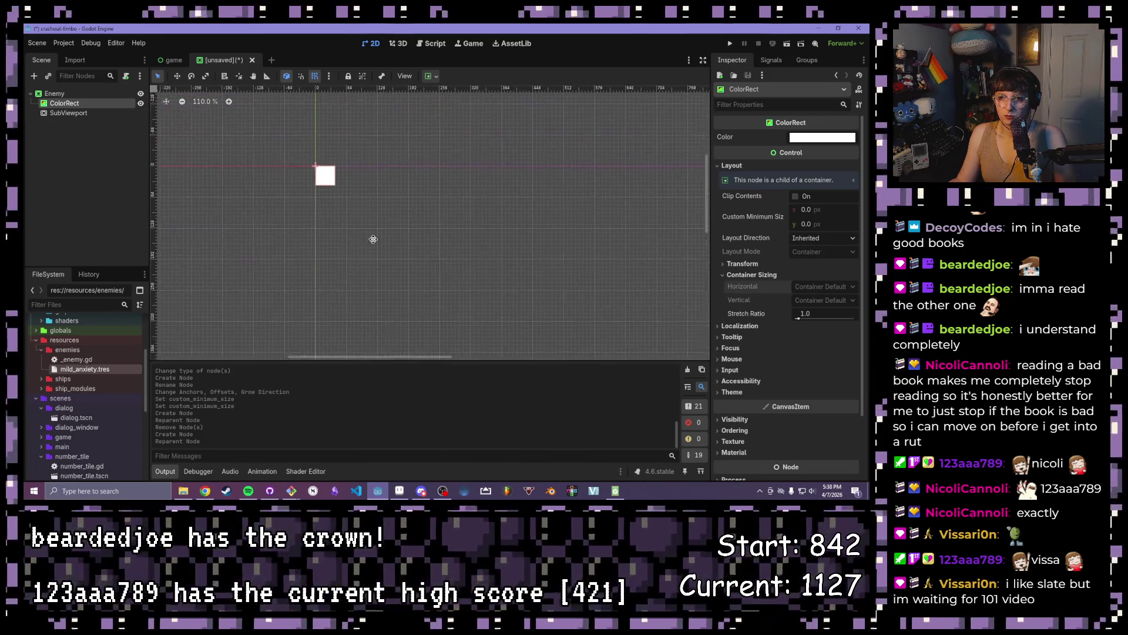
{"action": "scroll", "coordinate": [421, 242], "scroll_direction": "up", "scroll_amount": 3}
{"action": "left_click", "coordinate": [55, 93]}
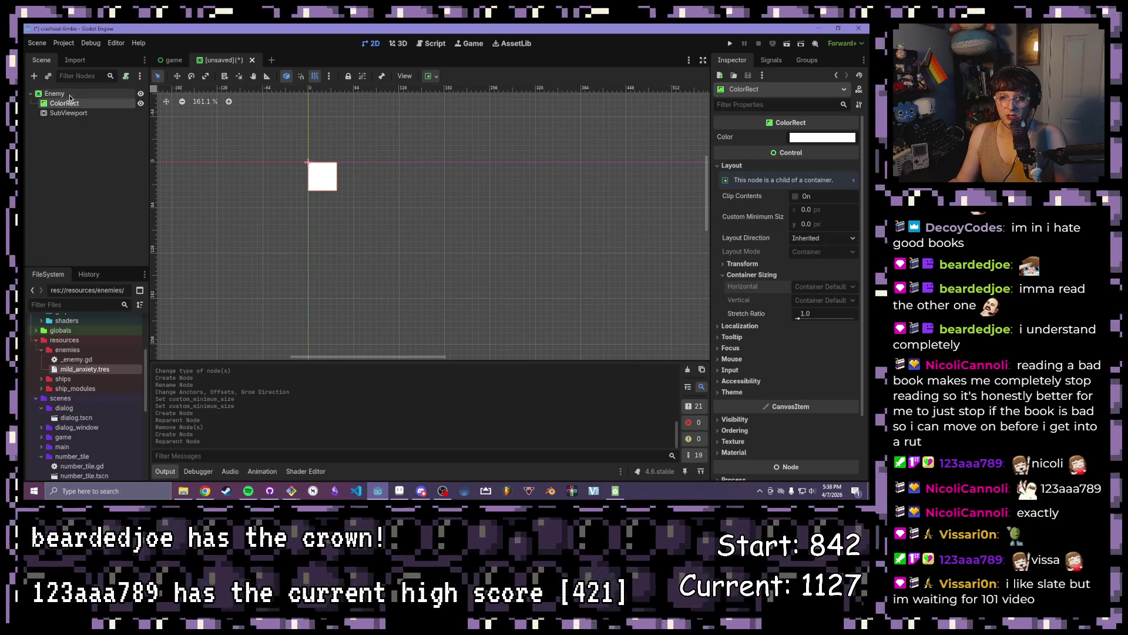
{"action": "scroll", "coordinate": [259, 163], "scroll_direction": "down", "scroll_amount": 8}
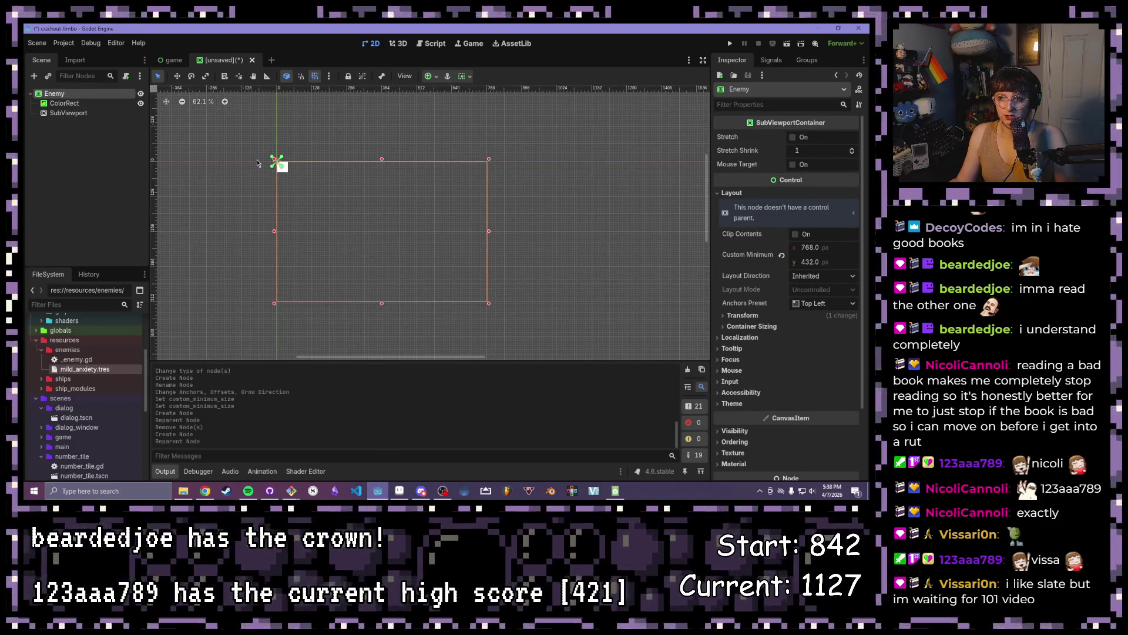
{"action": "left_click", "coordinate": [432, 77]}
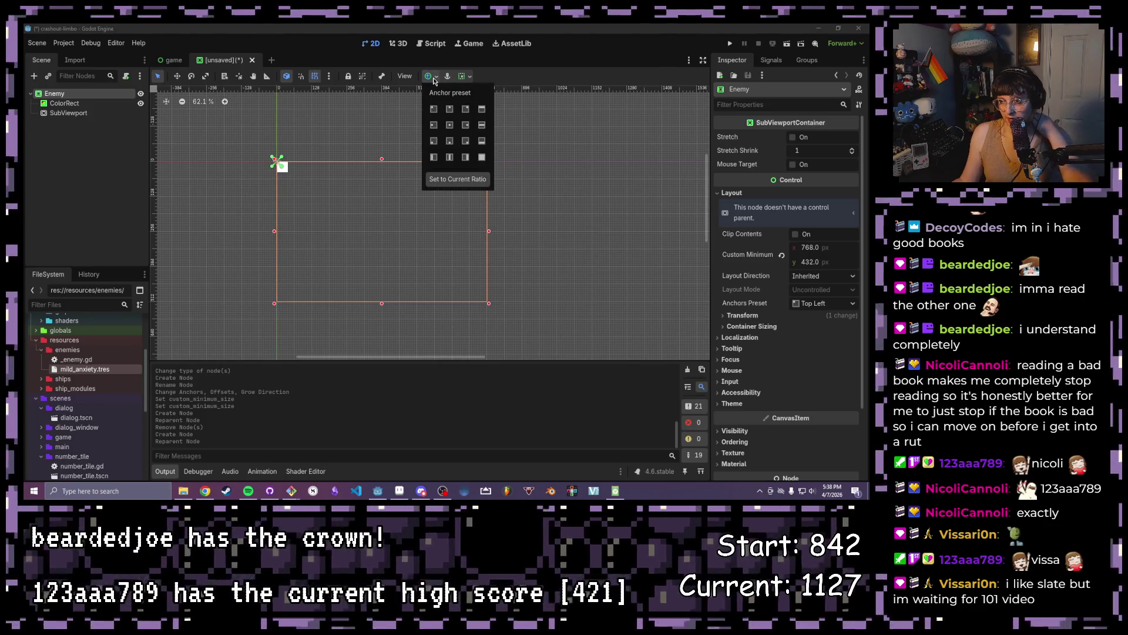
{"action": "left_click", "coordinate": [483, 157]}
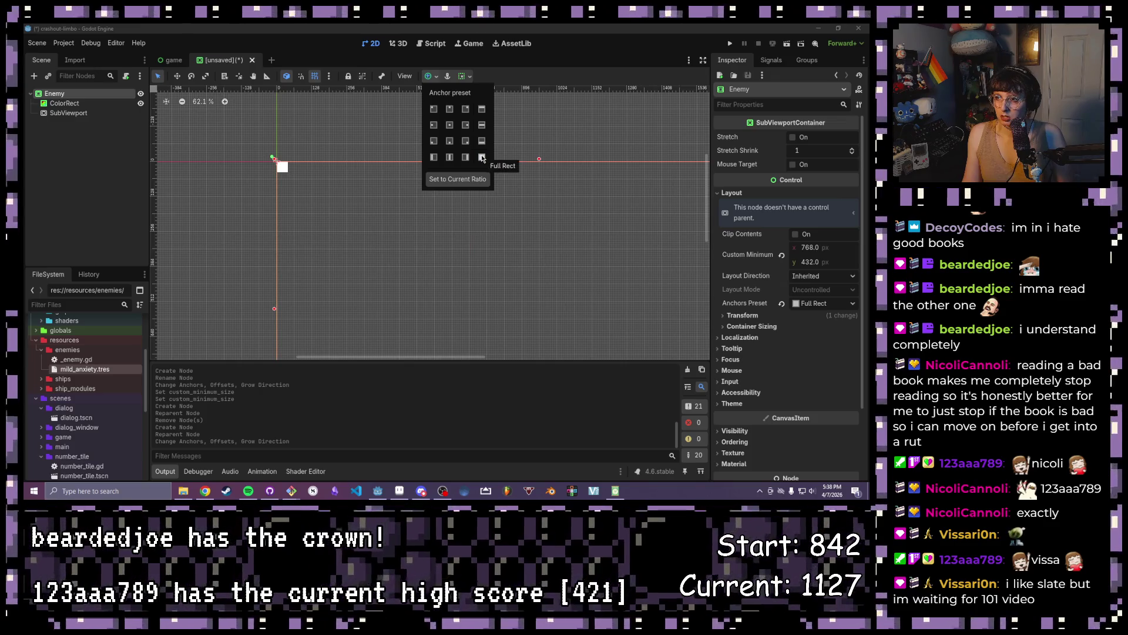
{"action": "scroll", "coordinate": [573, 191], "scroll_direction": "down", "scroll_amount": 8}
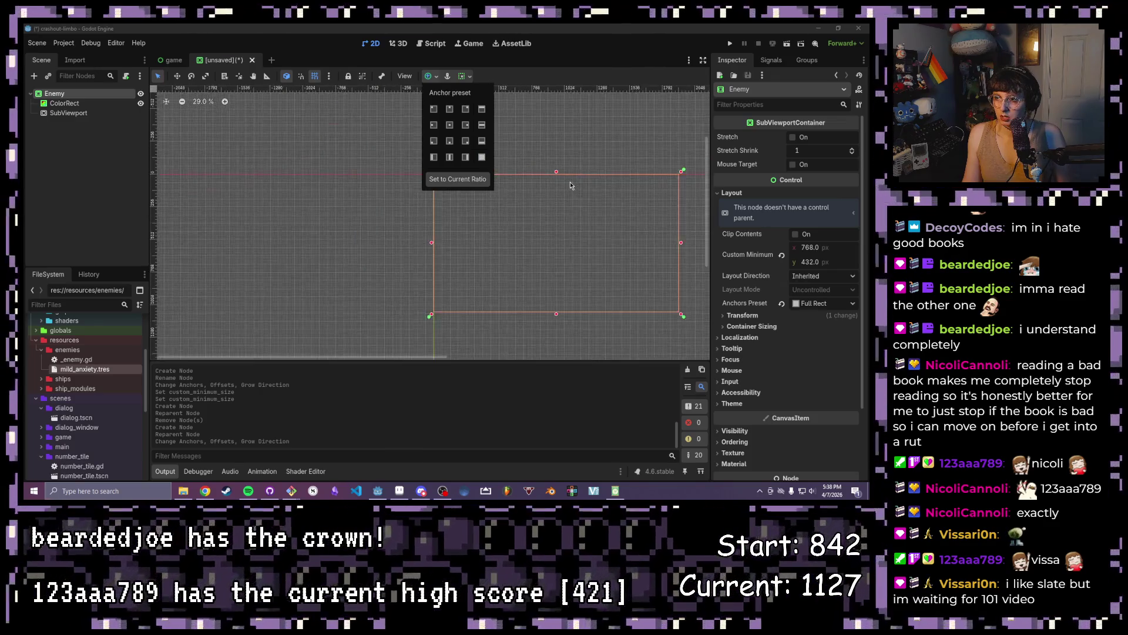
{"action": "left_click", "coordinate": [619, 200]}
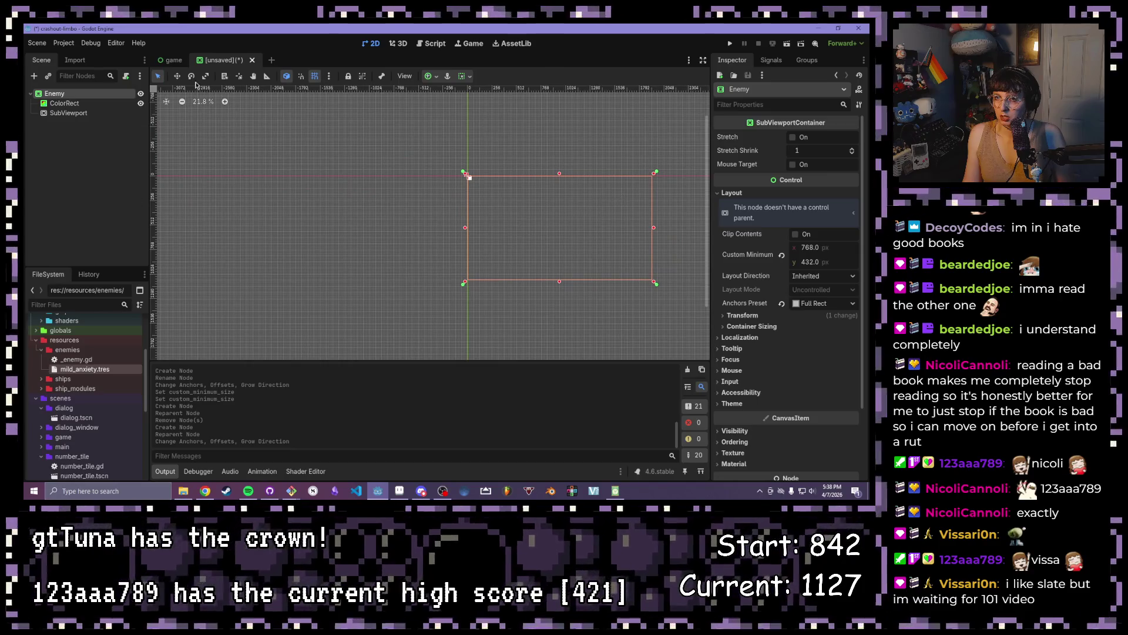
{"action": "left_click", "coordinate": [64, 103]}
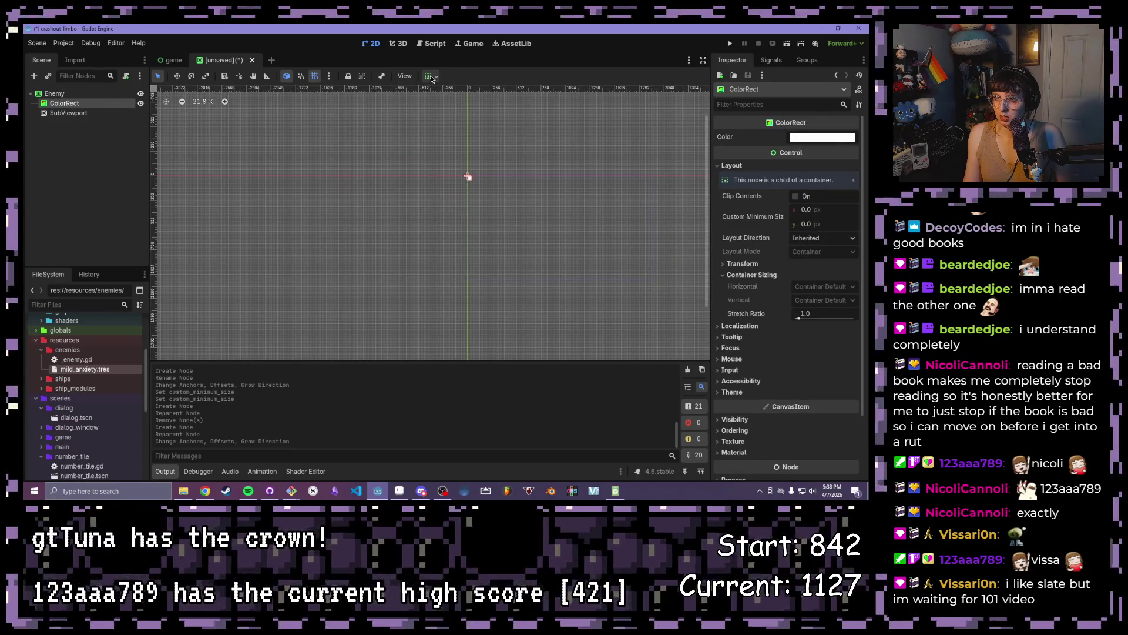
{"action": "left_click", "coordinate": [432, 77]}
{"action": "left_click", "coordinate": [468, 176]}
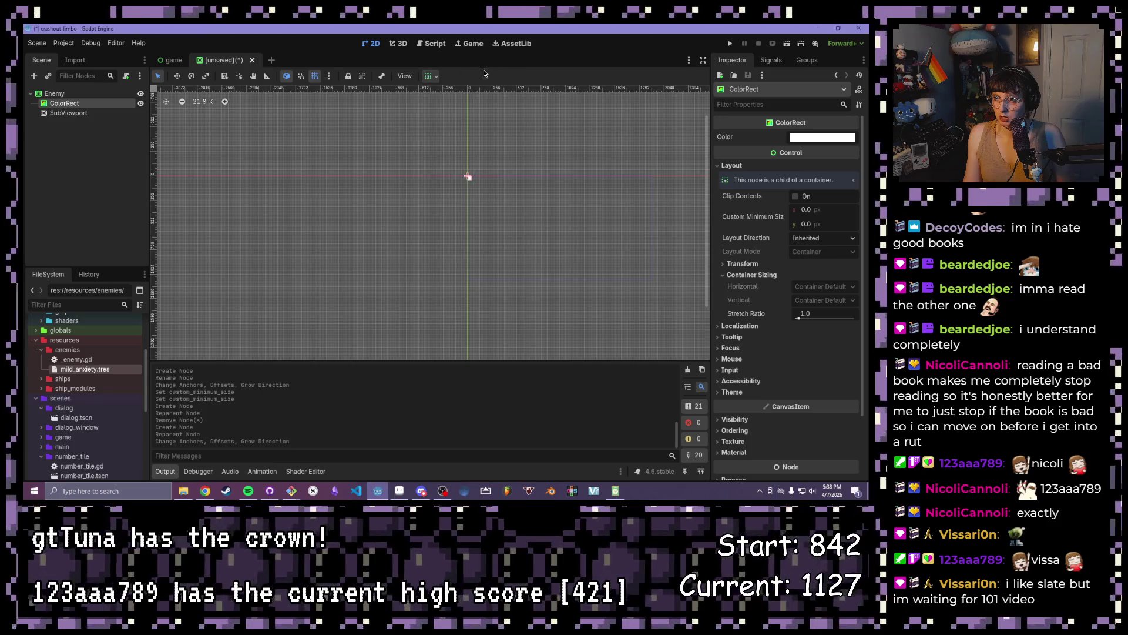
{"action": "scroll", "coordinate": [436, 161], "scroll_direction": "down", "scroll_amount": 1}
{"action": "left_click", "coordinate": [54, 94]}
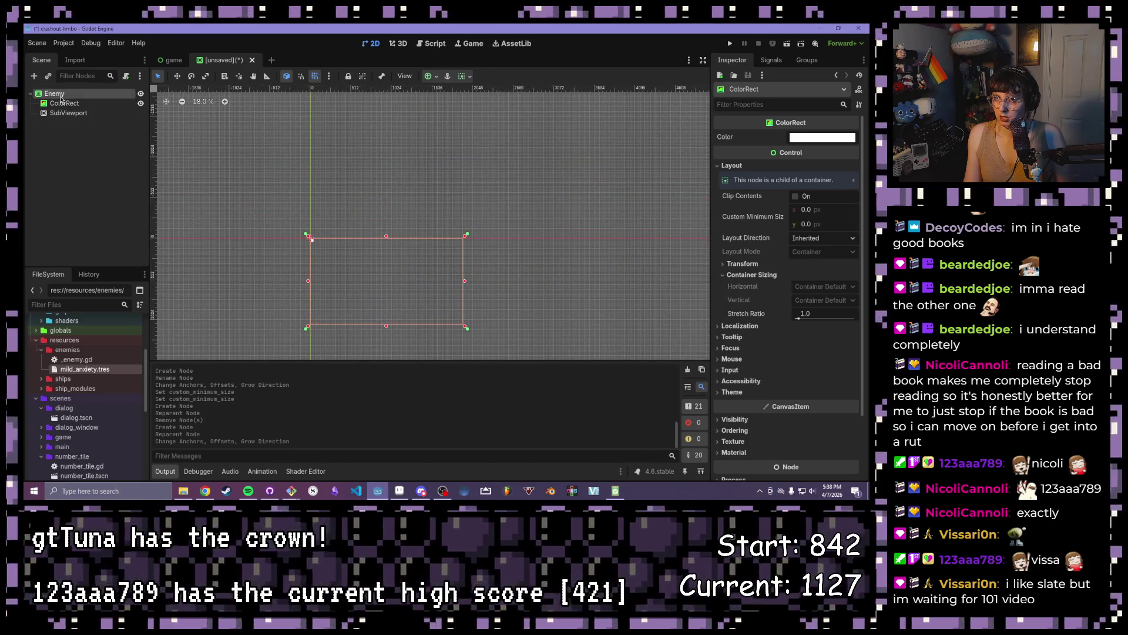
{"action": "left_click", "coordinate": [51, 102]}
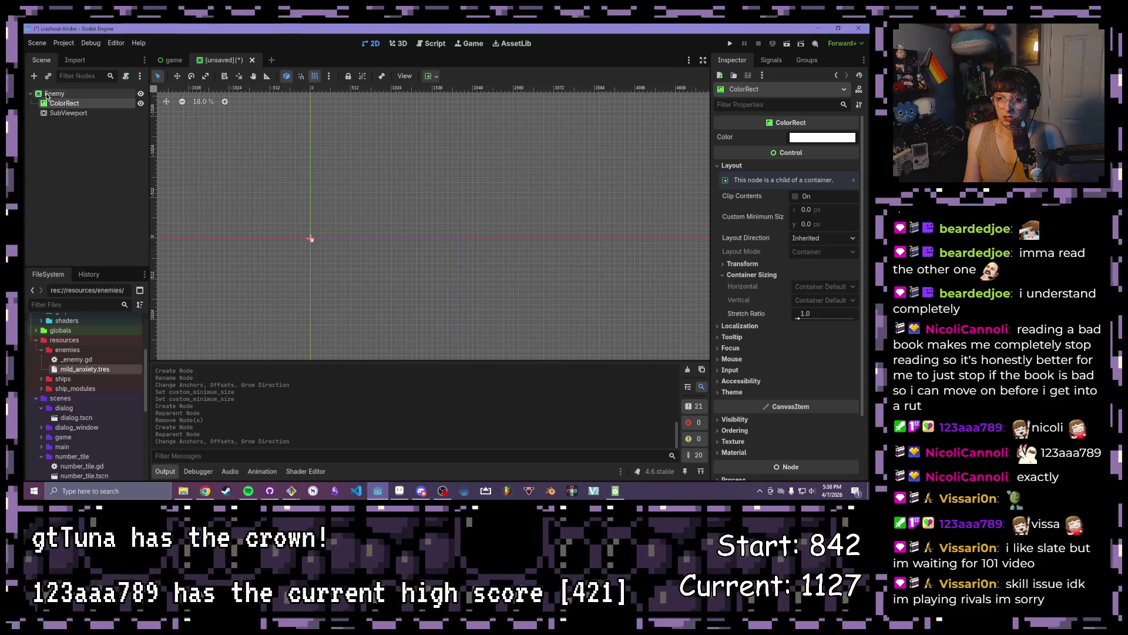
{"action": "left_click", "coordinate": [54, 93]}
{"action": "left_click", "coordinate": [827, 246]}
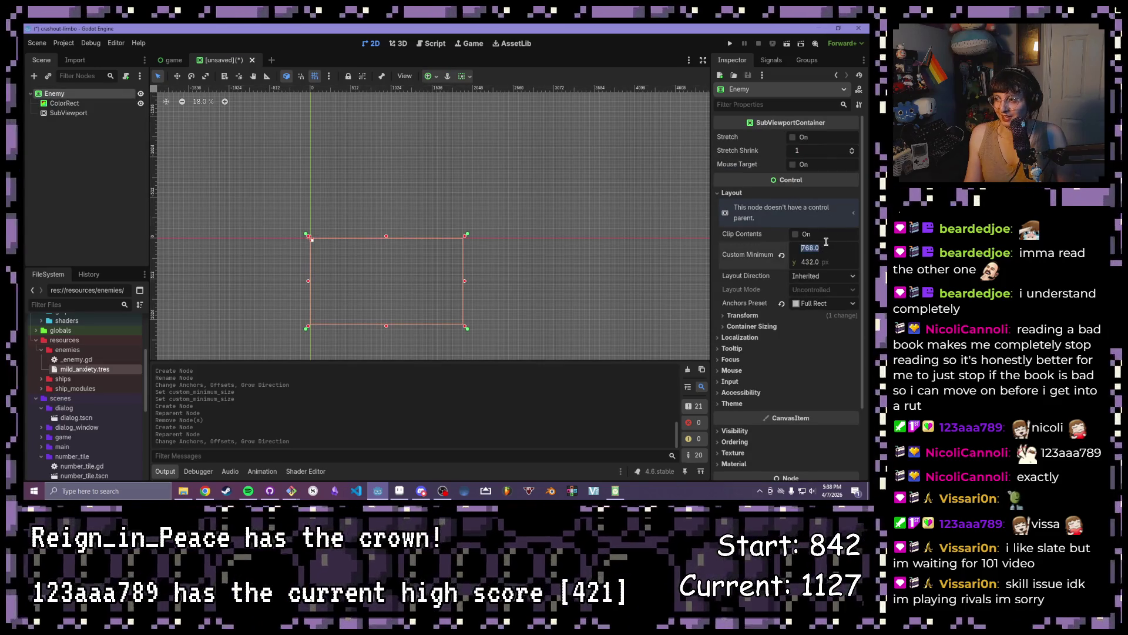
{"action": "left_click", "coordinate": [751, 237]}
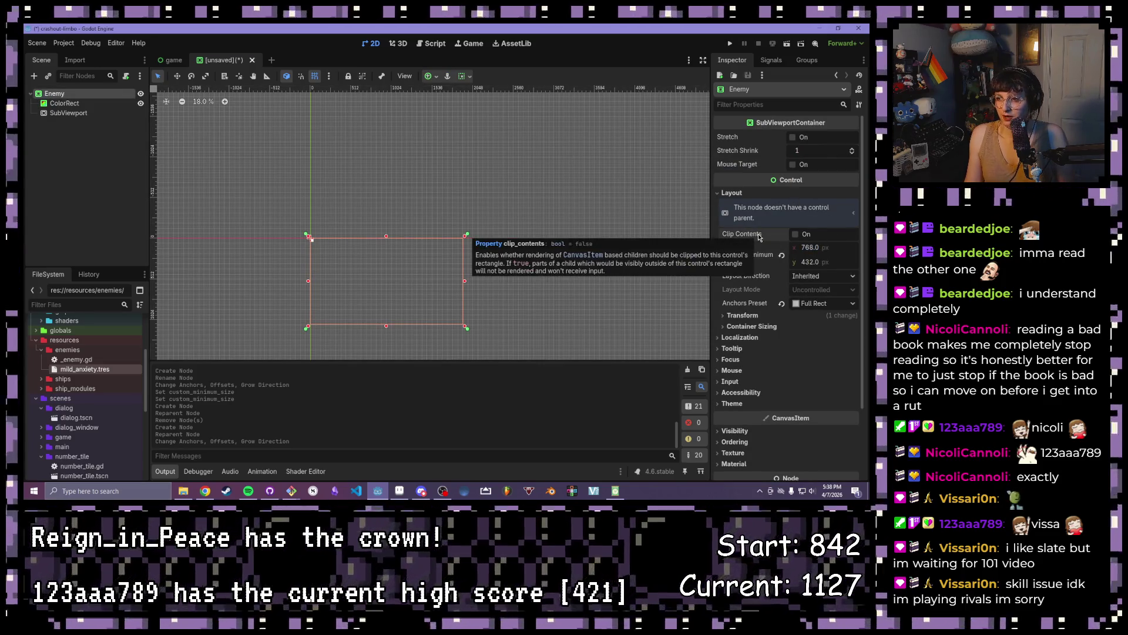
{"action": "scroll", "coordinate": [582, 268], "scroll_direction": "down", "scroll_amount": 3}
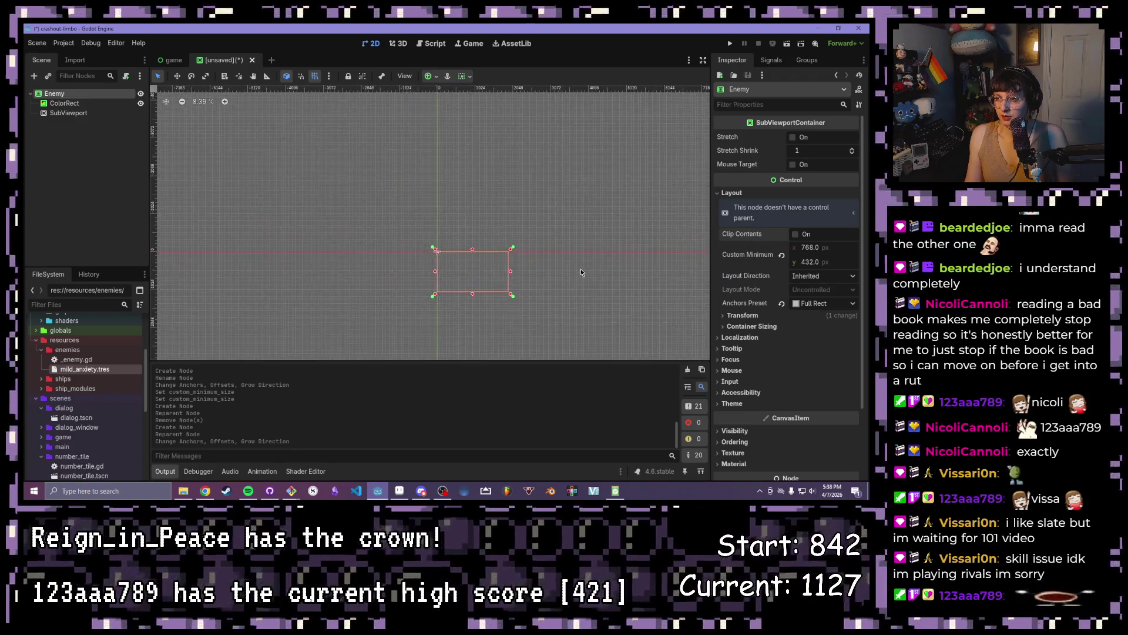
{"action": "scroll", "coordinate": [509, 275], "scroll_direction": "up", "scroll_amount": 5}
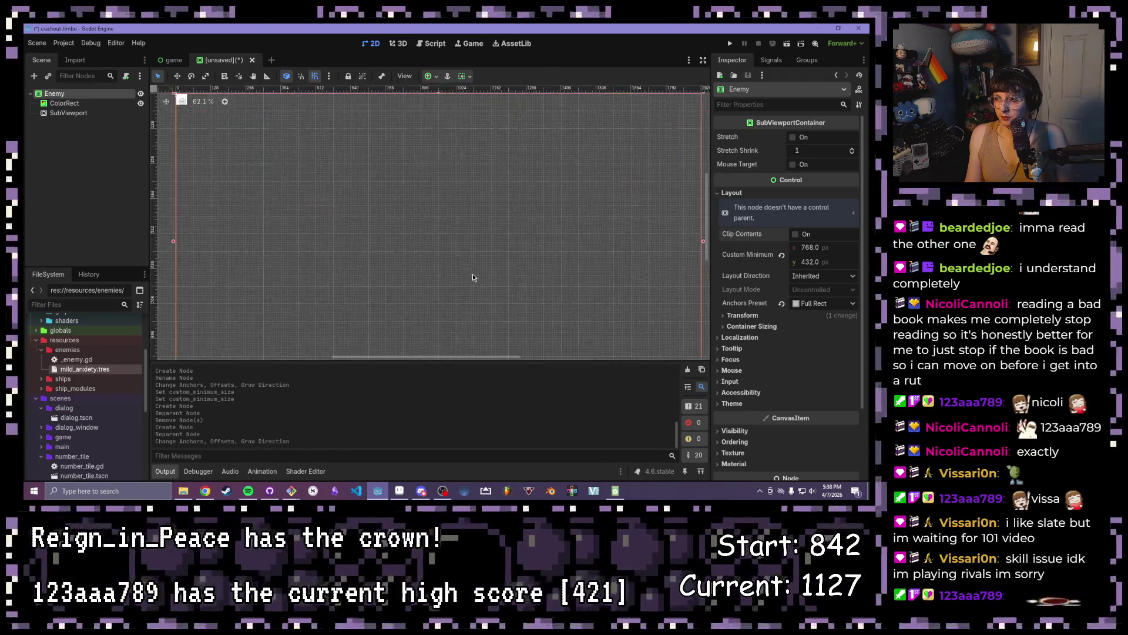
{"action": "left_click", "coordinate": [465, 77]}
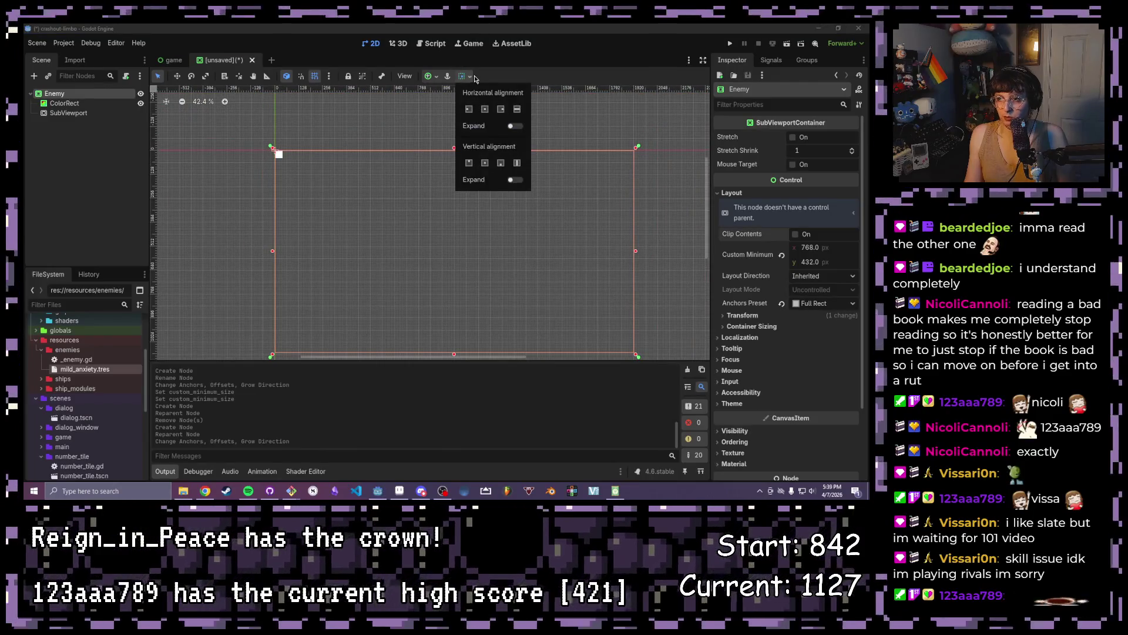
{"action": "left_click", "coordinate": [406, 63]}
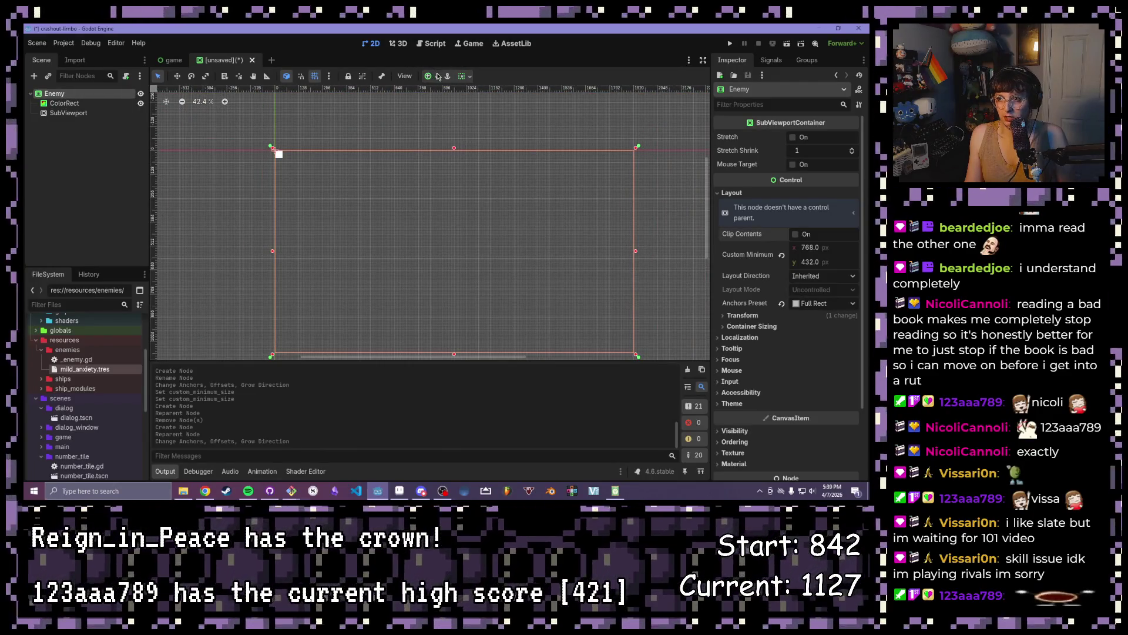
{"action": "left_click", "coordinate": [437, 76]}
{"action": "left_click", "coordinate": [433, 109]}
{"action": "left_click", "coordinate": [299, 93]}
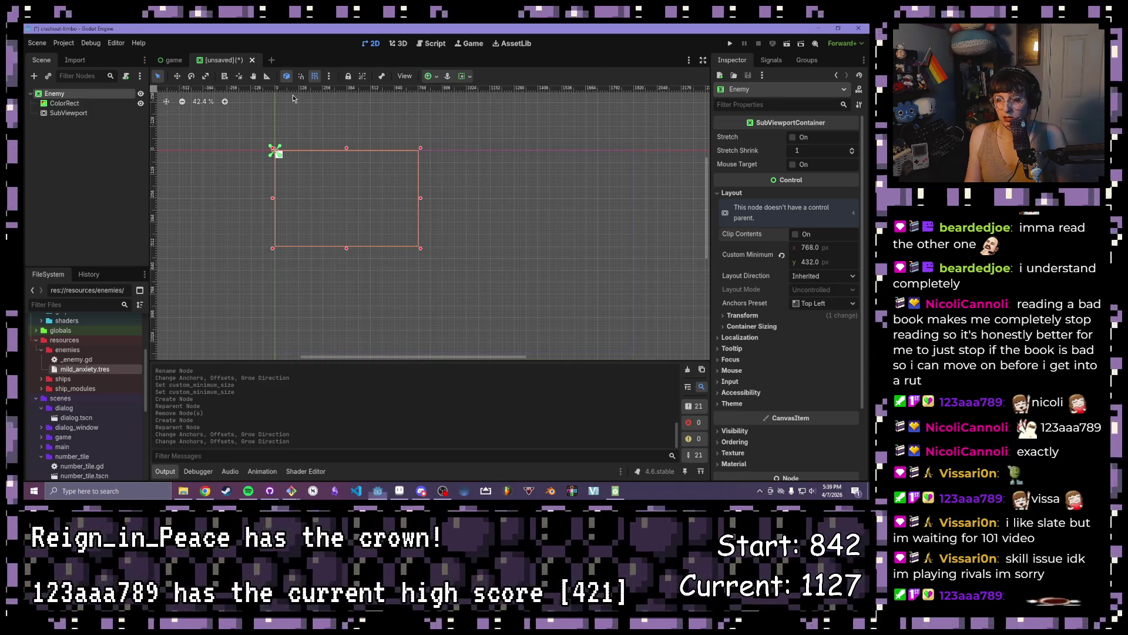
Give the ColorRect a 768 × 432 custom minimum size (256*3 by 144*3) and open its Color swatch.
{"action": "left_click", "coordinate": [73, 104]}
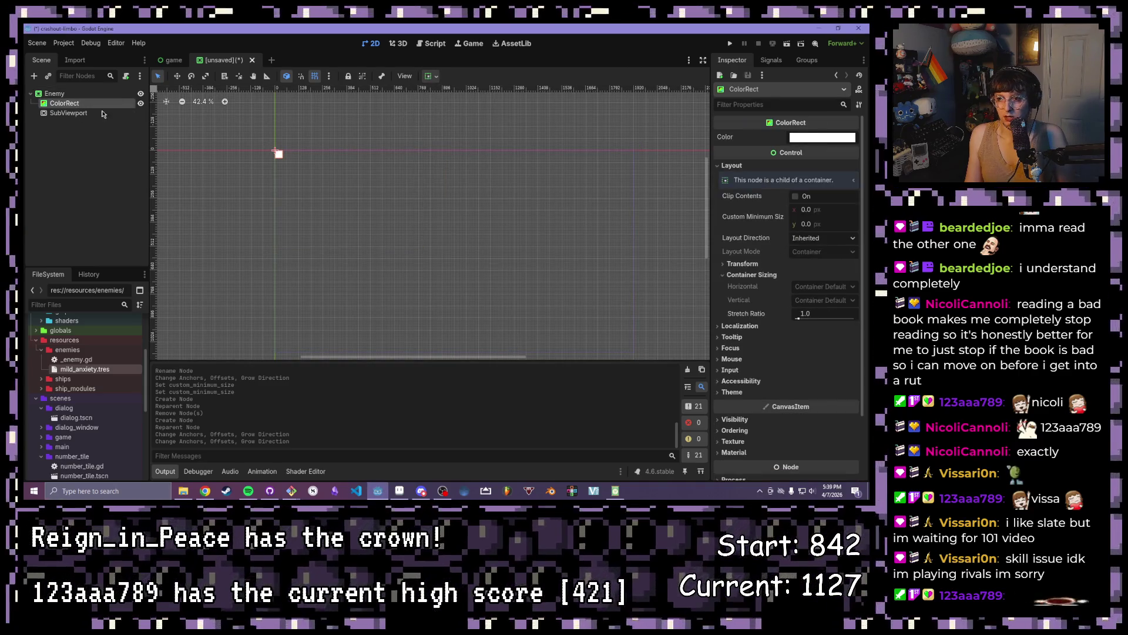
{"action": "left_click", "coordinate": [742, 264]}
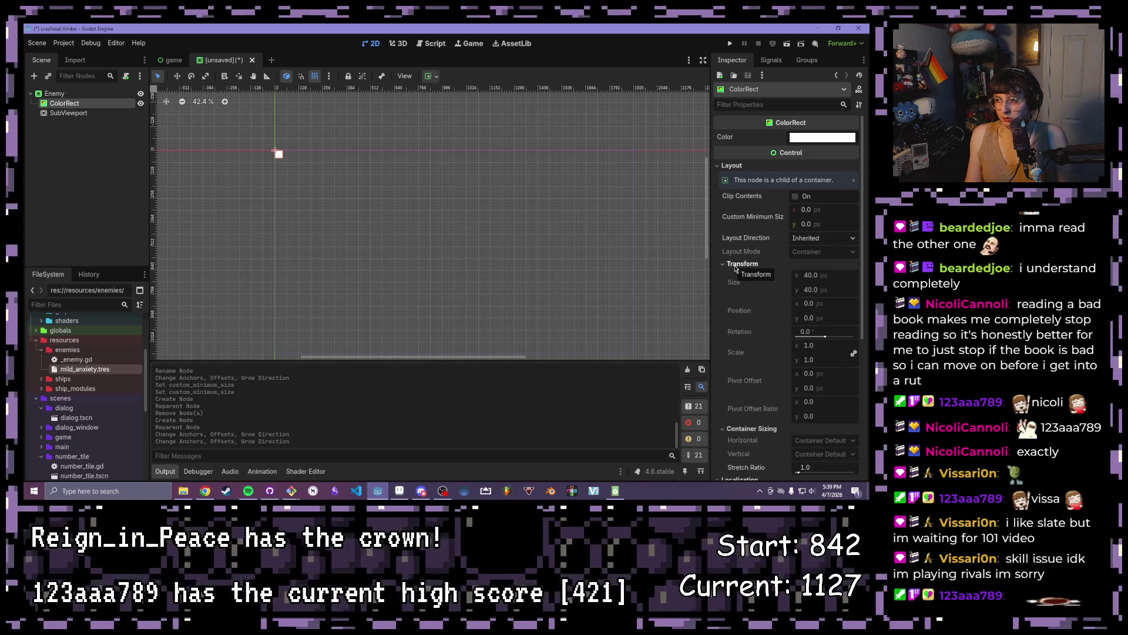
{"action": "left_click", "coordinate": [735, 265]}
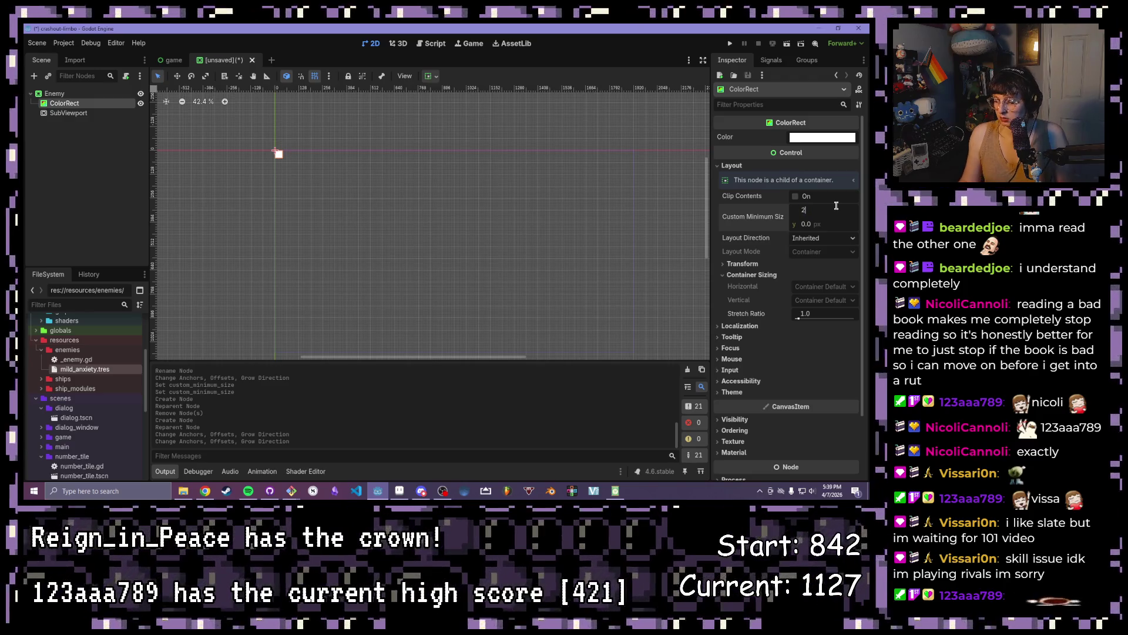
{"action": "key", "text": "Tab"}
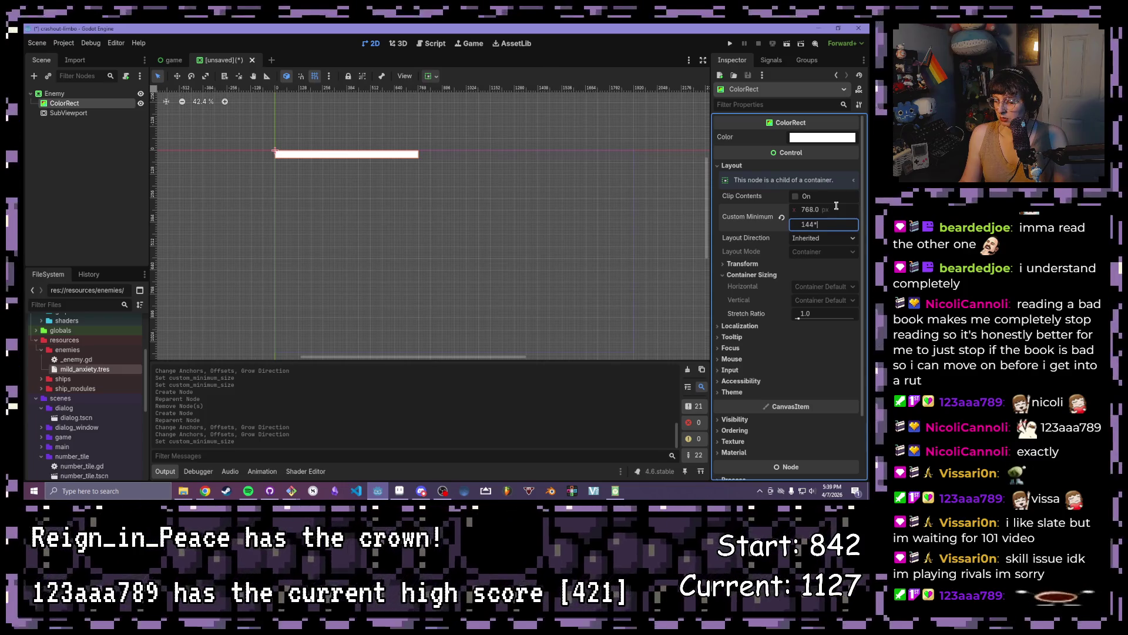
{"action": "type", "text": "3"}
{"action": "key", "text": "Return"}
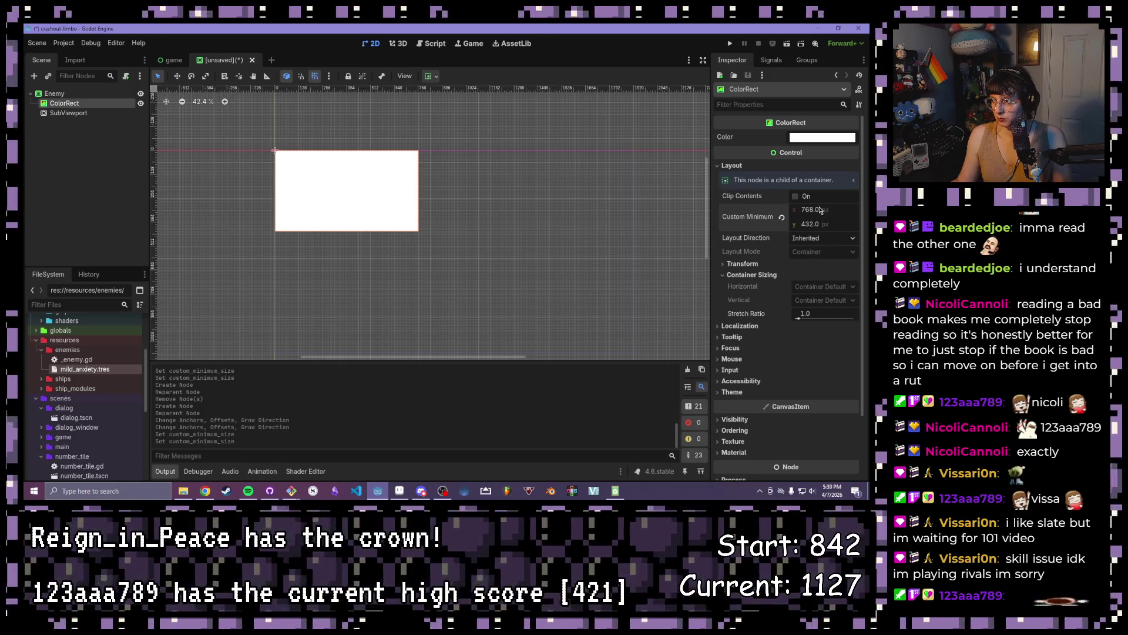
{"action": "left_click", "coordinate": [831, 138]}
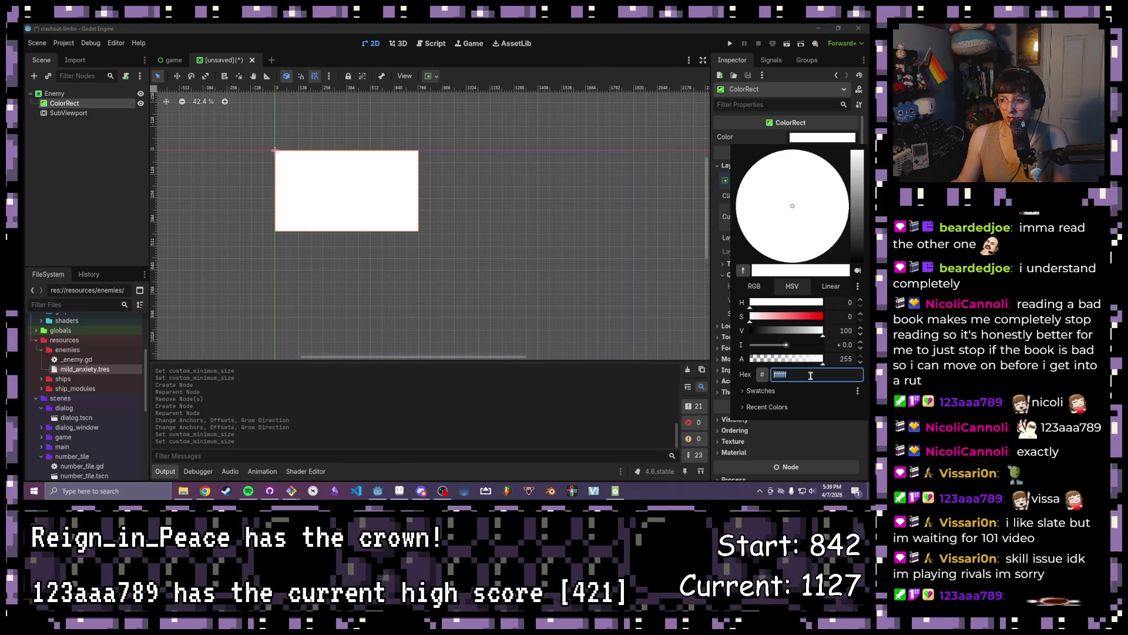
{"action": "left_click", "coordinate": [399, 491]}
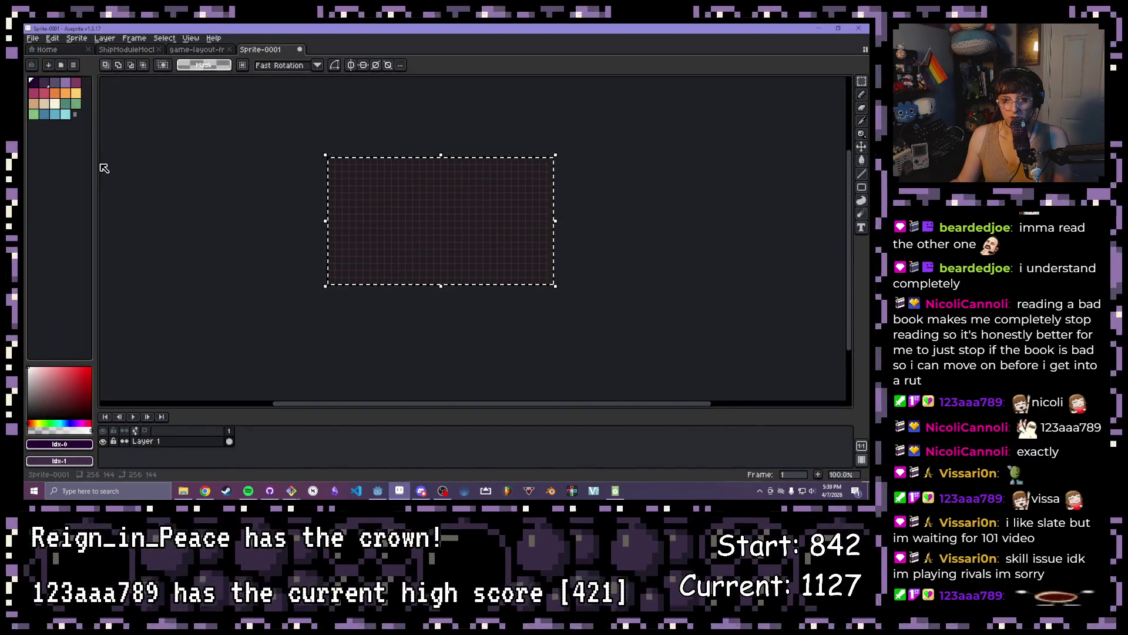
Read the Aseprite foreground colour's hex value 211e20 with the eyedropper, then return to Godot.
{"action": "key", "text": "i"}
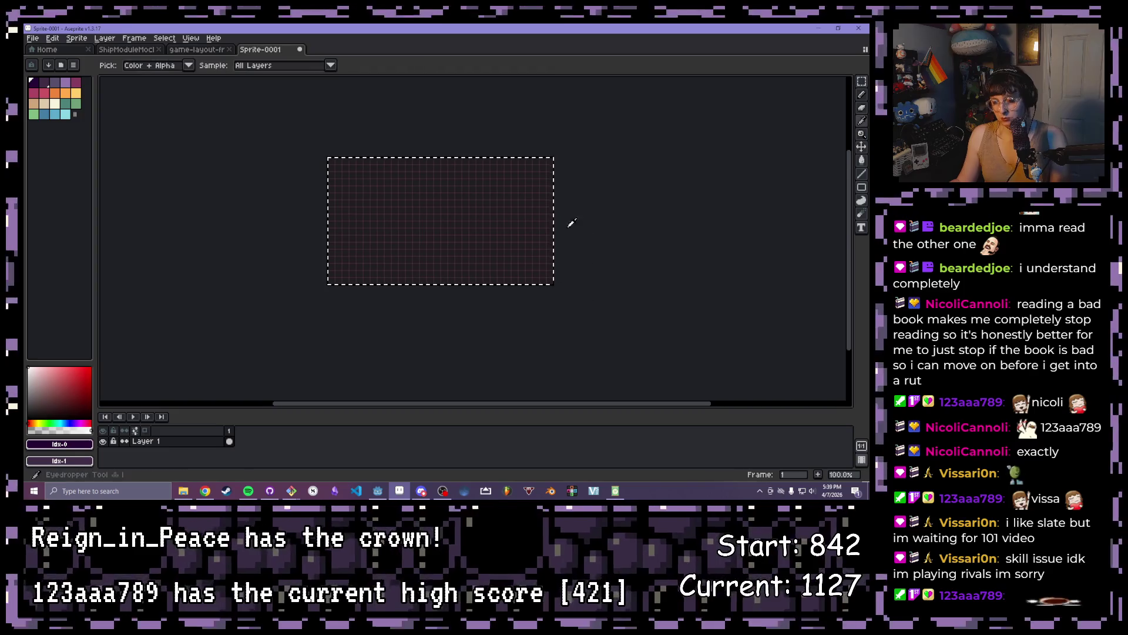
{"action": "left_click", "coordinate": [67, 441]}
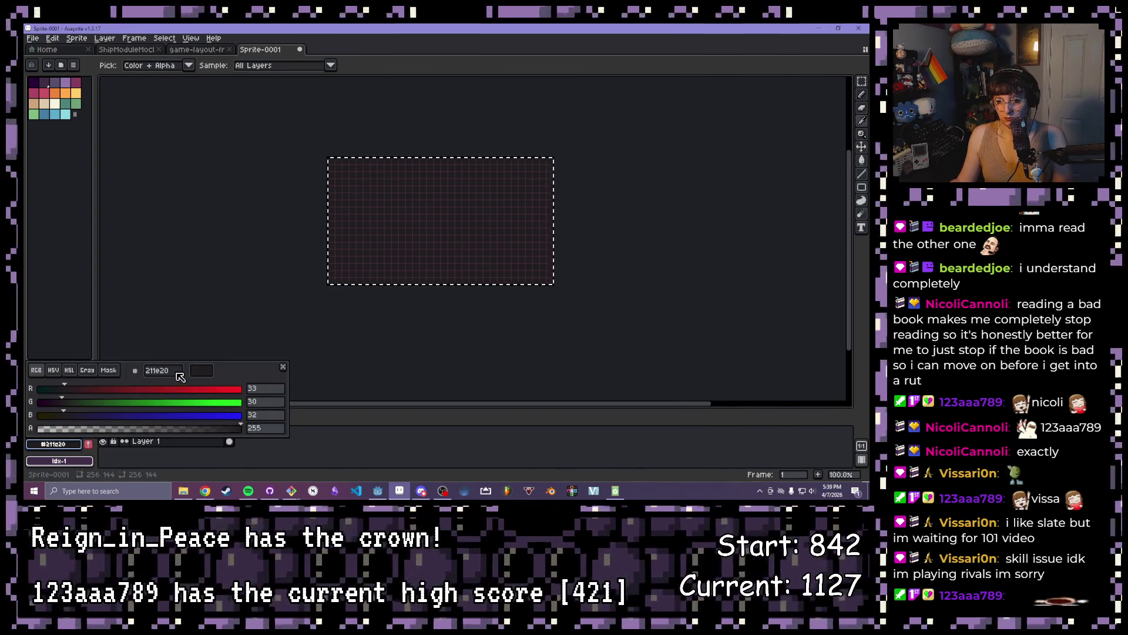
{"action": "left_click", "coordinate": [324, 437]}
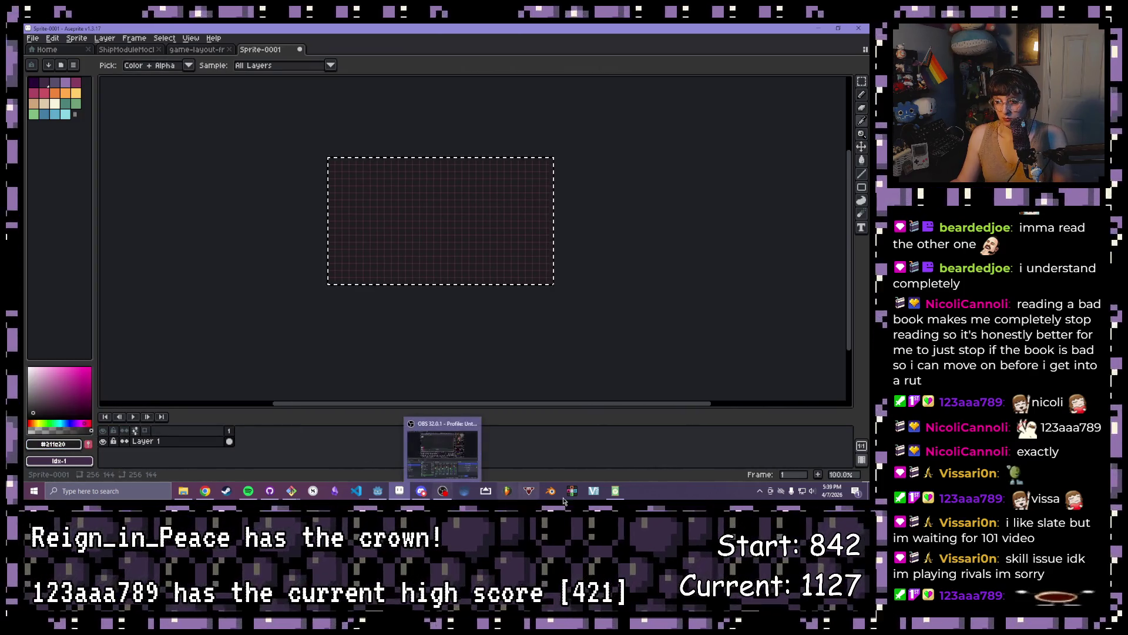
{"action": "mouse_move", "coordinate": [624, 499]}
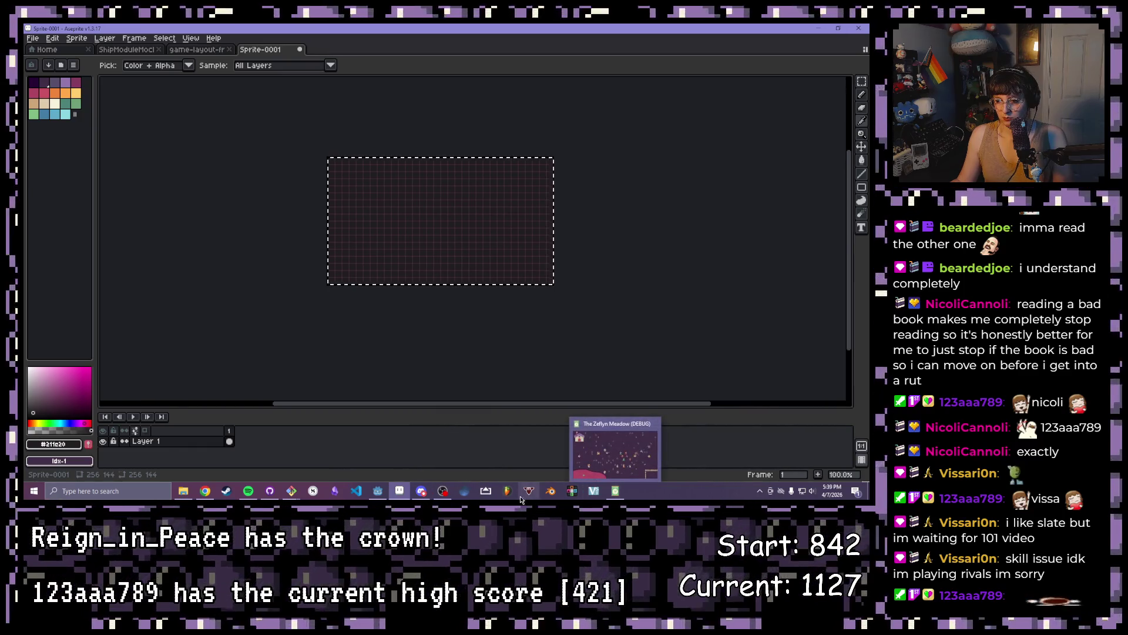
{"action": "left_click", "coordinate": [429, 463]}
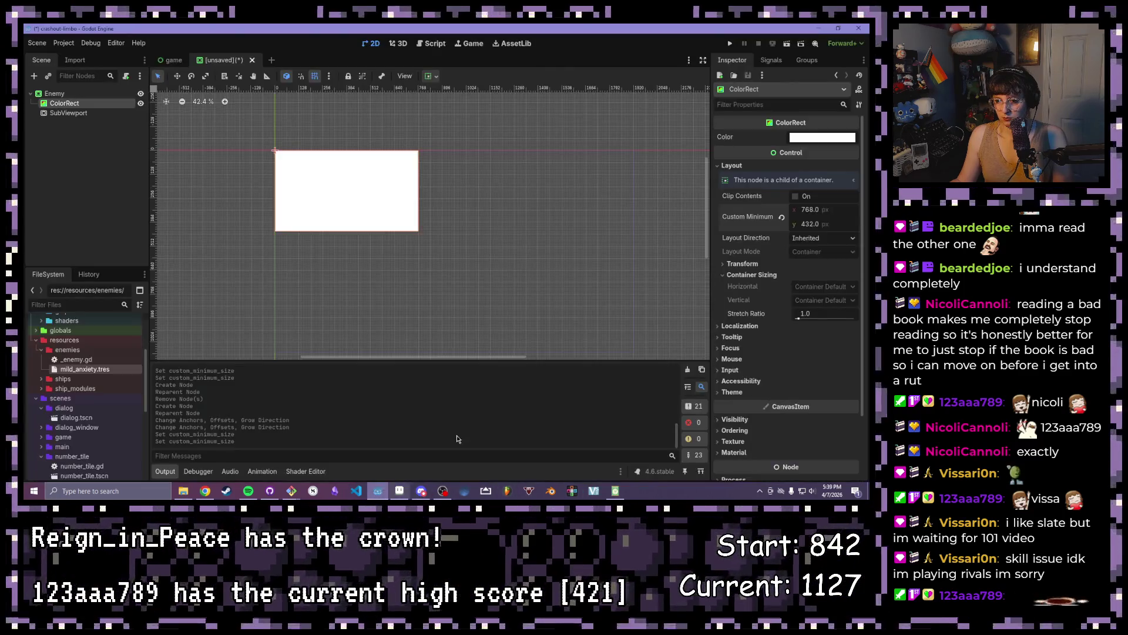
Fill the ColorRect with #211e20 and pan the 2D view to frame the dark rectangle.
{"action": "left_click", "coordinate": [822, 137]}
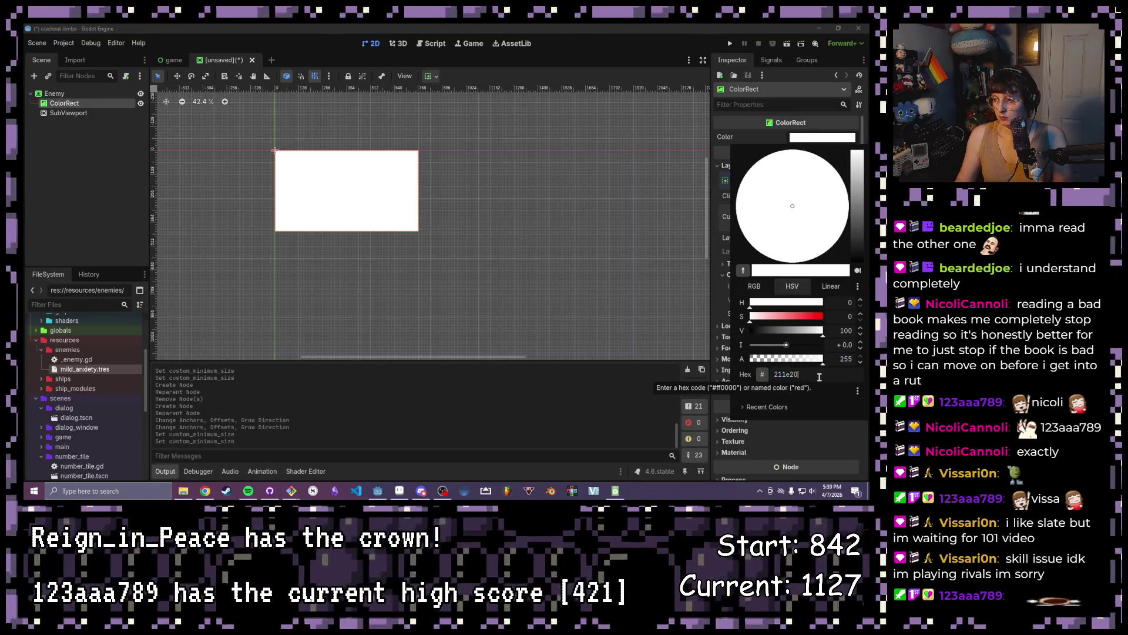
{"action": "key", "text": "Return"}
{"action": "scroll", "coordinate": [330, 184], "scroll_direction": "up", "scroll_amount": 5}
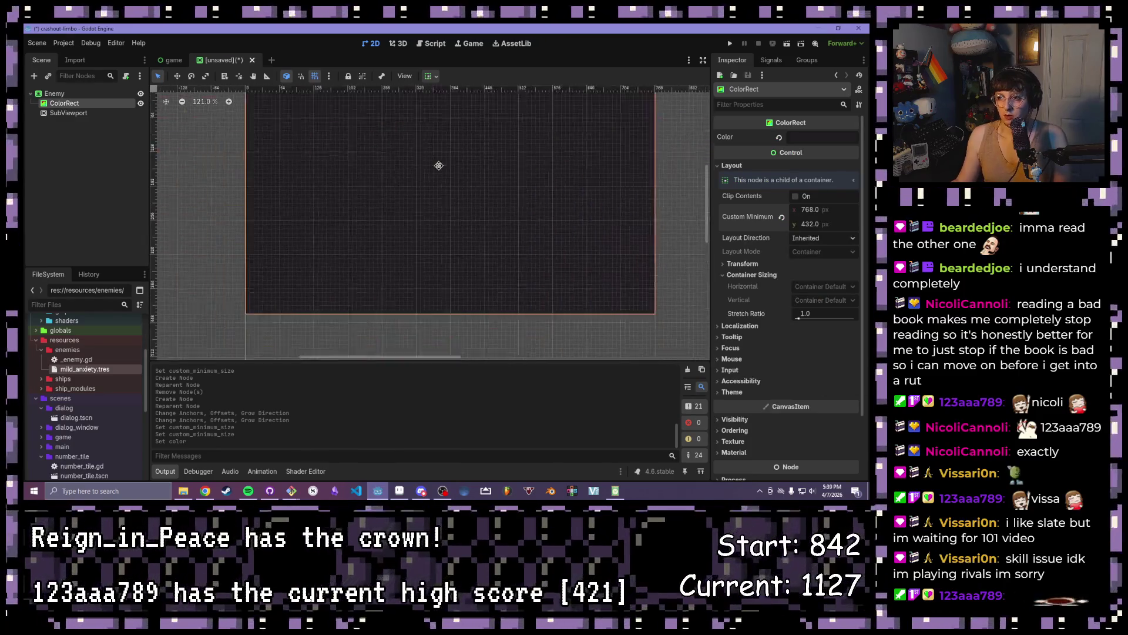
{"action": "left_click_drag", "start_coordinate": [387, 211], "coordinate": [375, 218]}
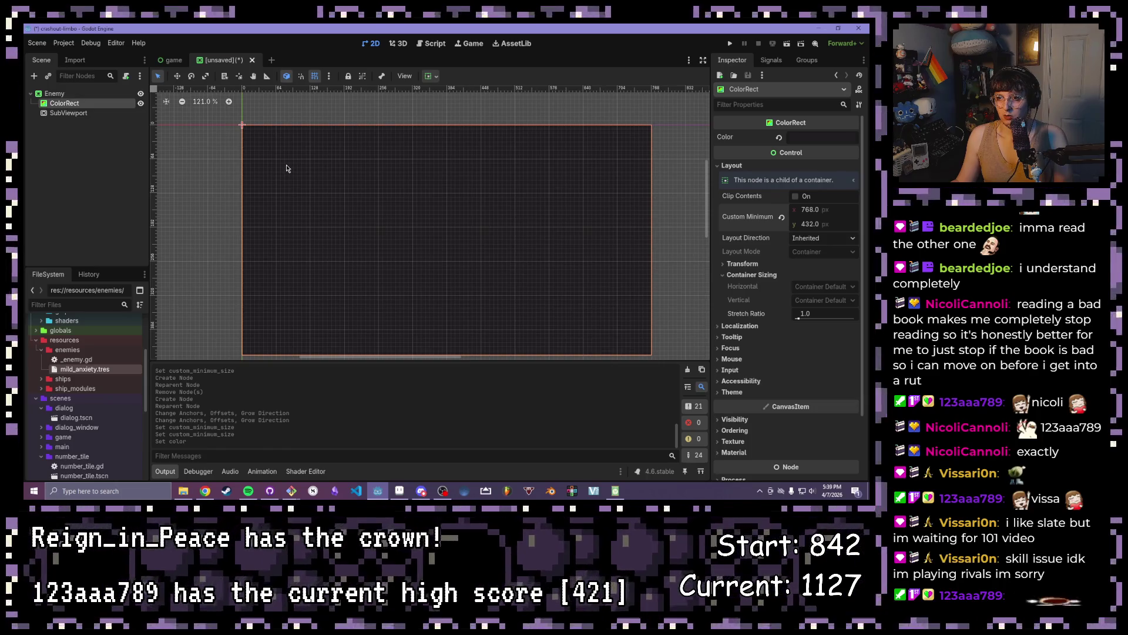
{"action": "scroll", "coordinate": [673, 227], "scroll_direction": "down", "scroll_amount": 2}
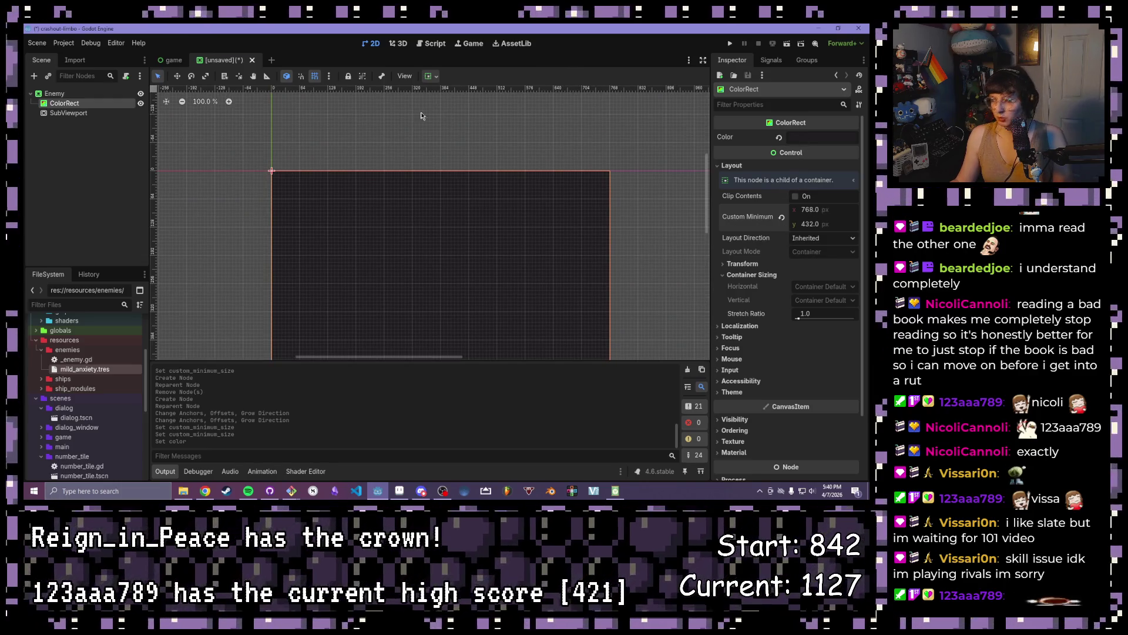
{"action": "left_click", "coordinate": [83, 95]}
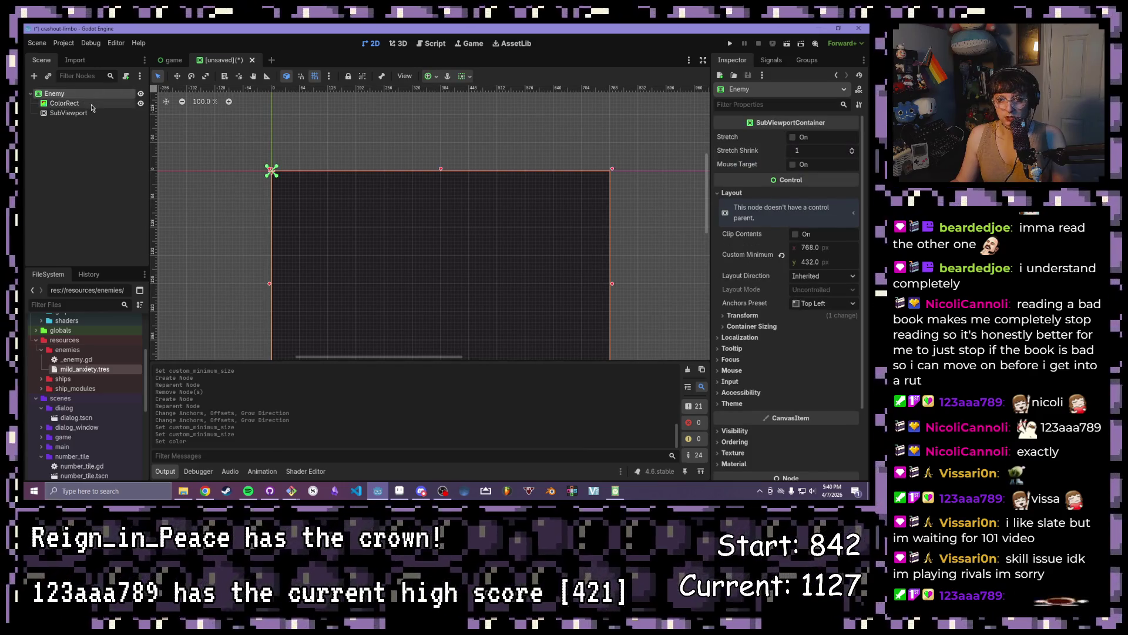
Save the Enemy scene as enemy.tscn after creating a new enemy folder under res://scenes.
{"action": "key", "text": "ctrl+s"}
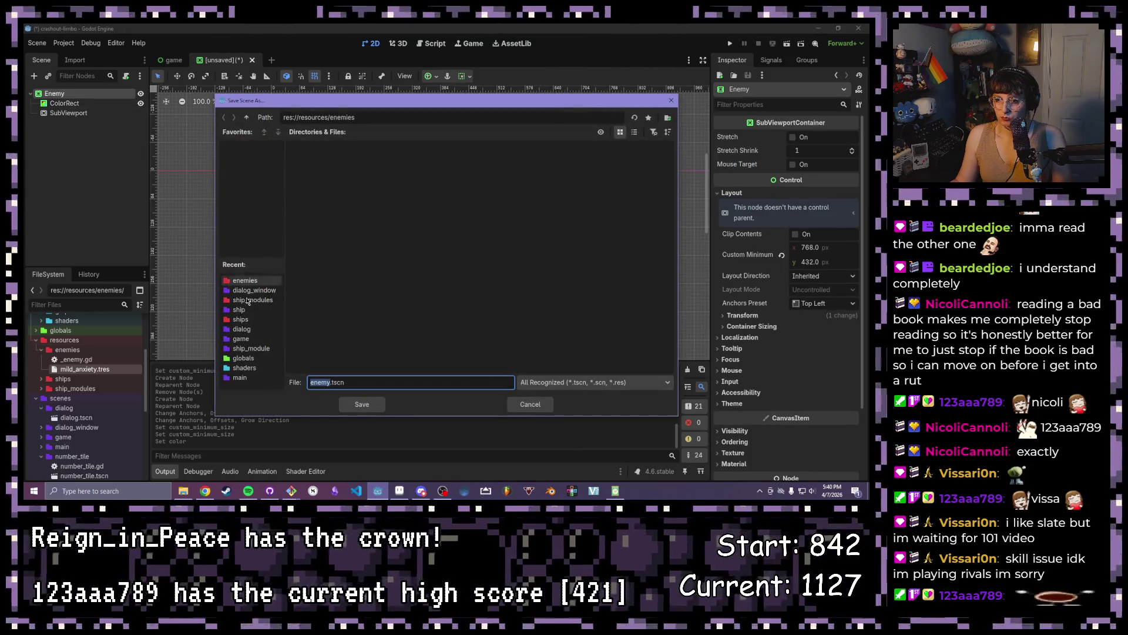
{"action": "left_click", "coordinate": [246, 117]}
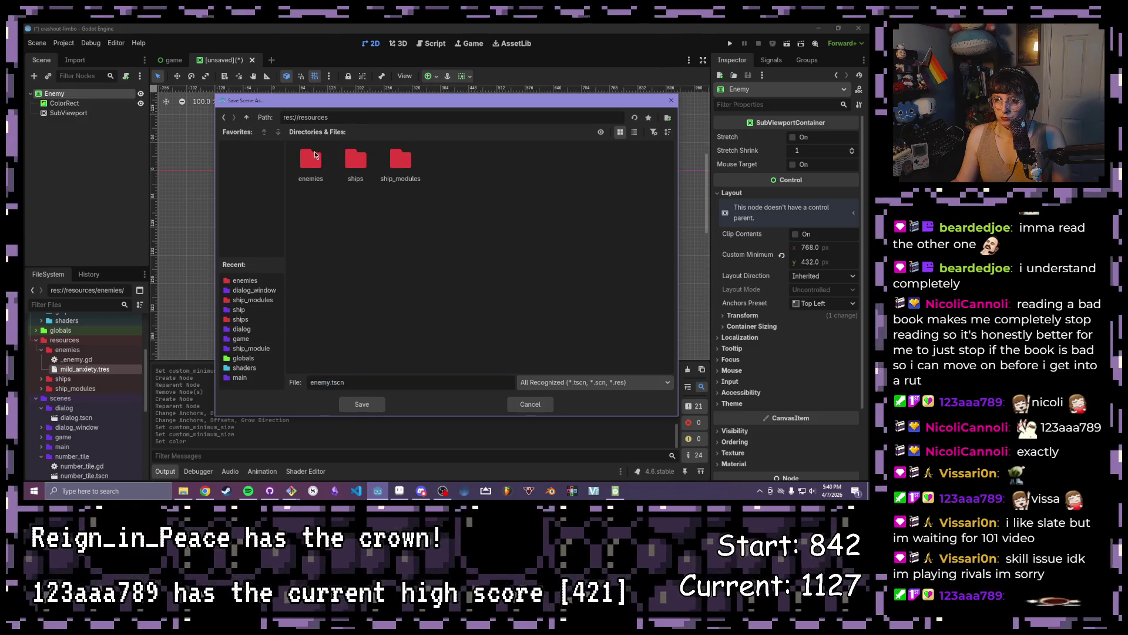
{"action": "left_click", "coordinate": [246, 117]}
{"action": "double_click", "coordinate": [445, 160]}
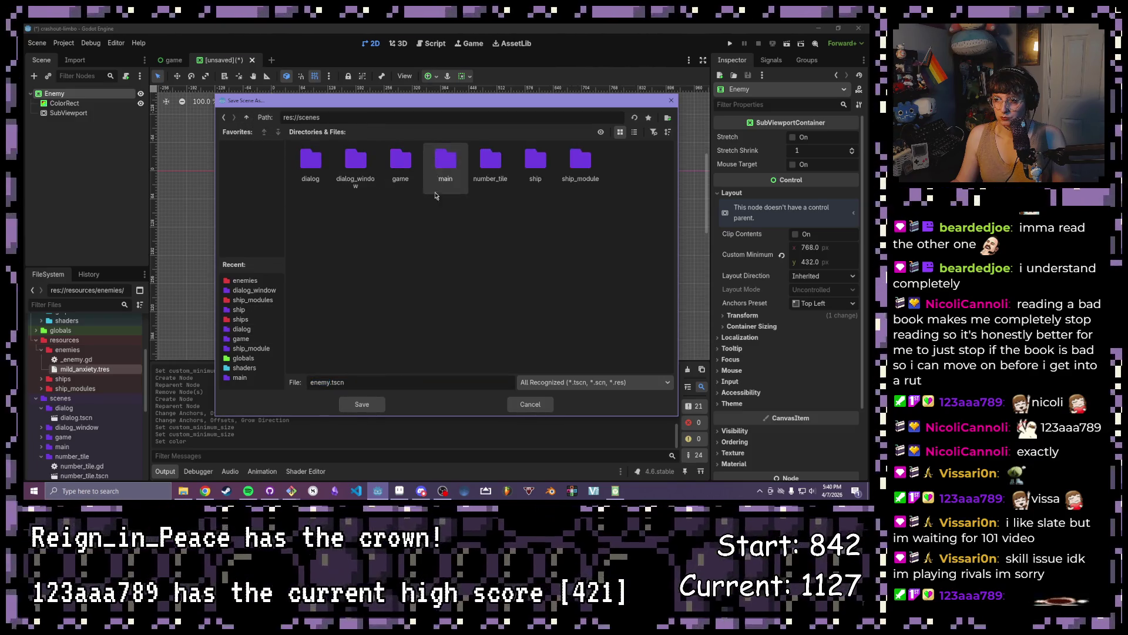
{"action": "right_click", "coordinate": [457, 239]}
{"action": "left_click", "coordinate": [484, 246]}
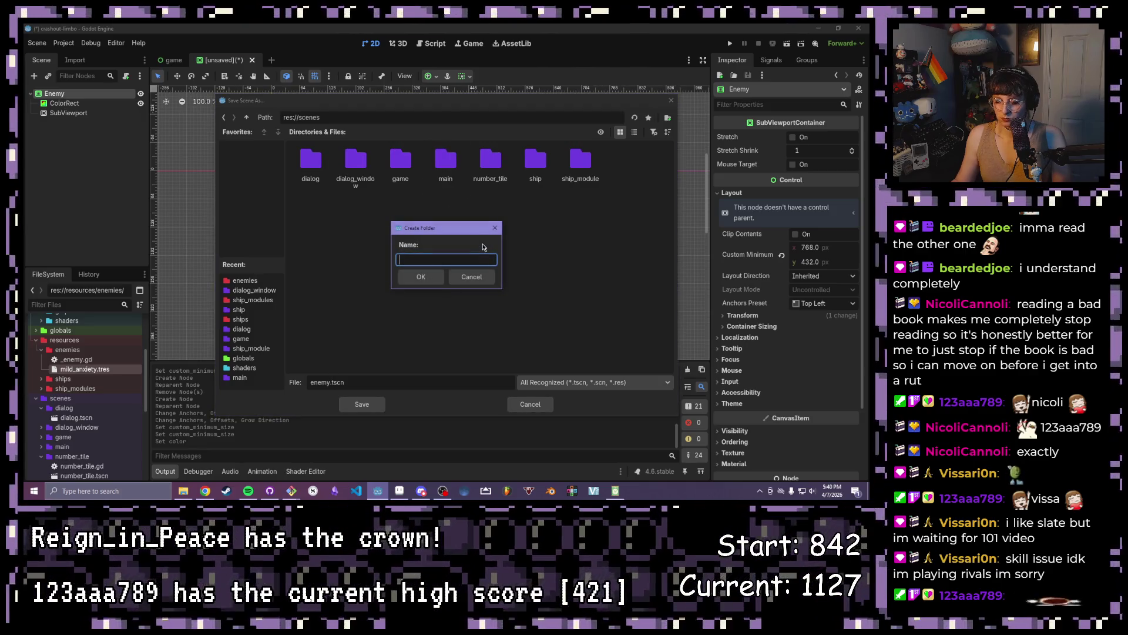
{"action": "key", "text": "Return"}
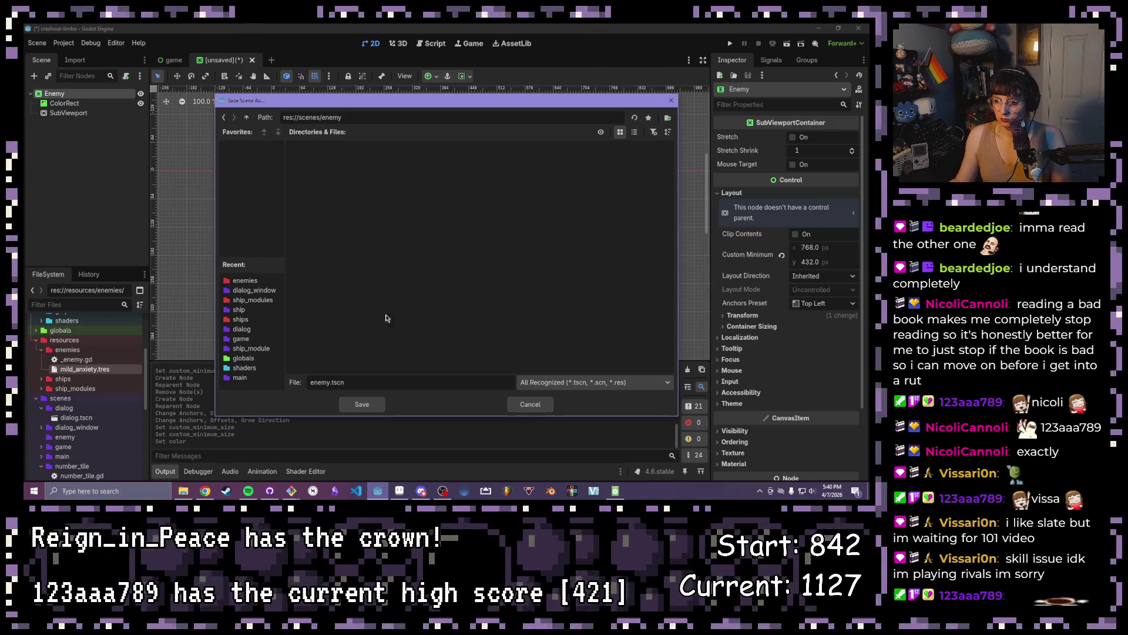
{"action": "left_click", "coordinate": [361, 405]}
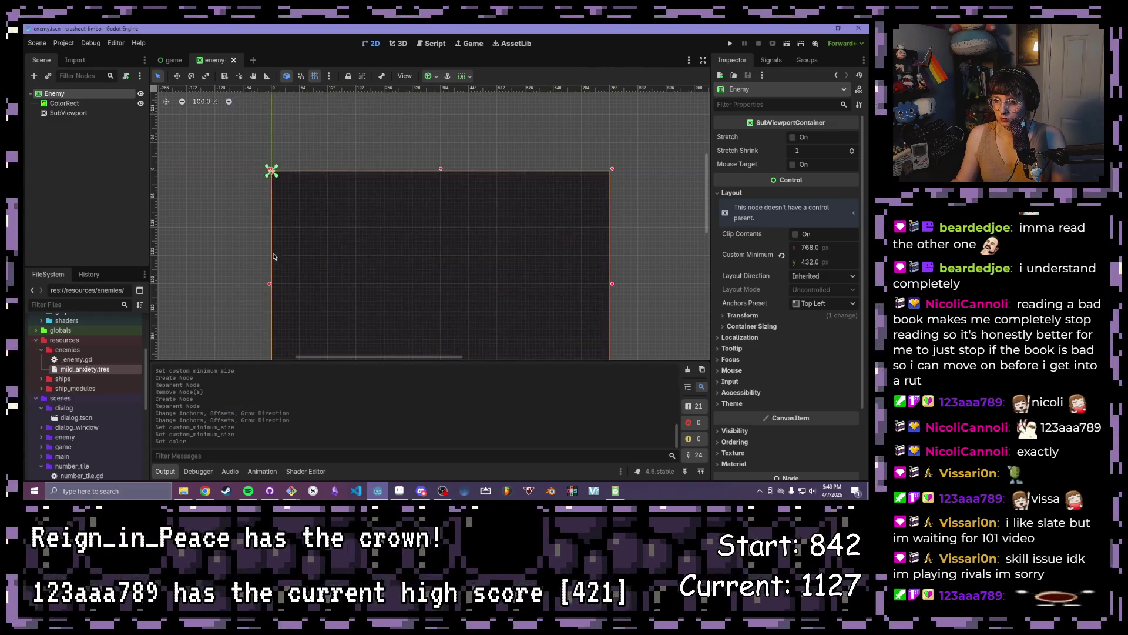
Drag enemy.tscn into the game scene, placing the Enemy instance at (1088, 48) on the upper-right panel.
{"action": "left_click", "coordinate": [173, 60]}
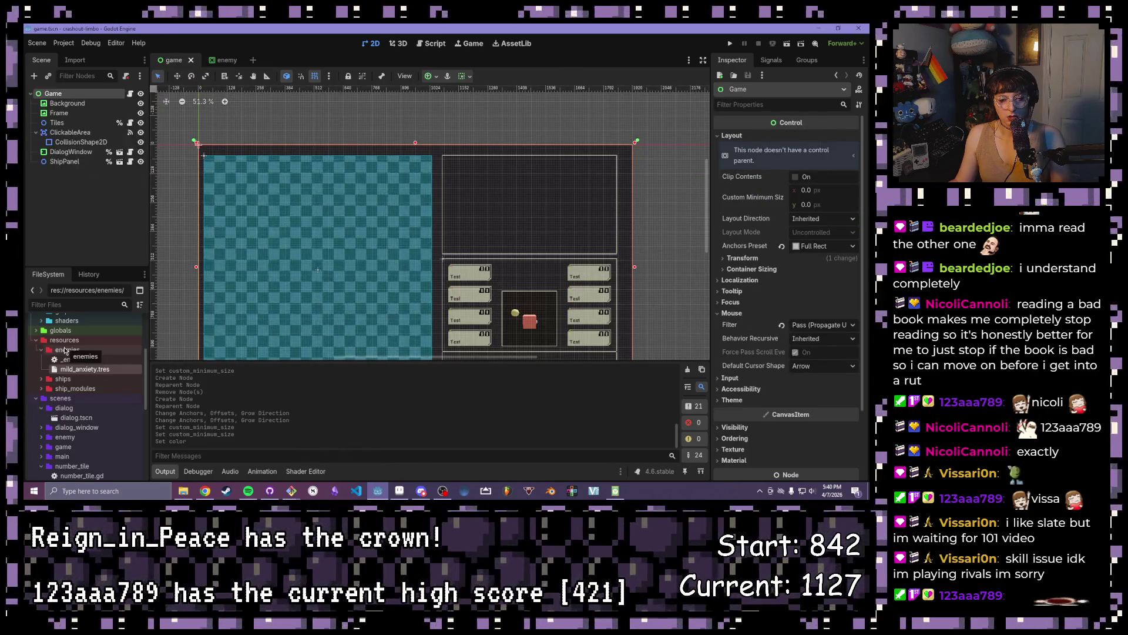
{"action": "scroll", "coordinate": [62, 375], "scroll_direction": "down", "scroll_amount": 3}
{"action": "scroll", "coordinate": [62, 375], "scroll_direction": "down", "scroll_amount": 3}
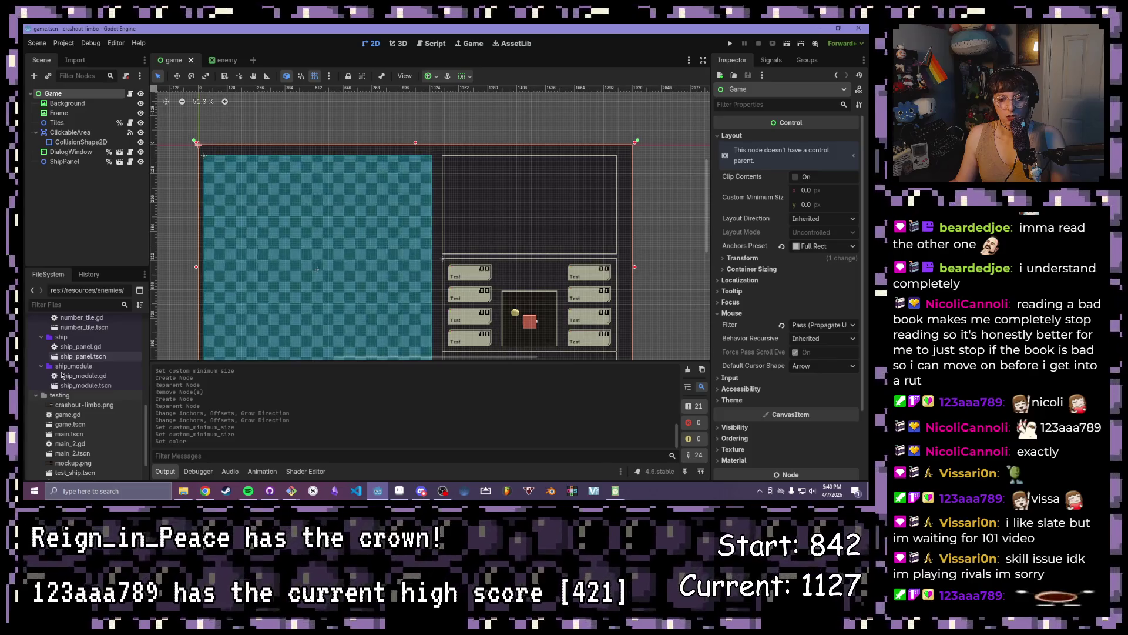
{"action": "scroll", "coordinate": [62, 375], "scroll_direction": "up", "scroll_amount": 3}
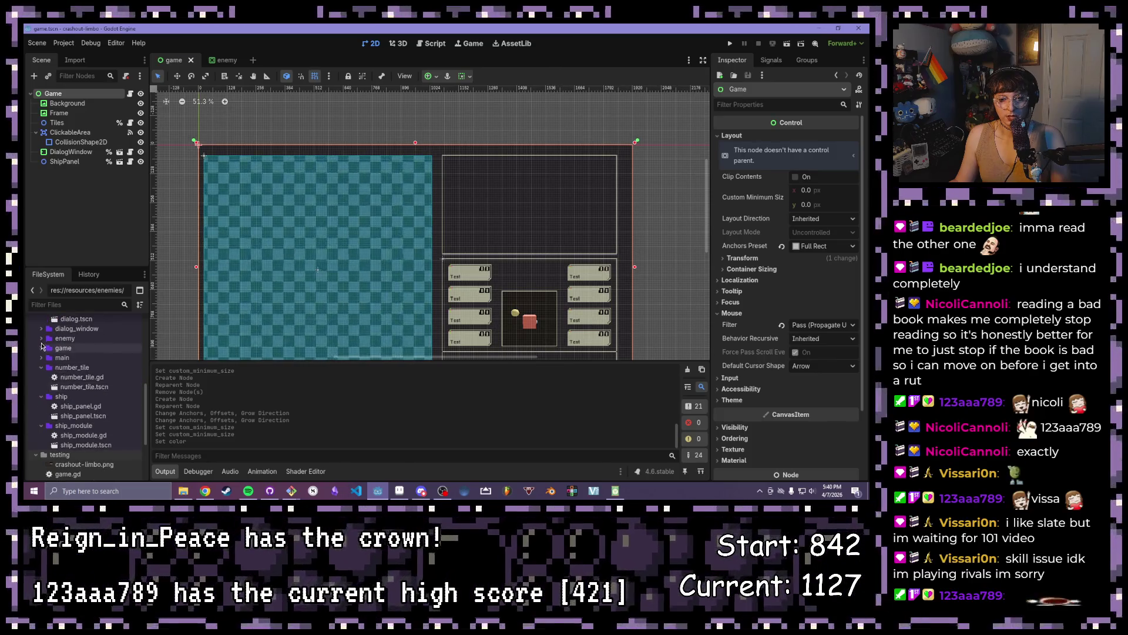
{"action": "mouse_move", "coordinate": [67, 352]}
{"action": "left_mouse_down"}
{"action": "mouse_move", "coordinate": [265, 177]}
{"action": "mouse_move", "coordinate": [204, 156]}
{"action": "mouse_move", "coordinate": [306, 191]}
{"action": "mouse_move", "coordinate": [493, 211]}
{"action": "mouse_move", "coordinate": [522, 202]}
{"action": "left_mouse_up"}
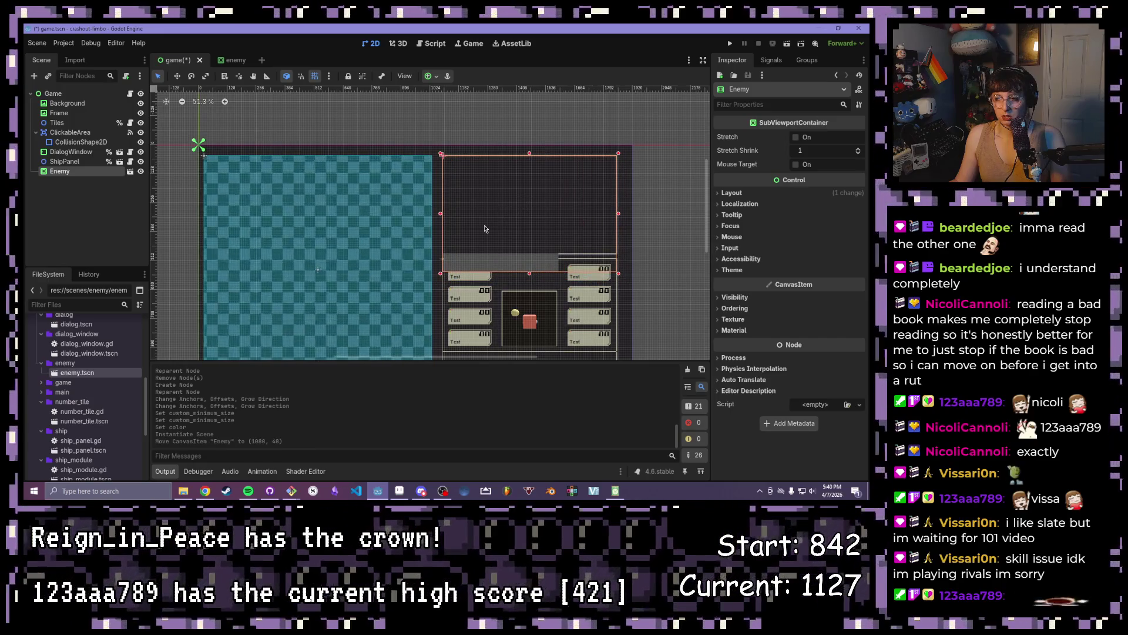
{"action": "scroll", "coordinate": [484, 227], "scroll_direction": "up", "scroll_amount": 2}
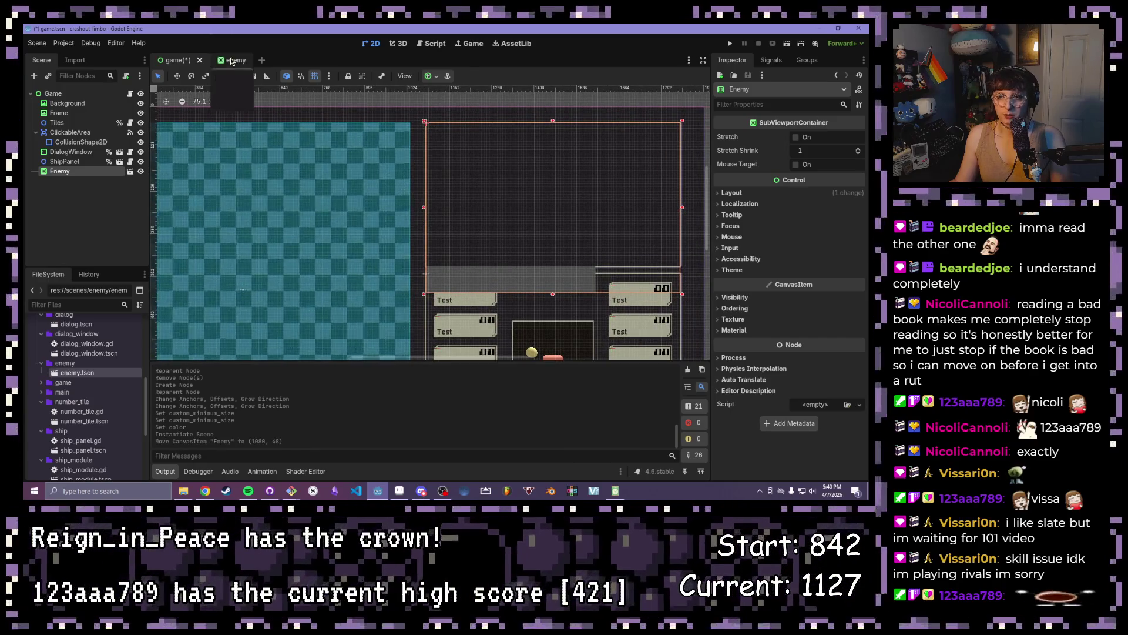
In the enemy scene, set the SubViewport Size to 256 × 144.
{"action": "left_click", "coordinate": [129, 171]}
{"action": "left_click", "coordinate": [64, 103]}
{"action": "left_click", "coordinate": [69, 113]}
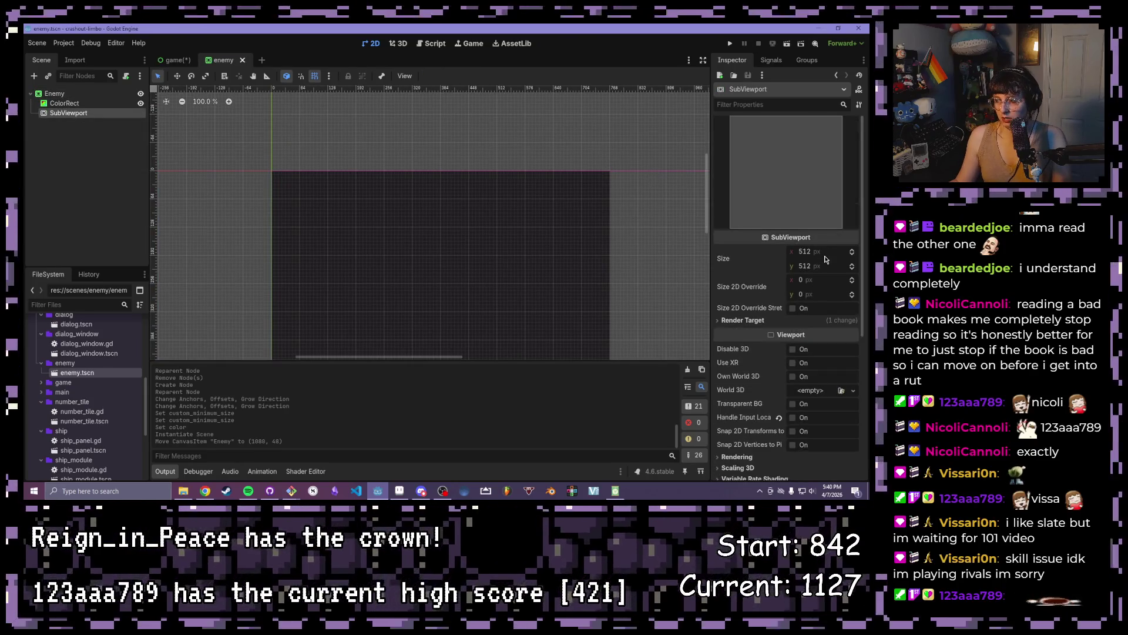
{"action": "left_click", "coordinate": [829, 251]}
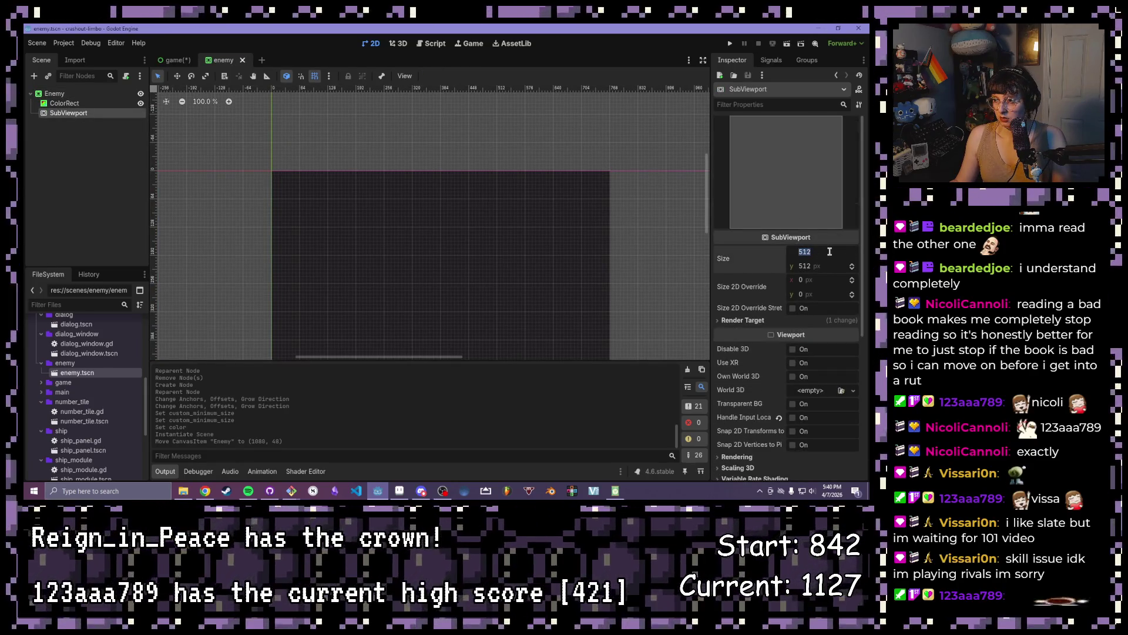
{"action": "type", "text": "256"}
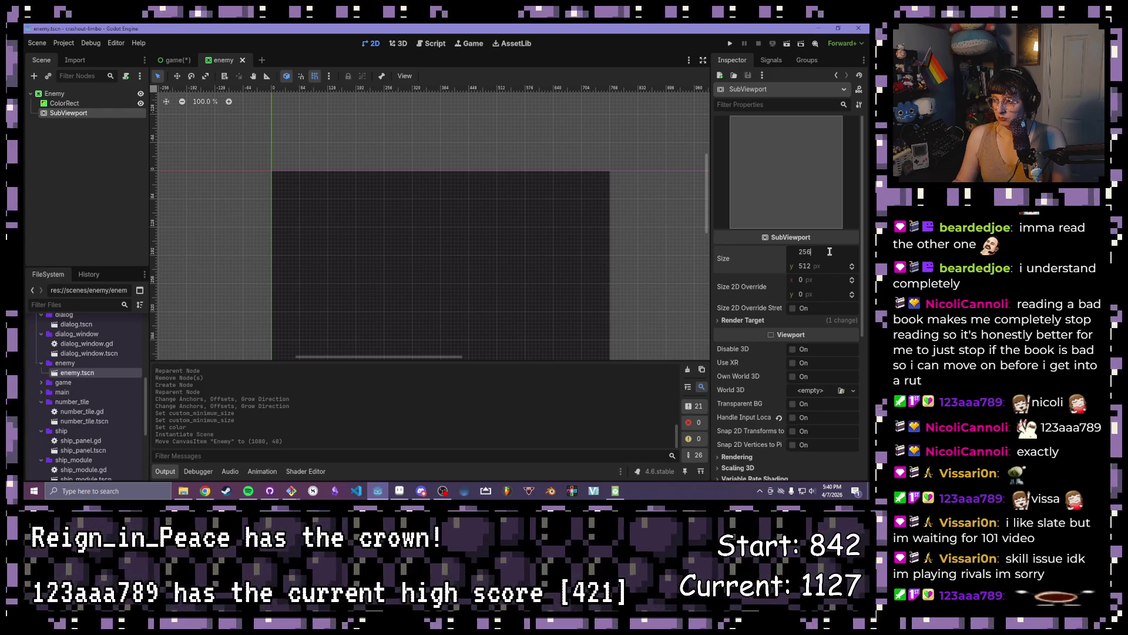
{"action": "key", "text": "Tab"}
{"action": "type", "text": "144"}
{"action": "key", "text": "Return"}
{"action": "scroll", "coordinate": [447, 220], "scroll_direction": "down", "scroll_amount": 4}
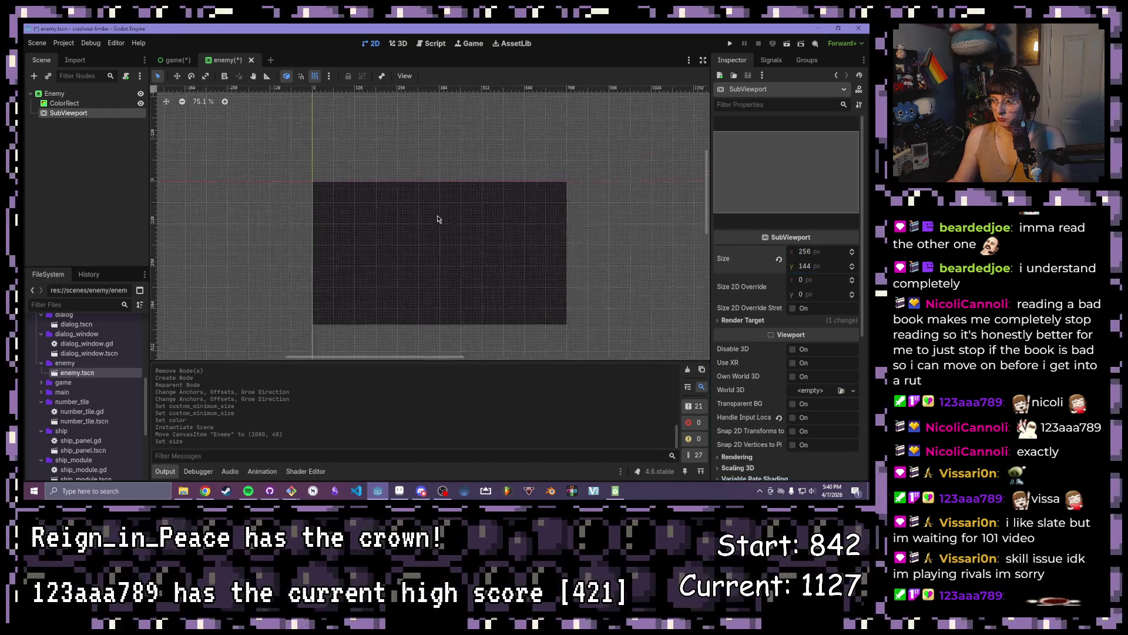
Check the Enemy container's 768 × 432 minimum size, frame it in view, then switch to Aseprite.
{"action": "left_click", "coordinate": [59, 95]}
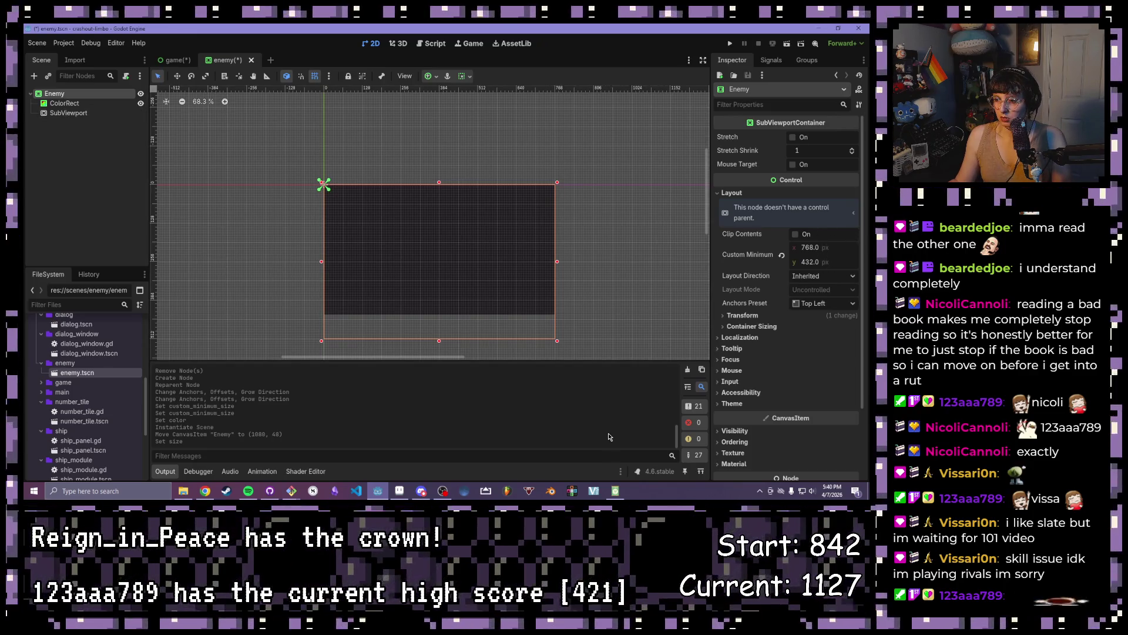
{"action": "left_click", "coordinate": [820, 261]}
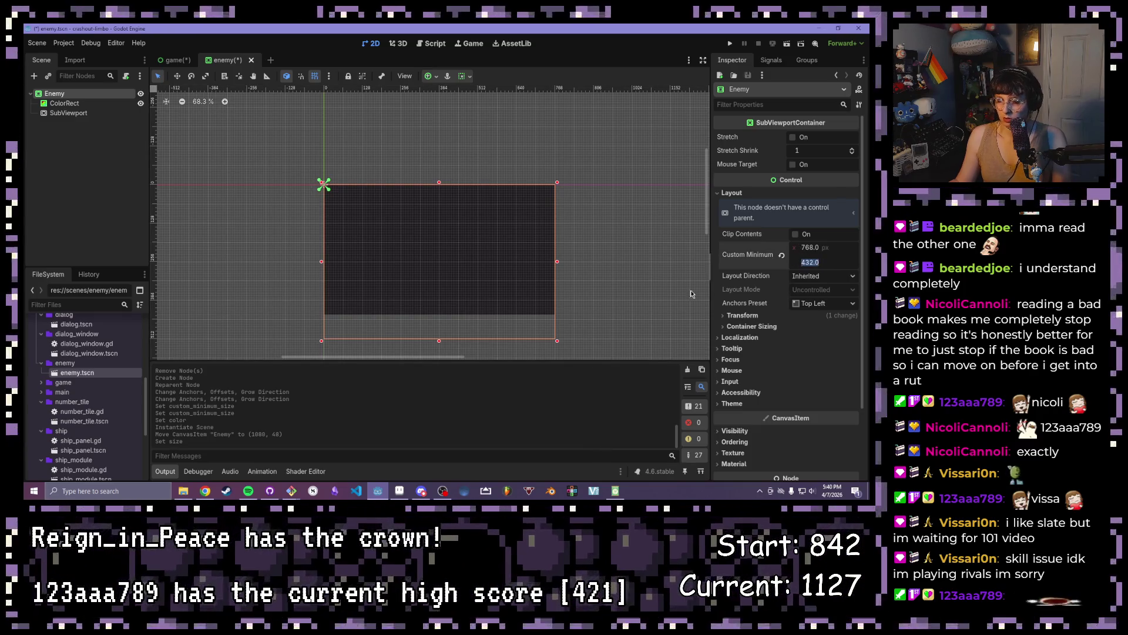
{"action": "scroll", "coordinate": [486, 249], "scroll_direction": "up", "scroll_amount": 2}
{"action": "left_click_drag", "start_coordinate": [479, 307], "coordinate": [505, 267]}
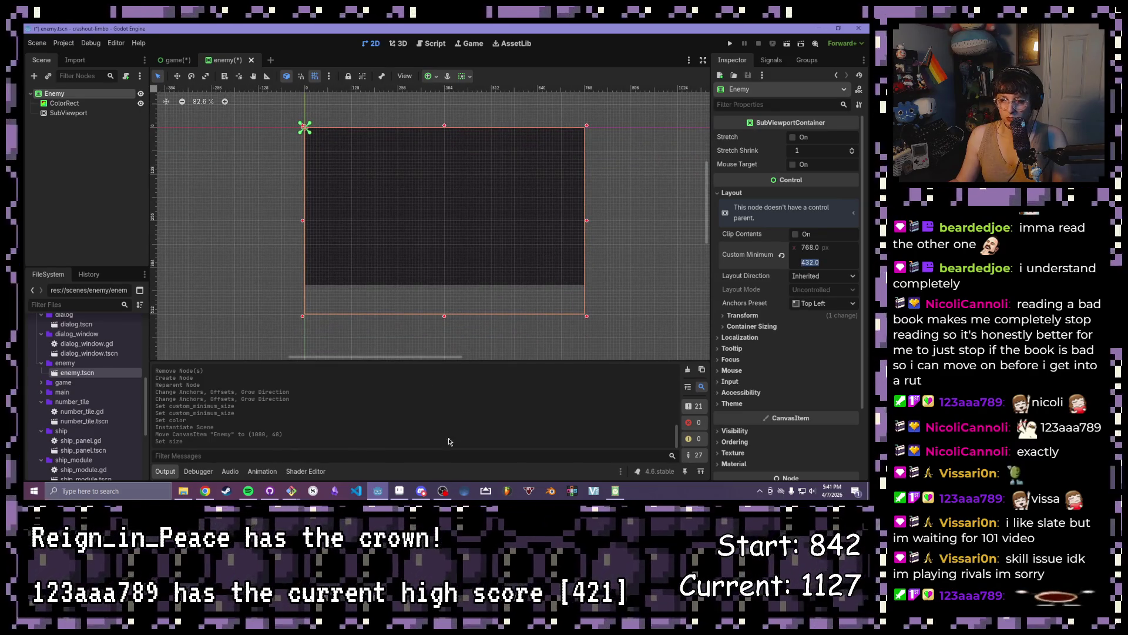
{"action": "left_click", "coordinate": [398, 492]}
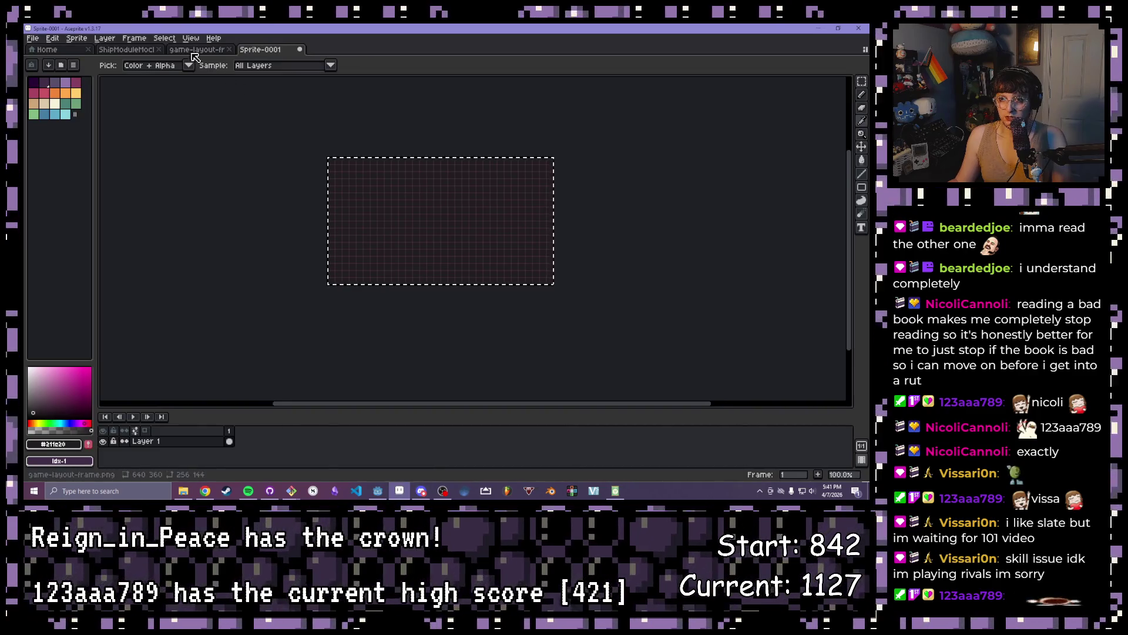
Look over the game-layout-frame mockup in Aseprite, then minimize Aseprite to return to Godot.
{"action": "left_click", "coordinate": [129, 51]}
{"action": "left_click", "coordinate": [182, 51]}
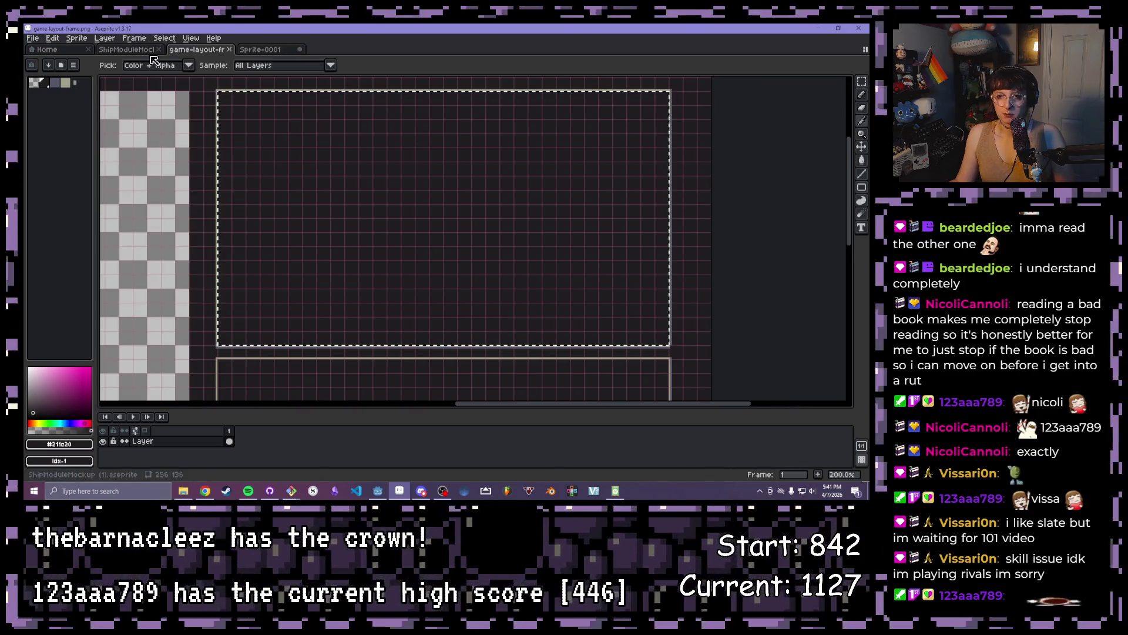
{"action": "left_click", "coordinate": [820, 25]}
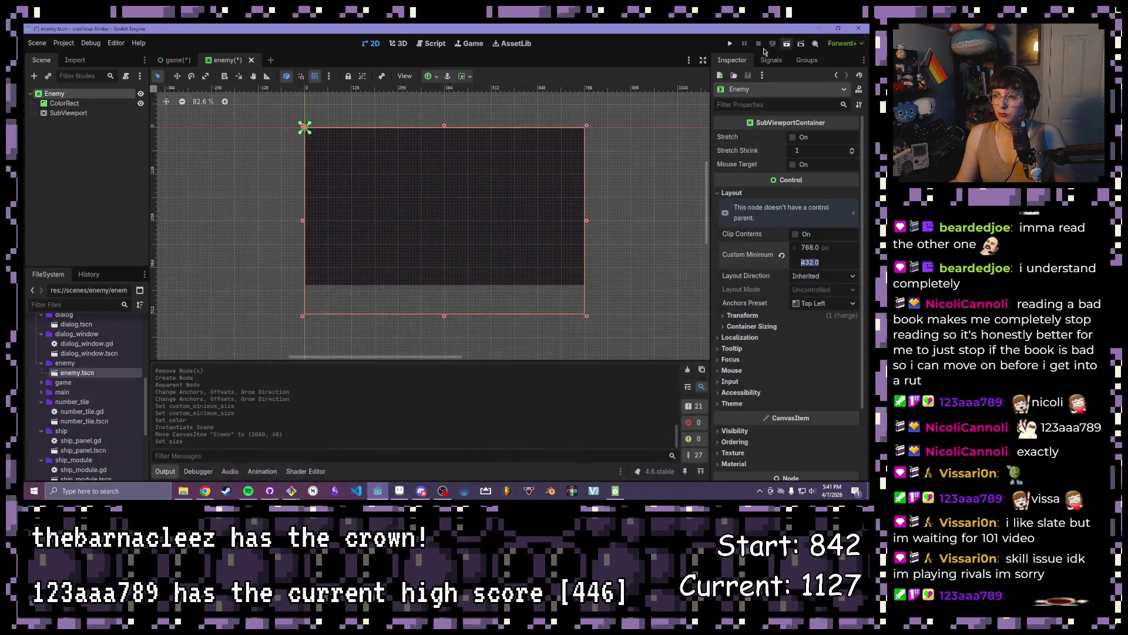
Shrink the Enemy container to 768 × 432, check its Transform, then switch to the game scene.
{"action": "left_click_drag", "start_coordinate": [445, 315], "coordinate": [444, 287]}
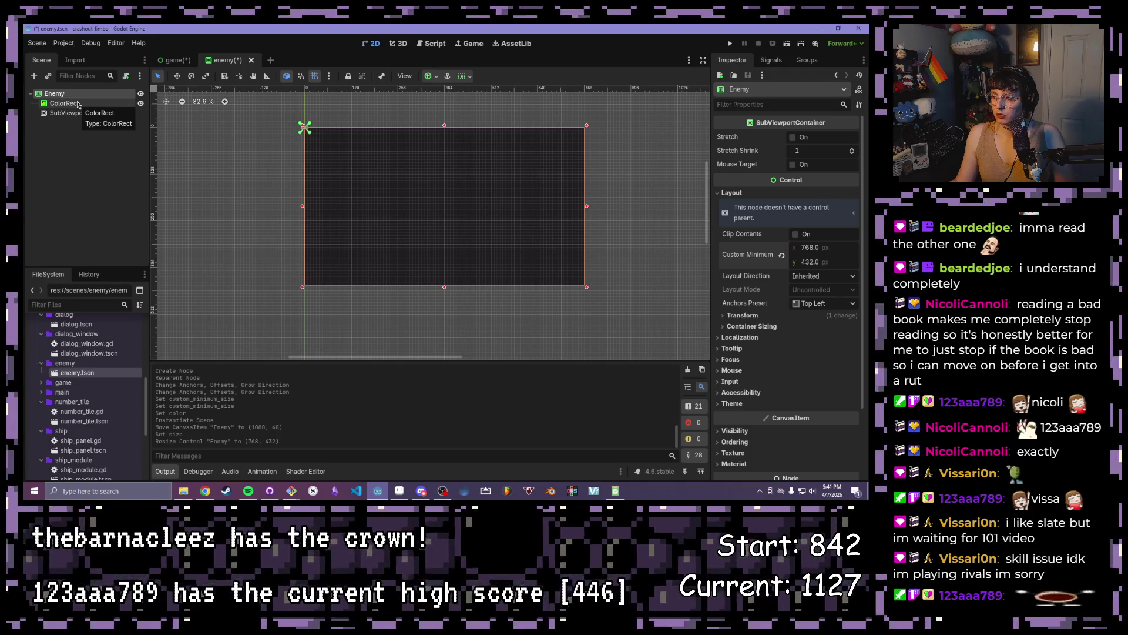
{"action": "left_click", "coordinate": [746, 316]}
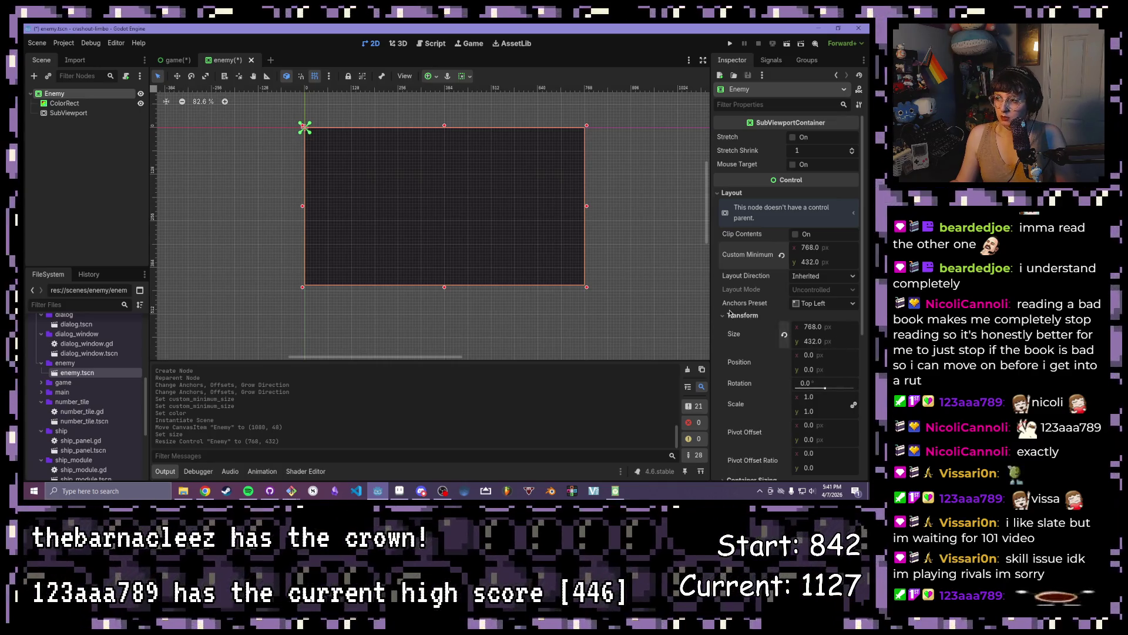
{"action": "left_click", "coordinate": [60, 114]}
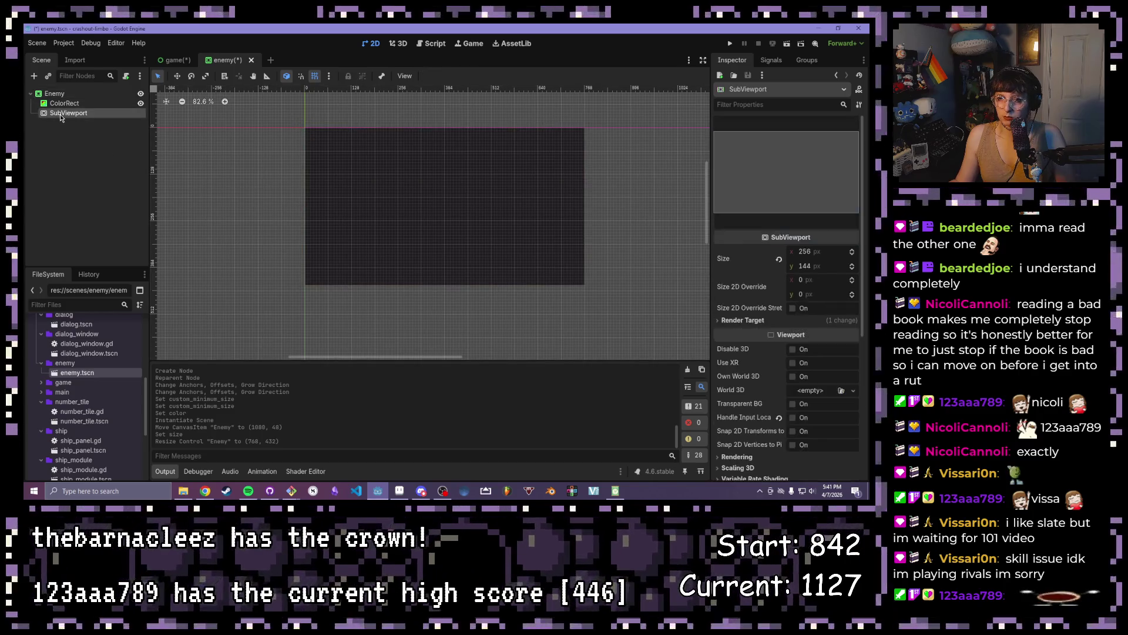
{"action": "left_click", "coordinate": [54, 94]}
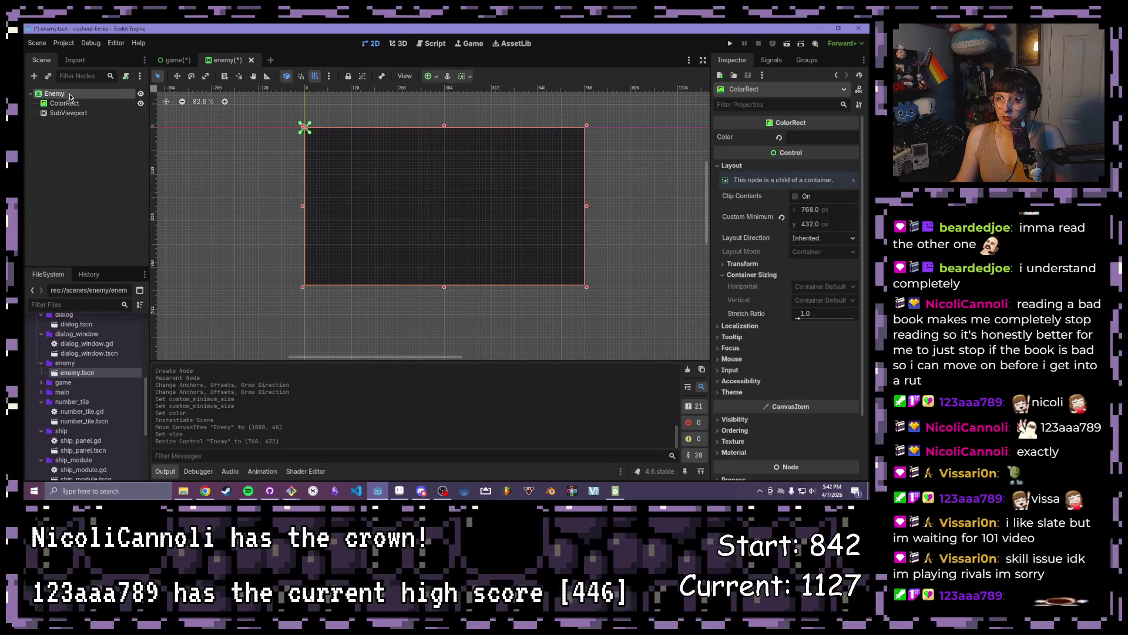
{"action": "left_click", "coordinate": [174, 60]}
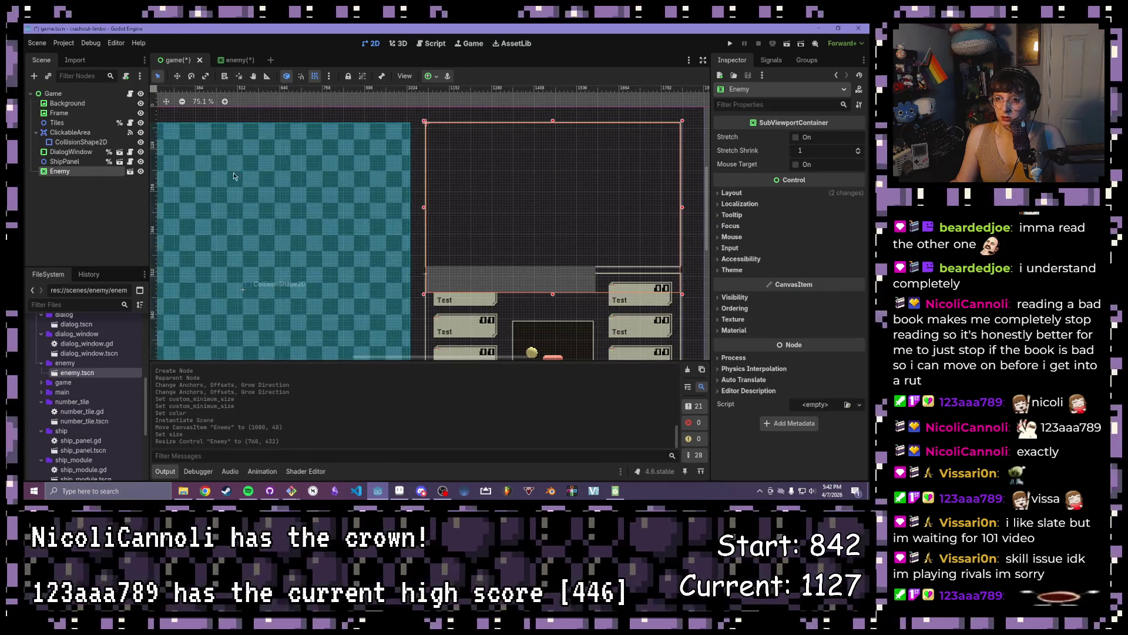
Save the enemy scene and delete the old Enemy node from the game scene.
{"action": "left_click", "coordinate": [238, 63]}
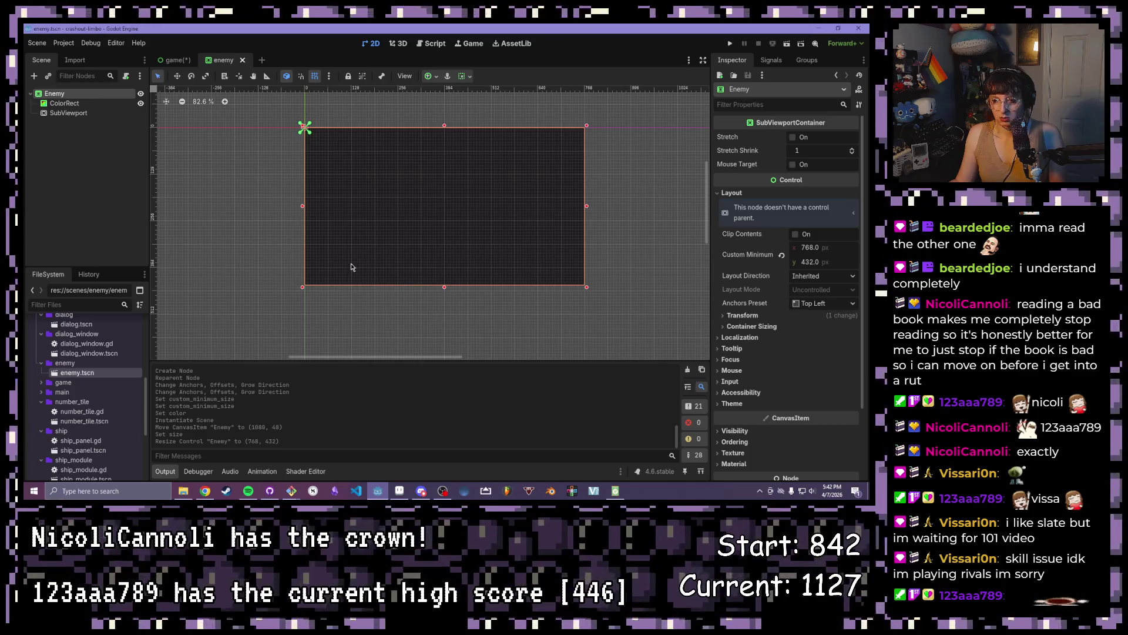
{"action": "key", "text": "ctrl+Tab"}
{"action": "key", "text": "ctrl+s"}
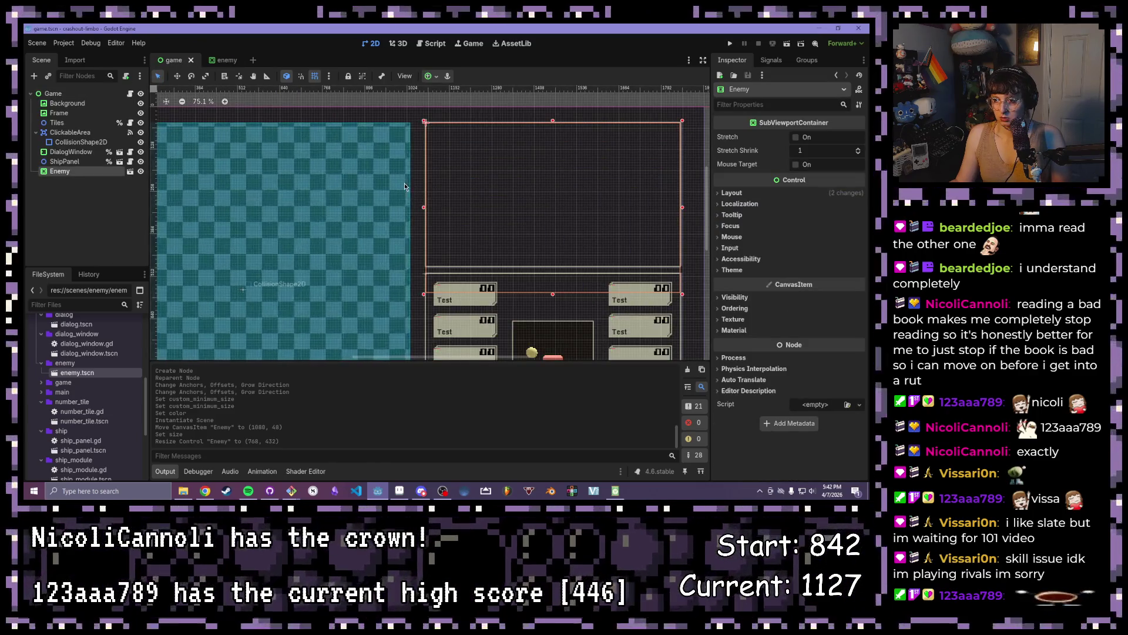
{"action": "right_click", "coordinate": [60, 171]}
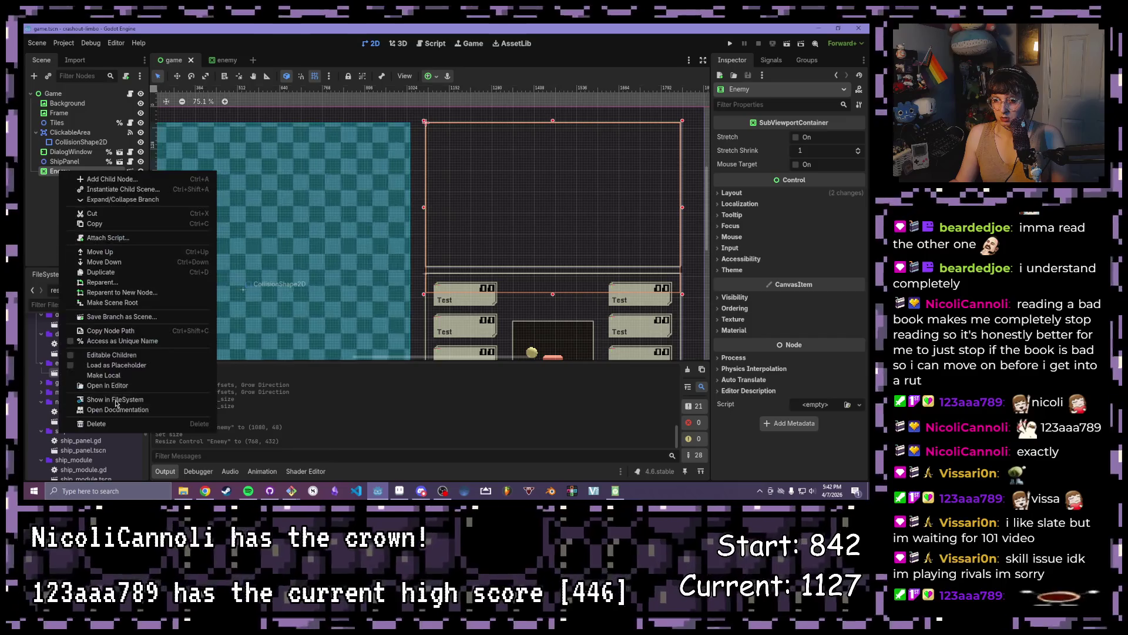
{"action": "left_click", "coordinate": [96, 424]}
{"action": "left_click", "coordinate": [422, 270]}
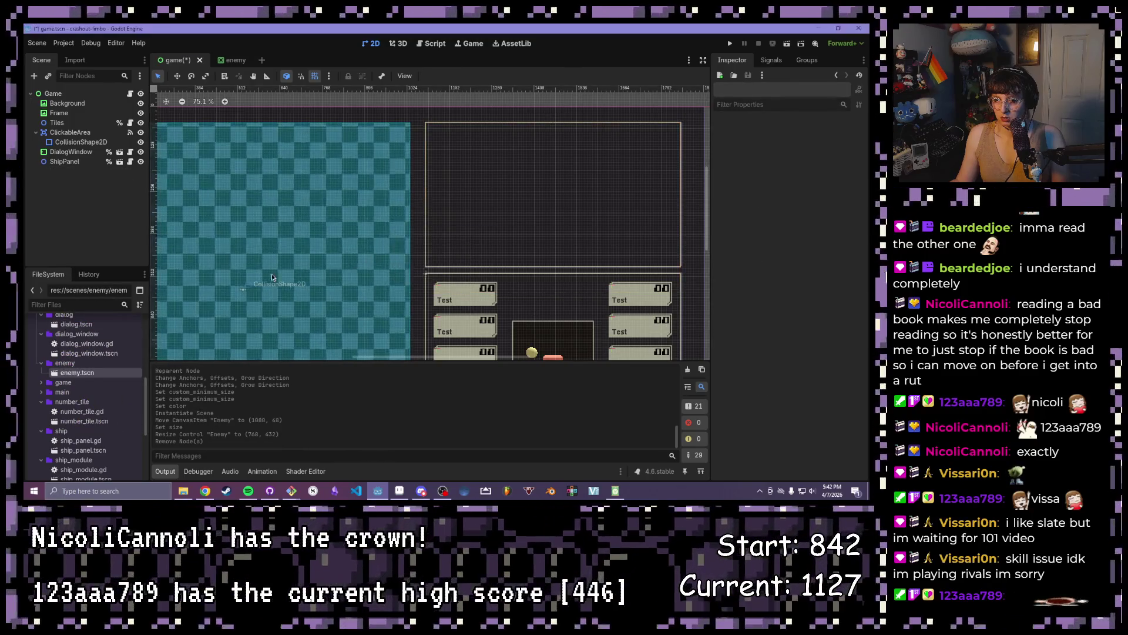
Instance enemy.tscn under Game, place it at (1080, 48), and save the game scene.
{"action": "left_click_drag", "start_coordinate": [76, 373], "coordinate": [58, 98]}
{"action": "scroll", "coordinate": [210, 197], "scroll_direction": "down", "scroll_amount": 5}
{"action": "mouse_move", "coordinate": [210, 197]}
{"action": "left_mouse_down"}
{"action": "mouse_move", "coordinate": [271, 211]}
{"action": "mouse_move", "coordinate": [464, 214]}
{"action": "left_mouse_up"}
{"action": "scroll", "coordinate": [402, 221], "scroll_direction": "up", "scroll_amount": 15}
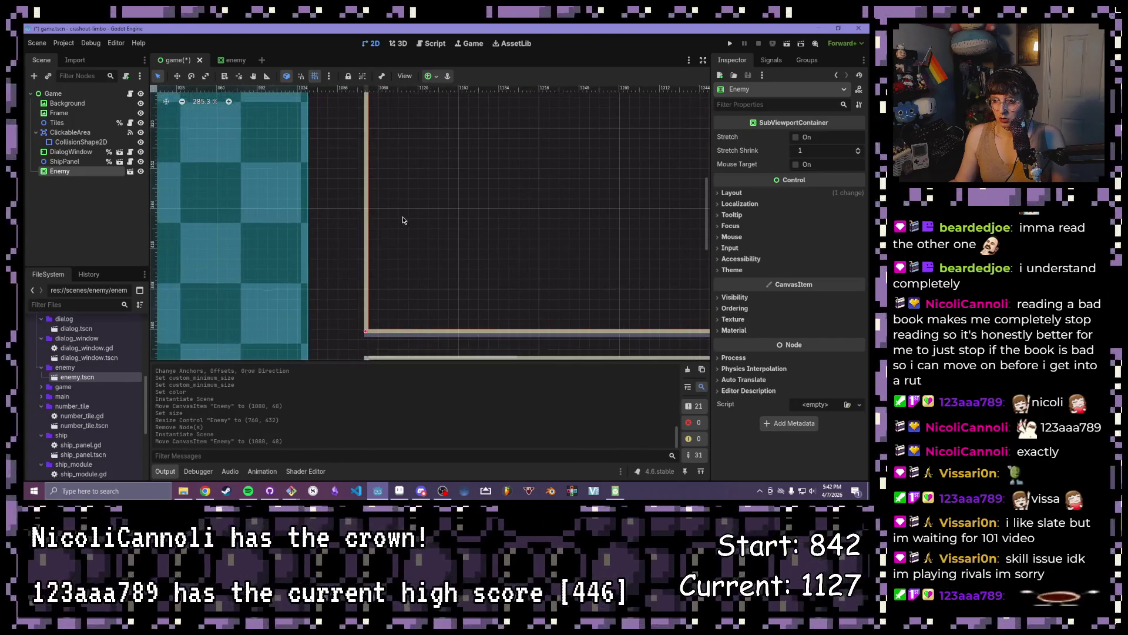
{"action": "scroll", "coordinate": [411, 226], "scroll_direction": "down", "scroll_amount": 6}
{"action": "scroll", "coordinate": [429, 235], "scroll_direction": "up", "scroll_amount": 1}
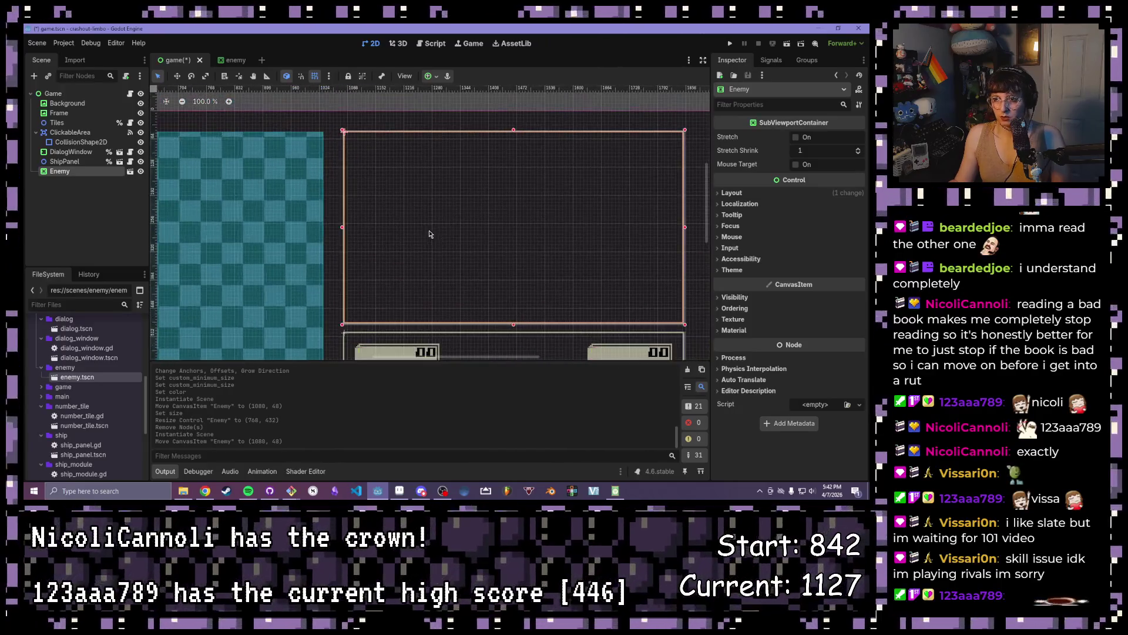
{"action": "scroll", "coordinate": [332, 217], "scroll_direction": "right", "scroll_amount": 2}
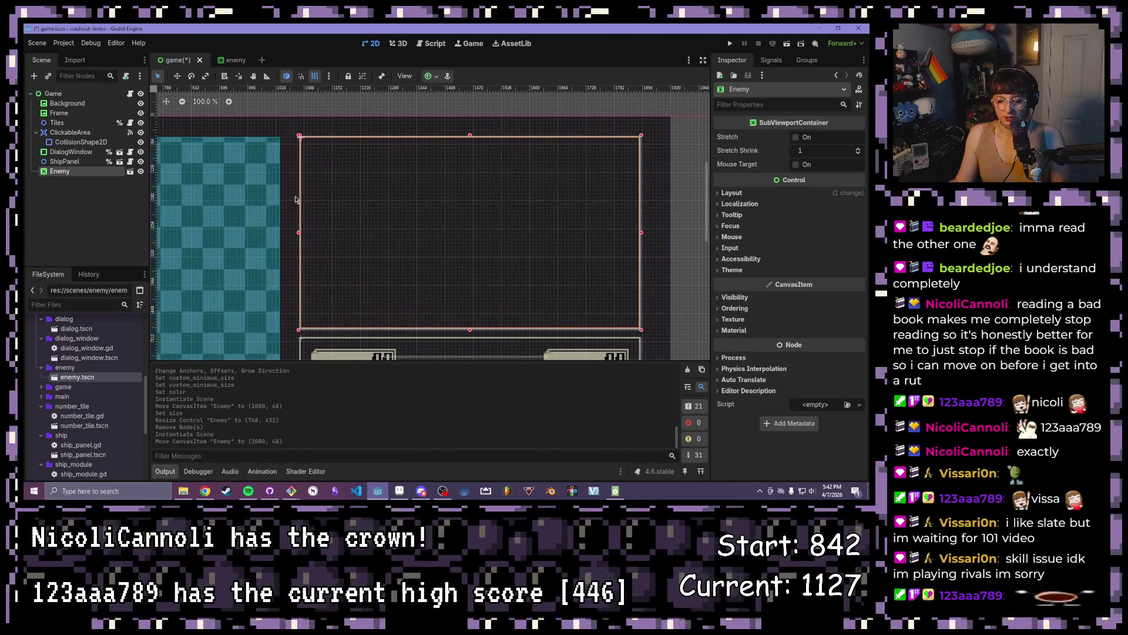
{"action": "key", "text": "ctrl+s"}
{"action": "left_click", "coordinate": [235, 61]}
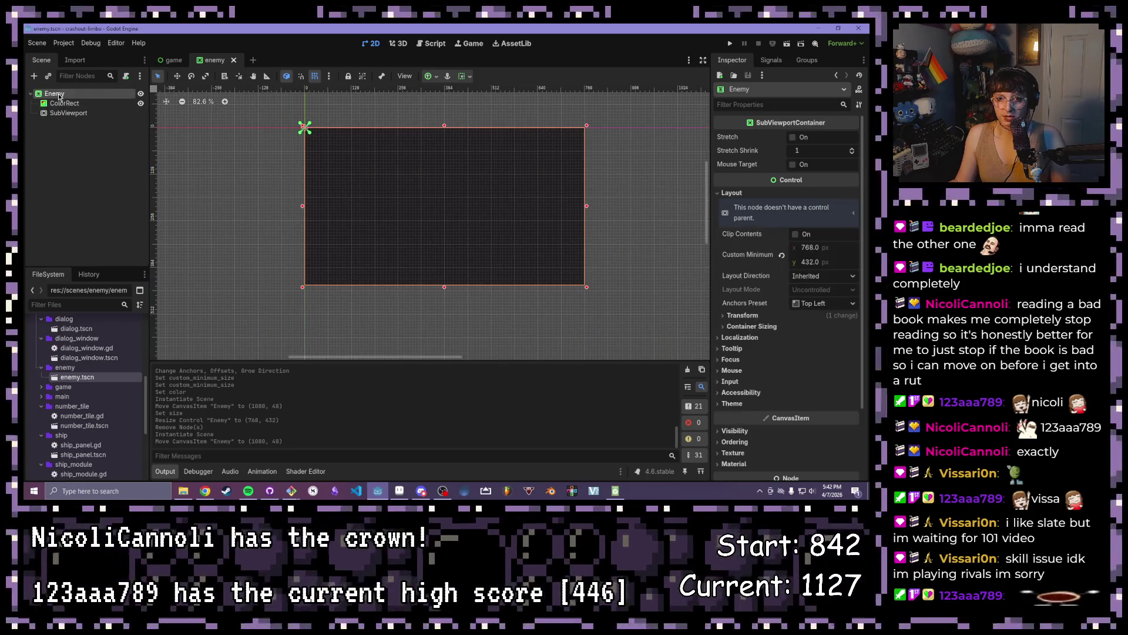
Attach a new enemy.gd script to the Enemy root node.
{"action": "right_click", "coordinate": [58, 94]}
{"action": "left_click", "coordinate": [89, 108]}
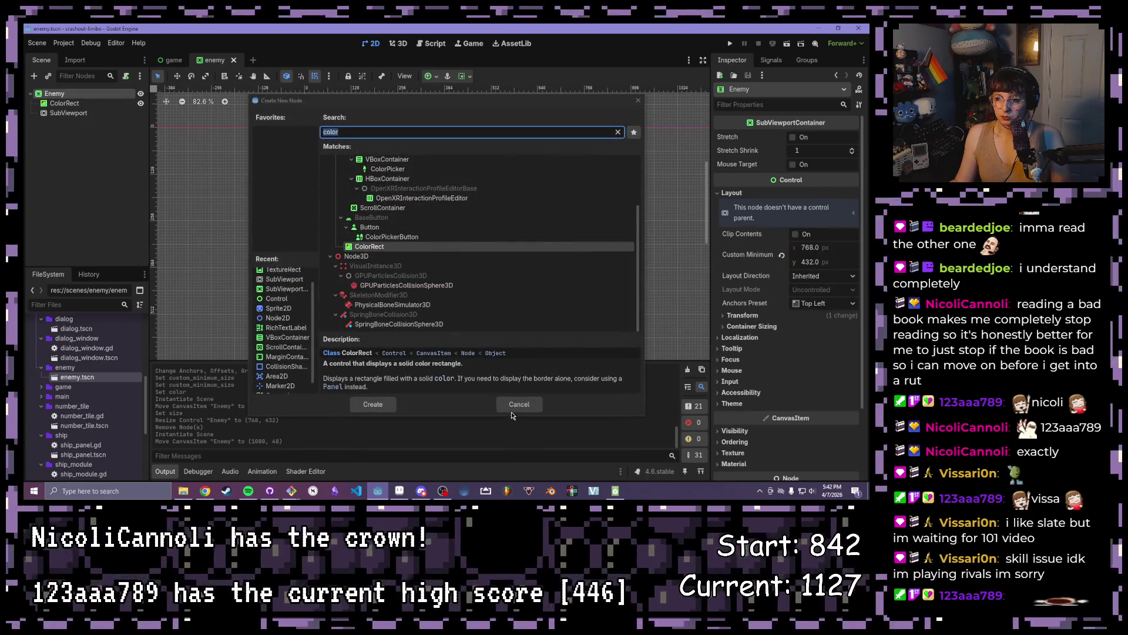
{"action": "left_click", "coordinate": [513, 407]}
{"action": "left_click", "coordinate": [125, 76]}
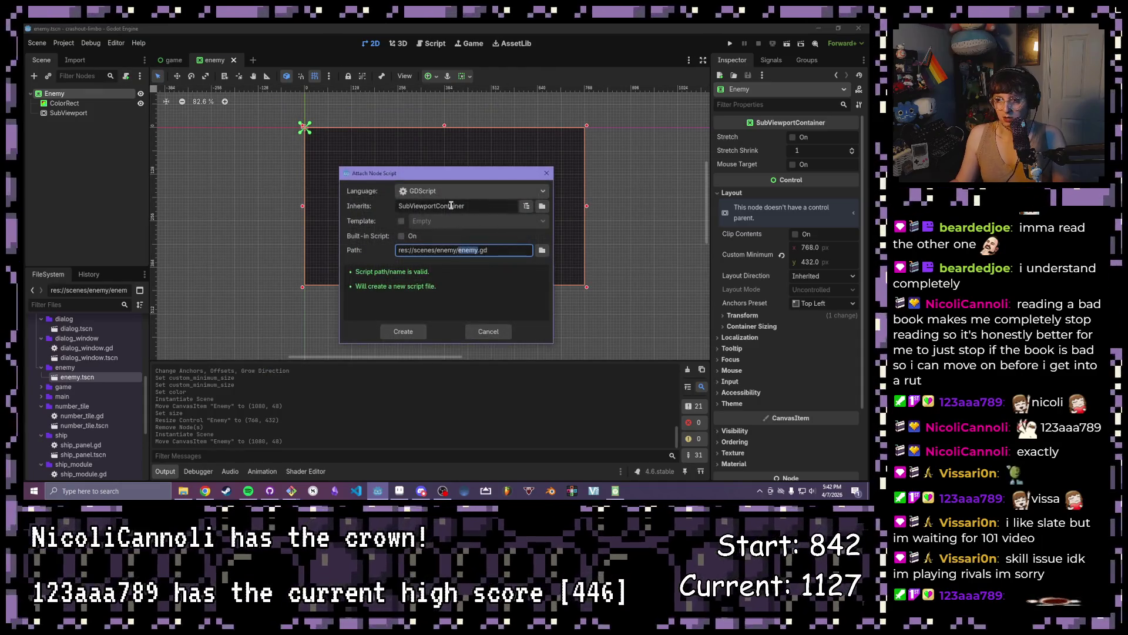
{"action": "left_click", "coordinate": [413, 330]}
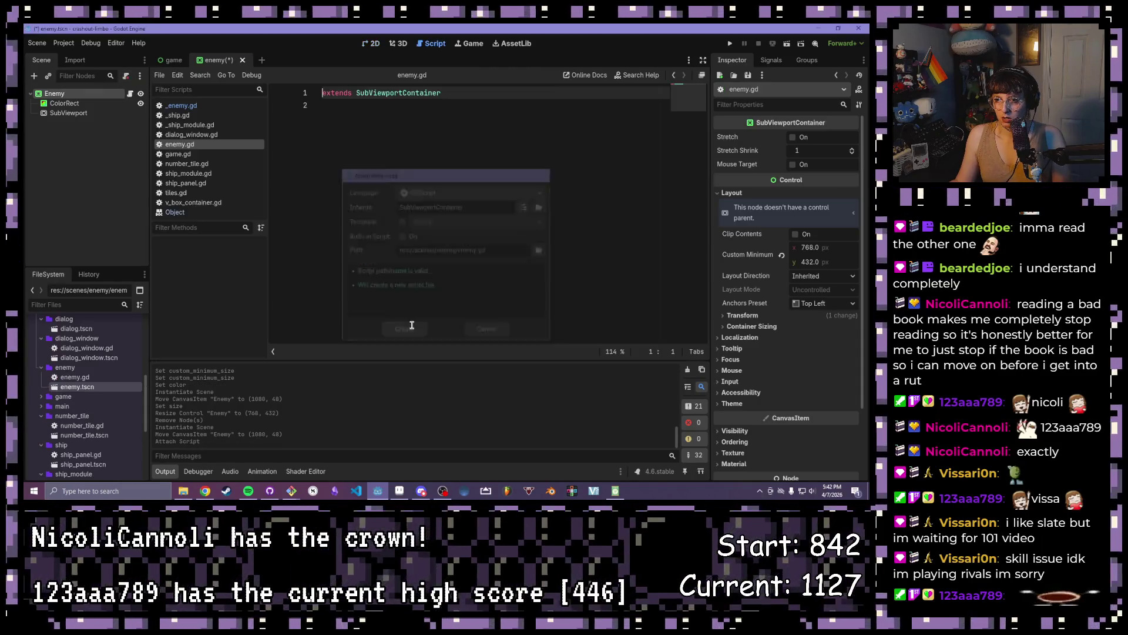
{"action": "left_click", "coordinate": [383, 104]}
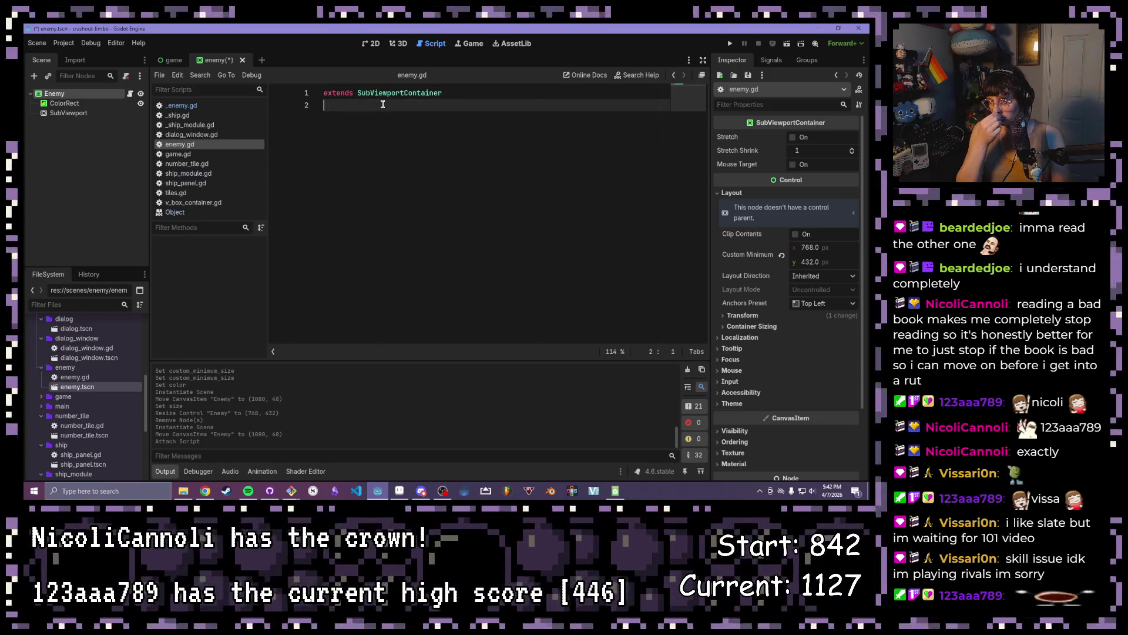
{"action": "key", "text": "Return"}
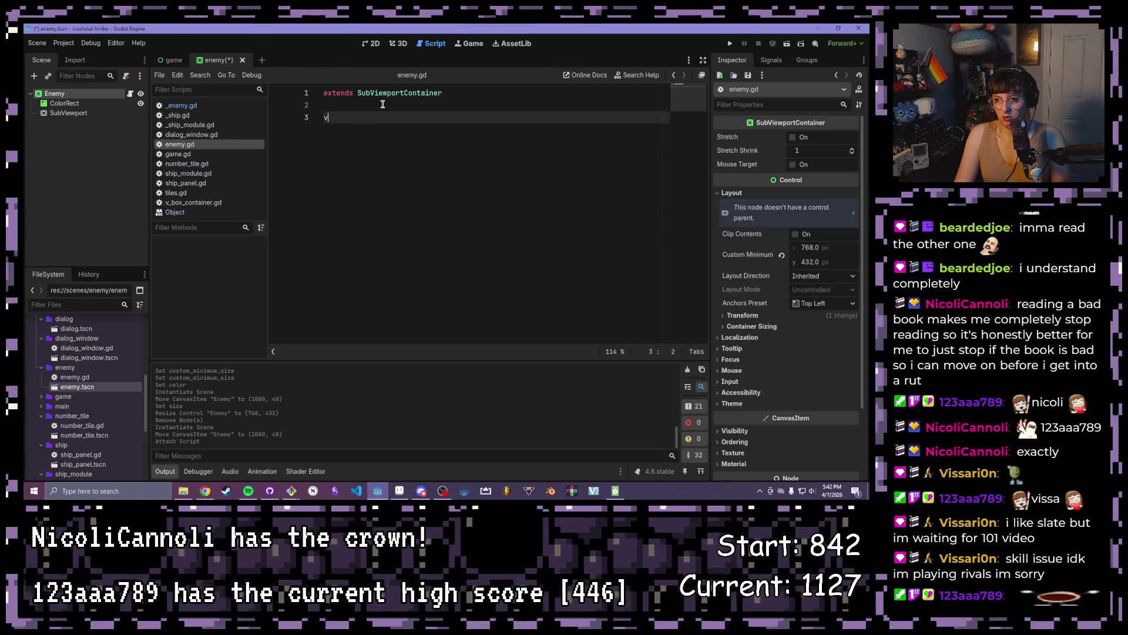
{"action": "key", "text": "ctrl+space"}
{"action": "key", "text": "Escape"}
{"action": "type", "text": "export"}
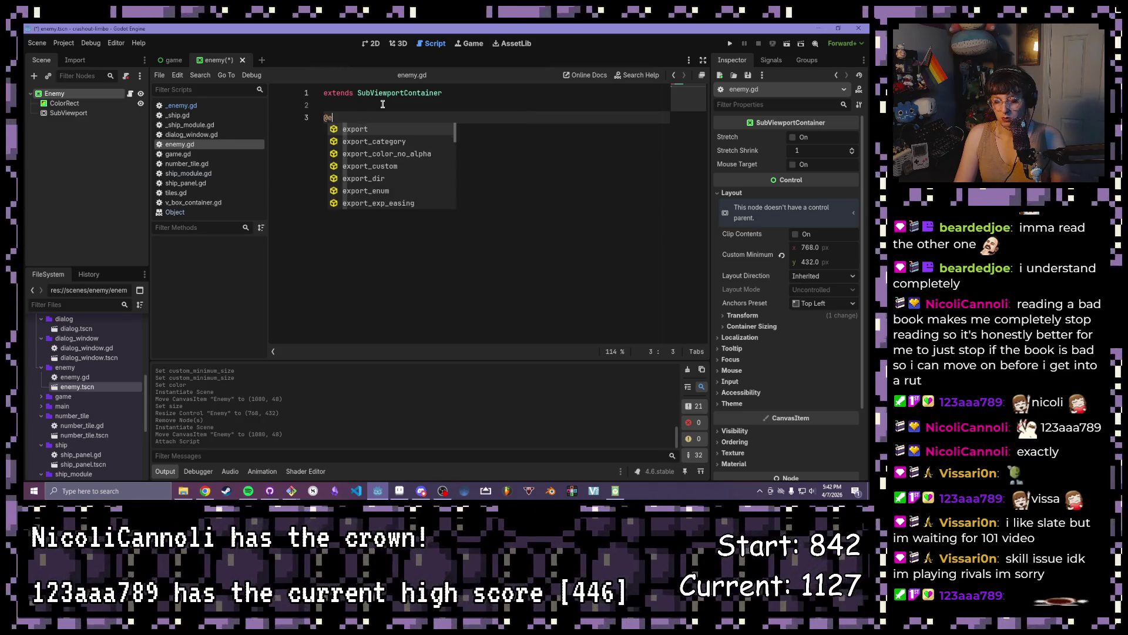
{"action": "type", "text": " var enemy"}
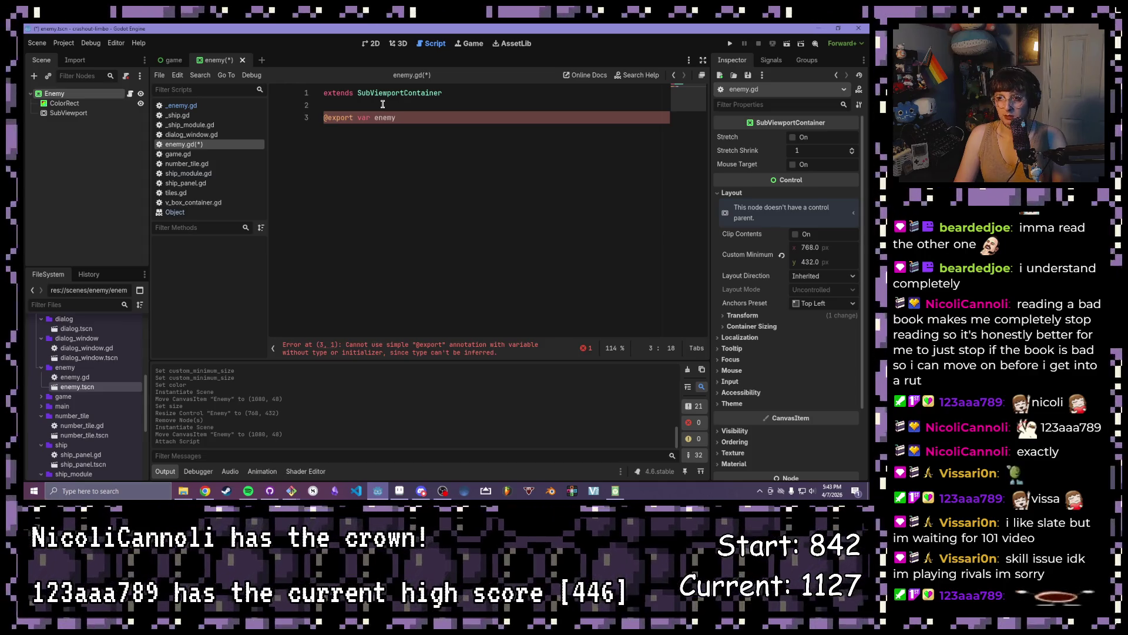
{"action": "type", "text": ": En"}
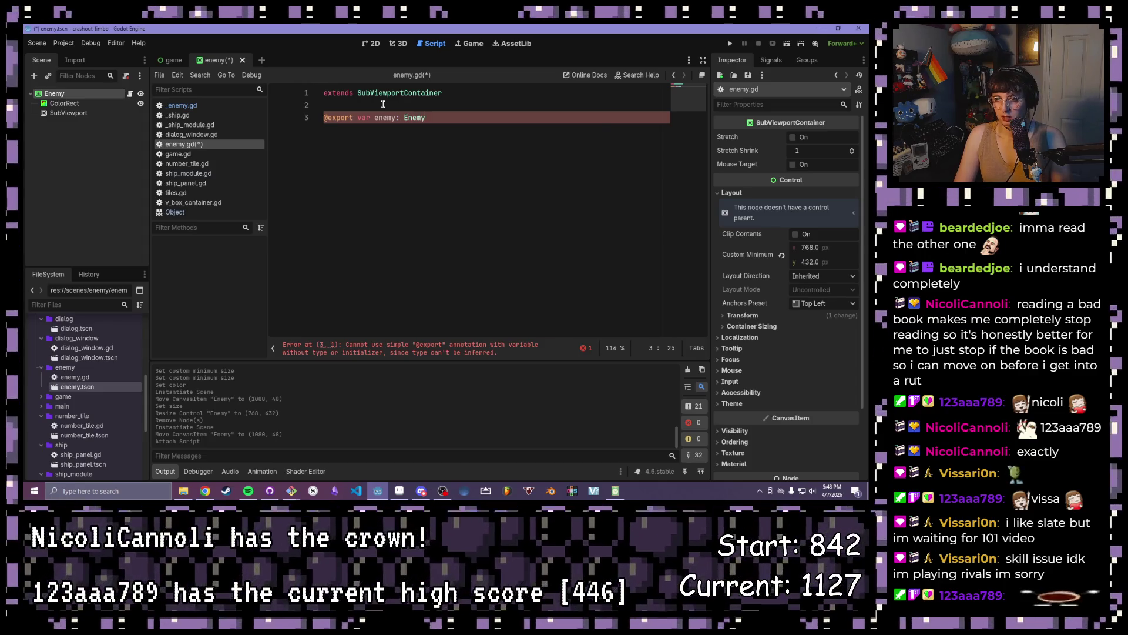
{"action": "type", "text": "emy"}
{"action": "key", "text": "ctrl+s"}
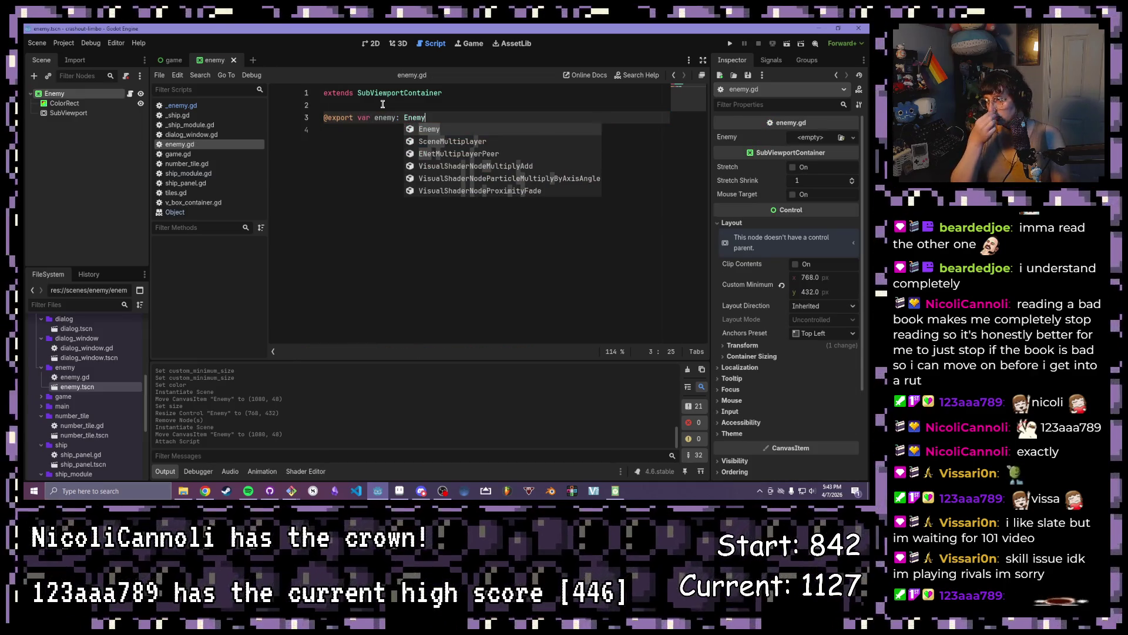
{"action": "left_click", "coordinate": [346, 149]}
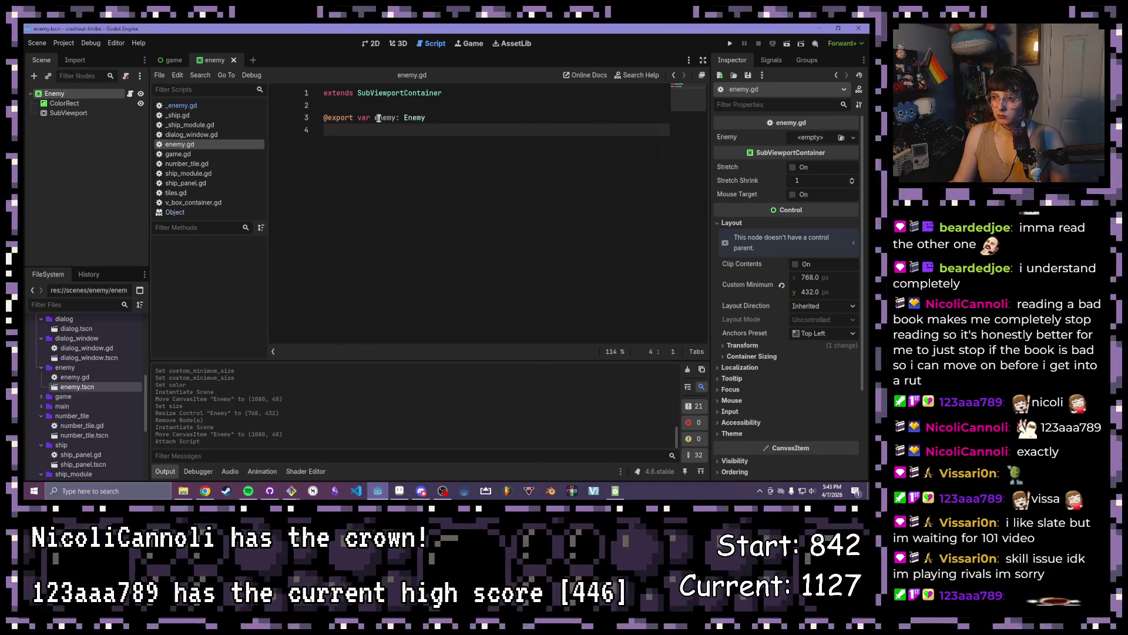
Assign mild_anxiety.tres to the Enemy property and expand it to see Action Rate 4.
{"action": "left_click", "coordinate": [840, 138]}
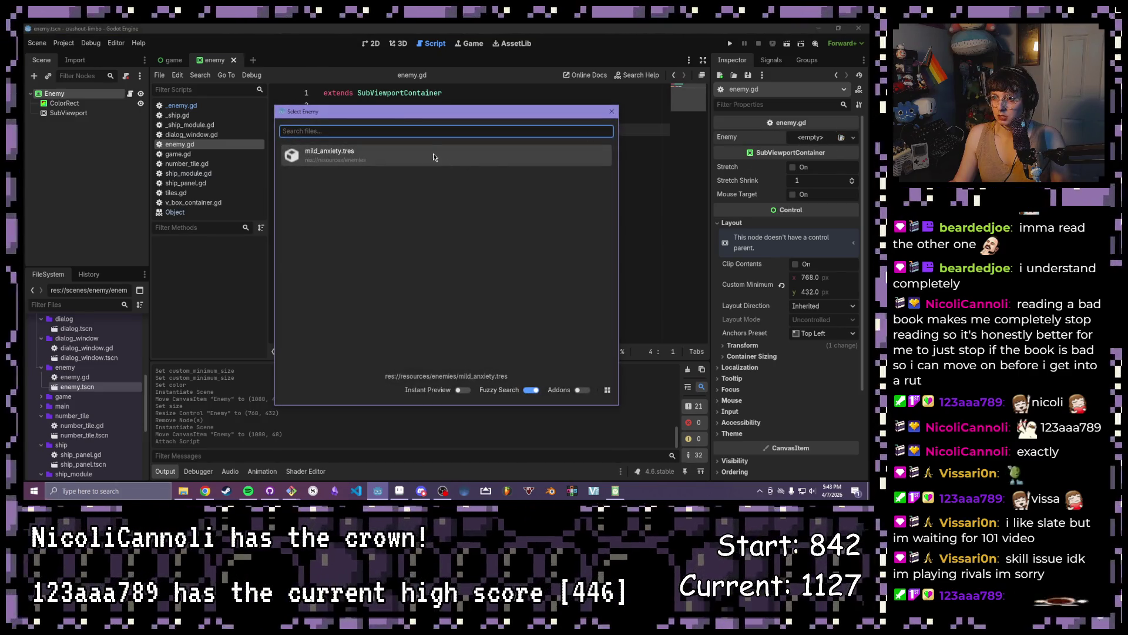
{"action": "left_click", "coordinate": [494, 158]}
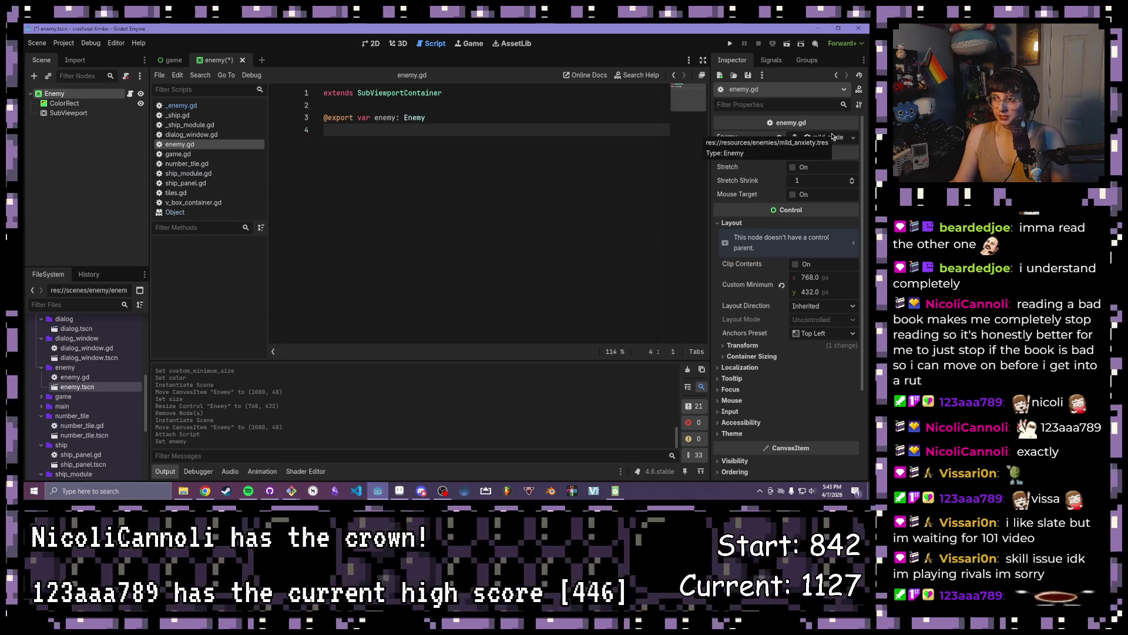
{"action": "left_click", "coordinate": [838, 138]}
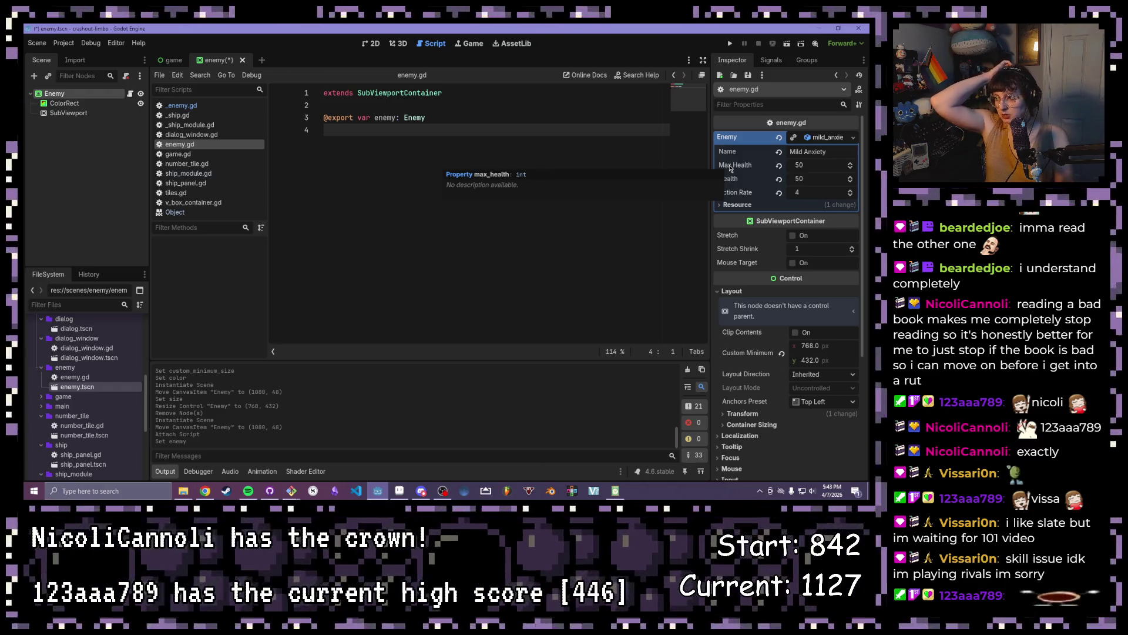
{"action": "left_click", "coordinate": [437, 130]}
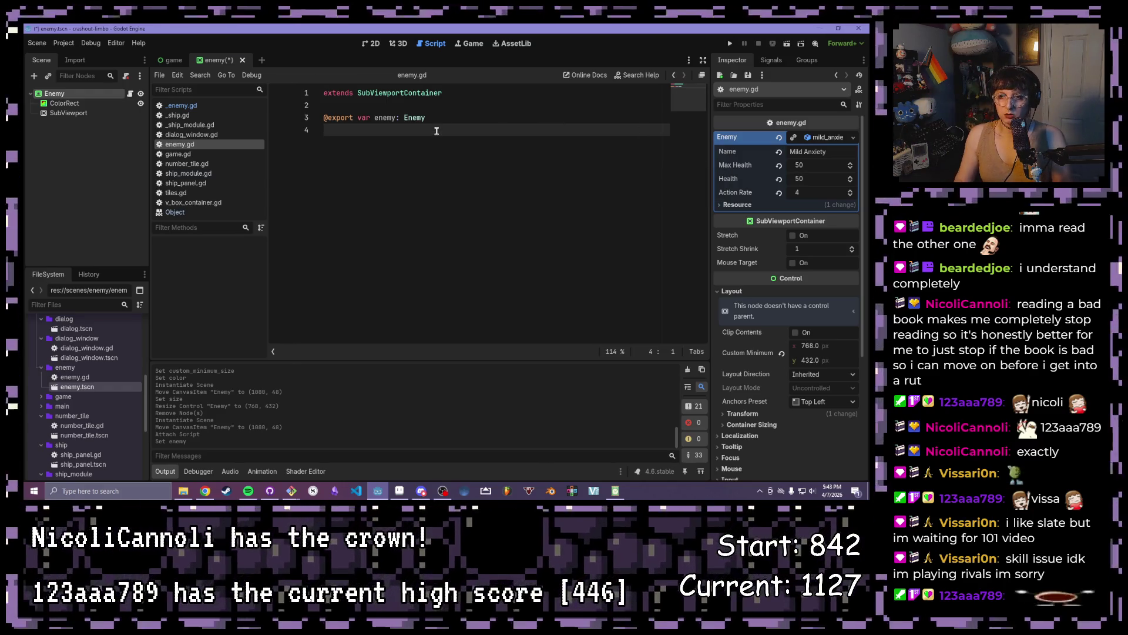
{"action": "key", "text": "Return"}
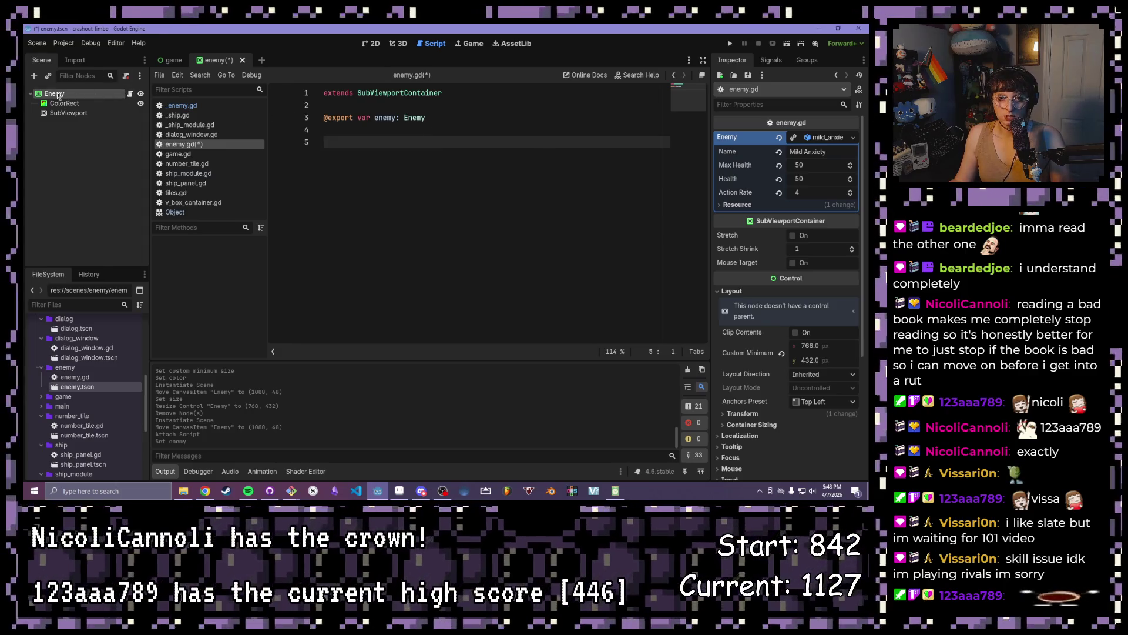
Add a Timer child named ActionTimer to Enemy and begin typing func _ready on line 5.
{"action": "right_click", "coordinate": [57, 94]}
{"action": "left_click", "coordinate": [98, 115]}
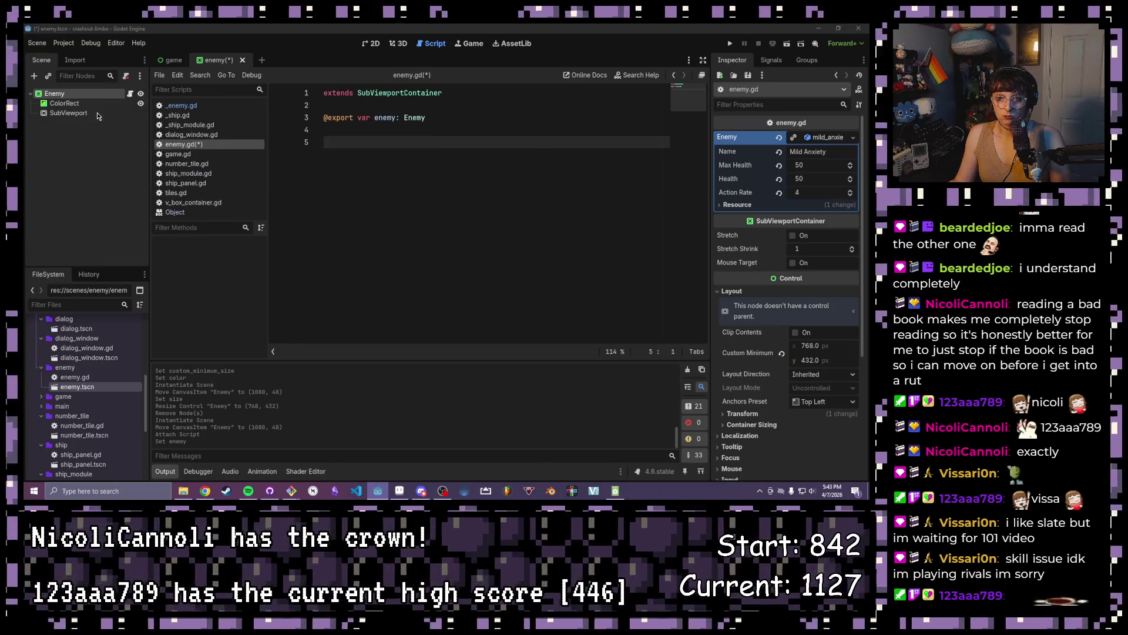
{"action": "type", "text": "timer"}
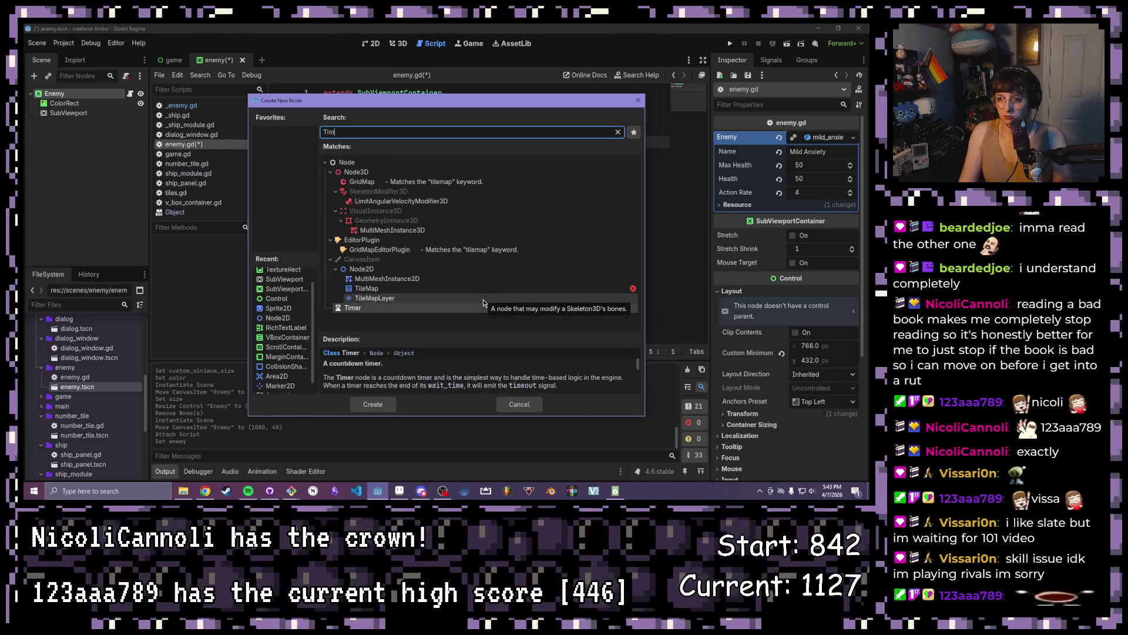
{"action": "key", "text": "Return"}
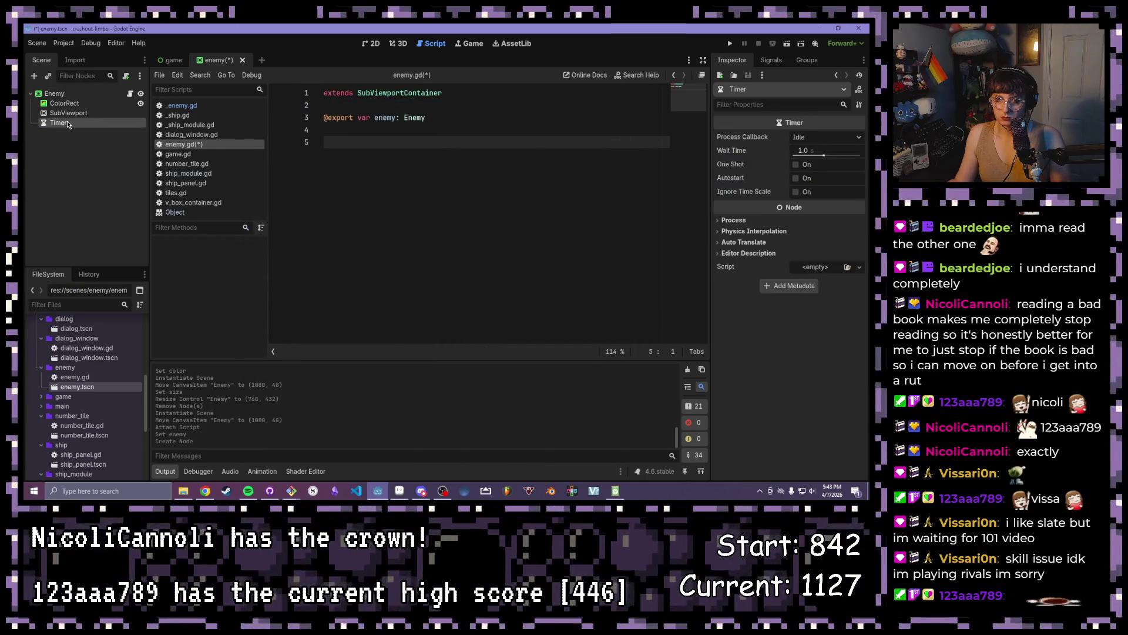
{"action": "key", "text": "F2"}
{"action": "type", "text": "Act"}
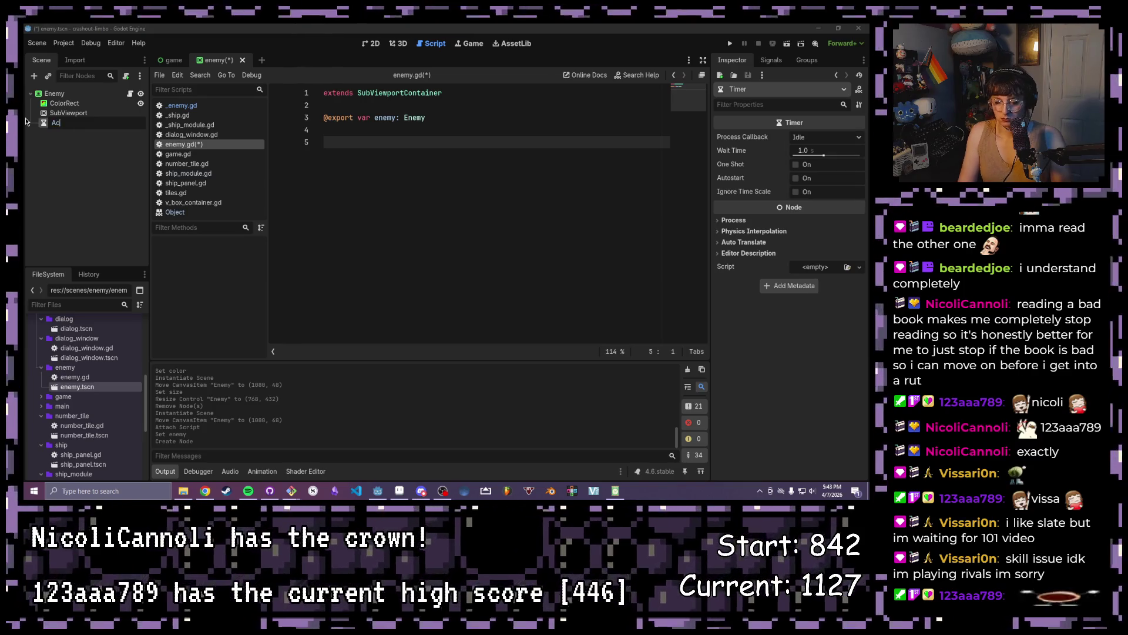
{"action": "type", "text": "ionTimer"}
{"action": "key", "text": "Return"}
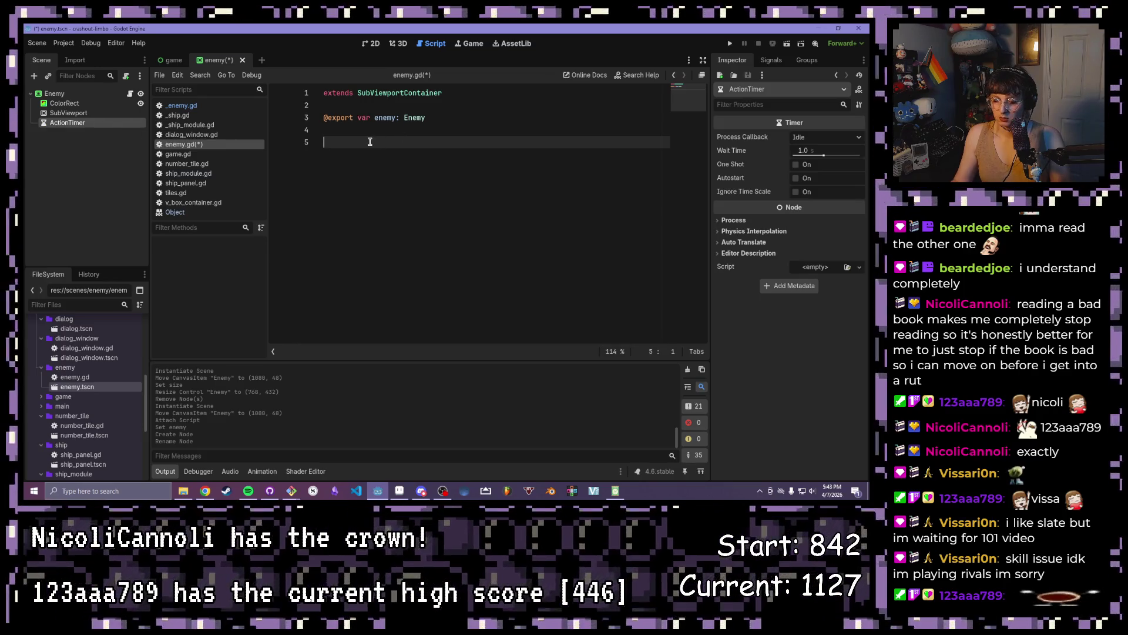
{"action": "type", "text": "c _read"}
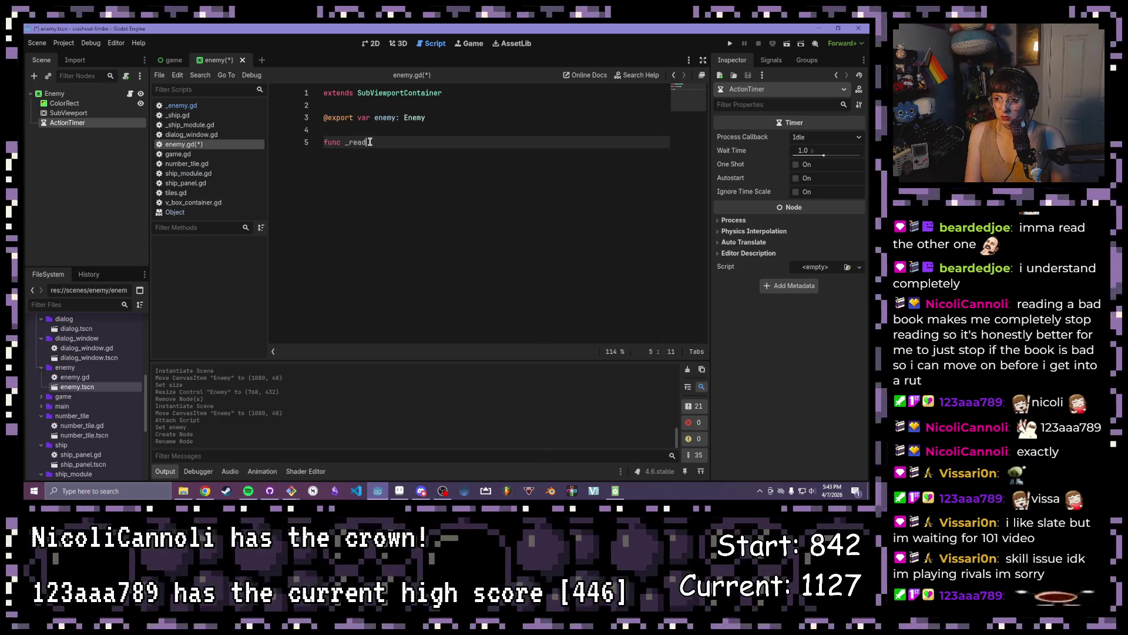
{"action": "type", "text": "y() -0> "}
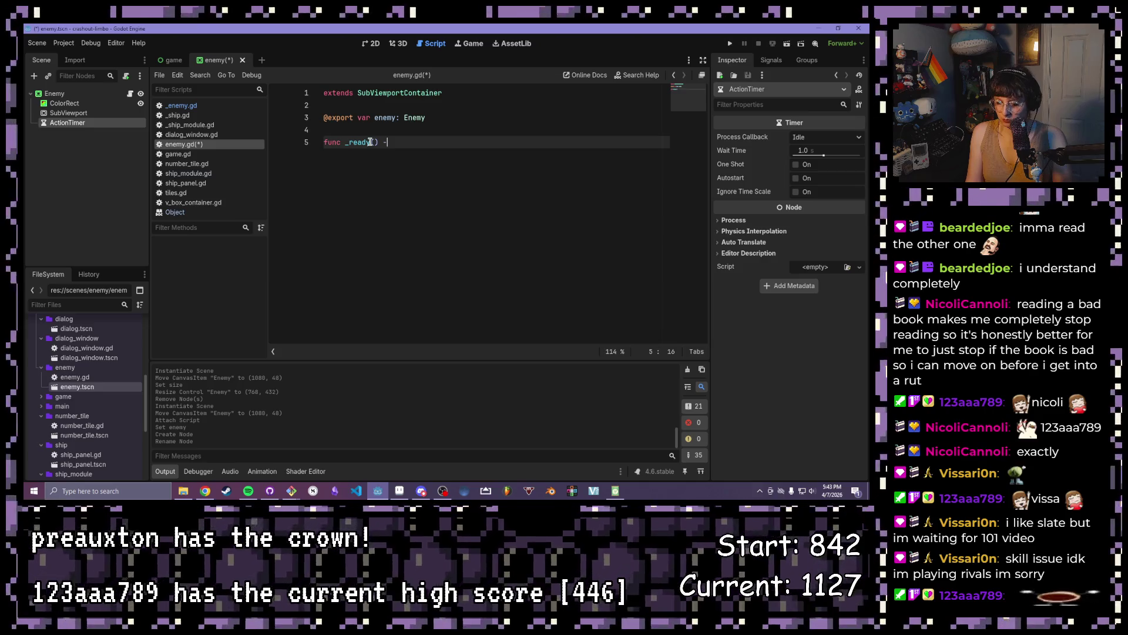
{"action": "type", "text": "void:"}
Finish 'func _ready() -> void:' and make ActionTimer a scene-unique name.
{"action": "key", "text": "Return"}
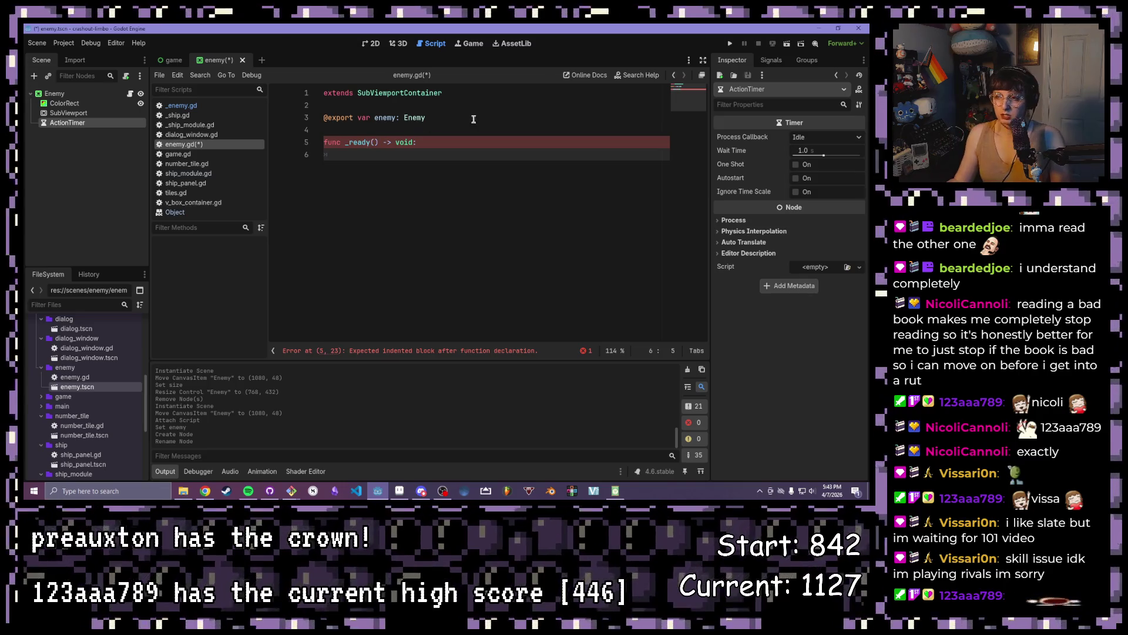
{"action": "right_click", "coordinate": [76, 122]}
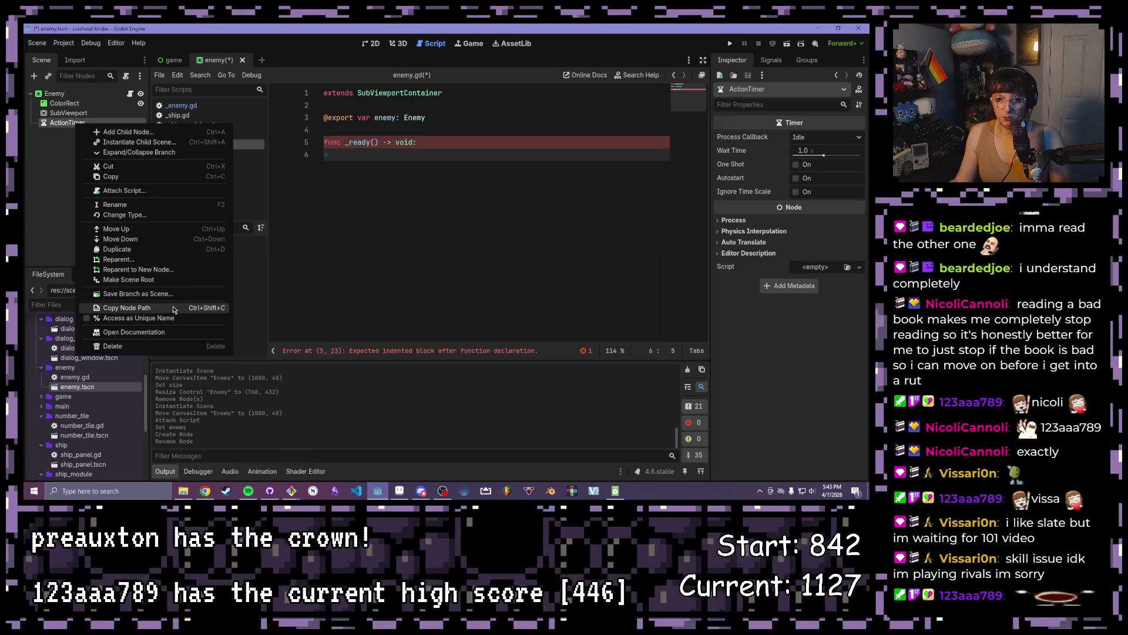
{"action": "left_click", "coordinate": [170, 317]}
{"action": "left_click", "coordinate": [440, 118]}
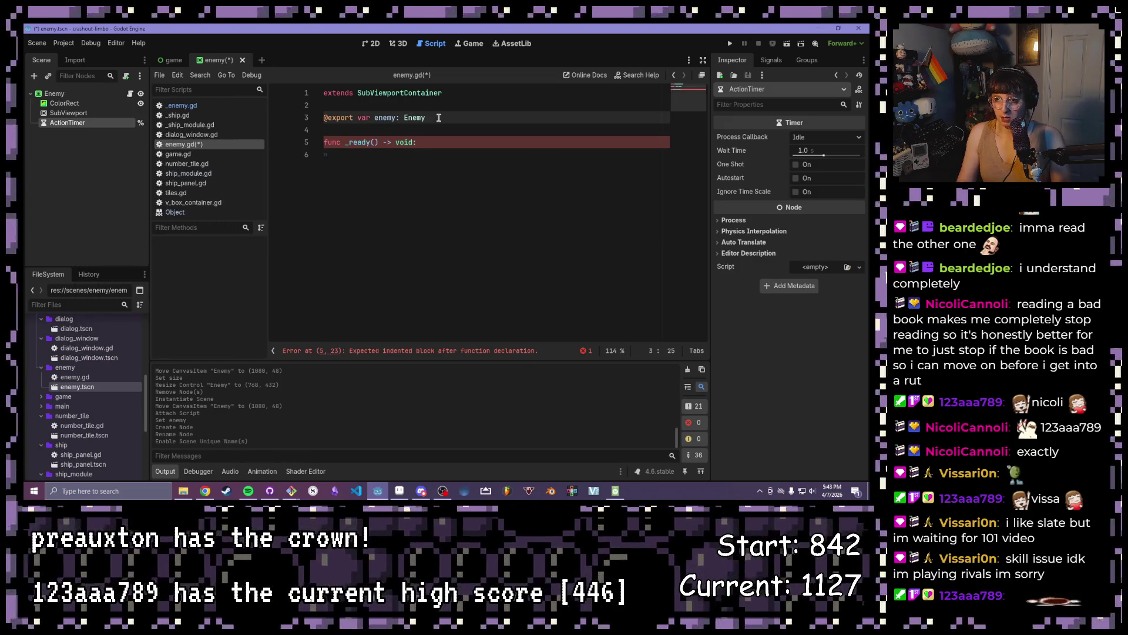
{"action": "key", "text": "Return"}
{"action": "key", "text": "Return"}
{"action": "type", "text": "onready v"}
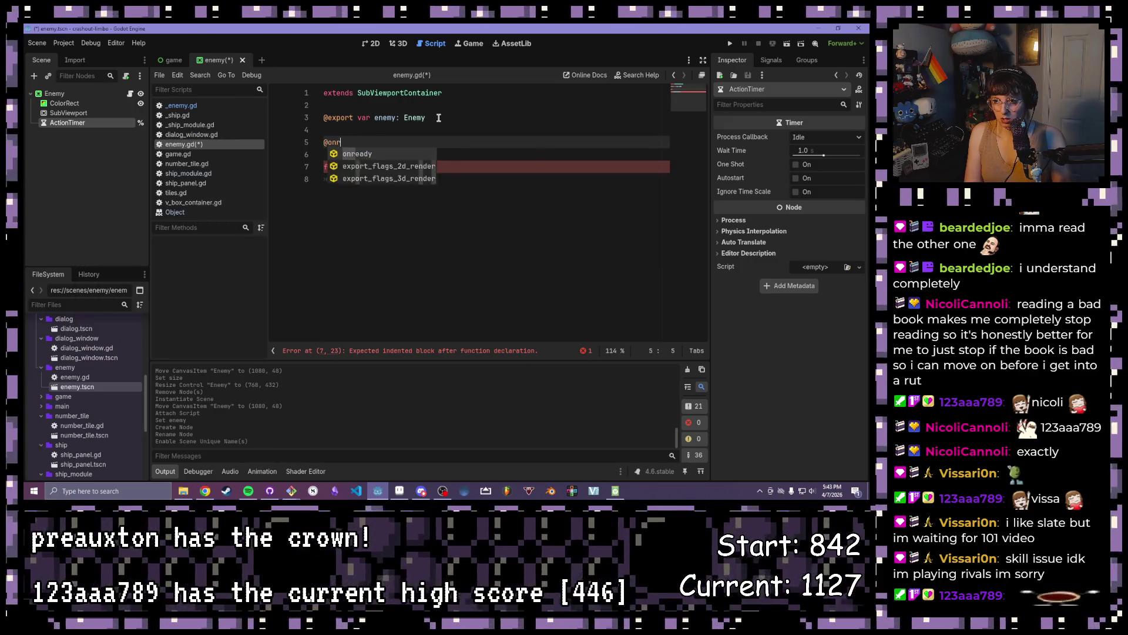
{"action": "type", "text": "ar action"}
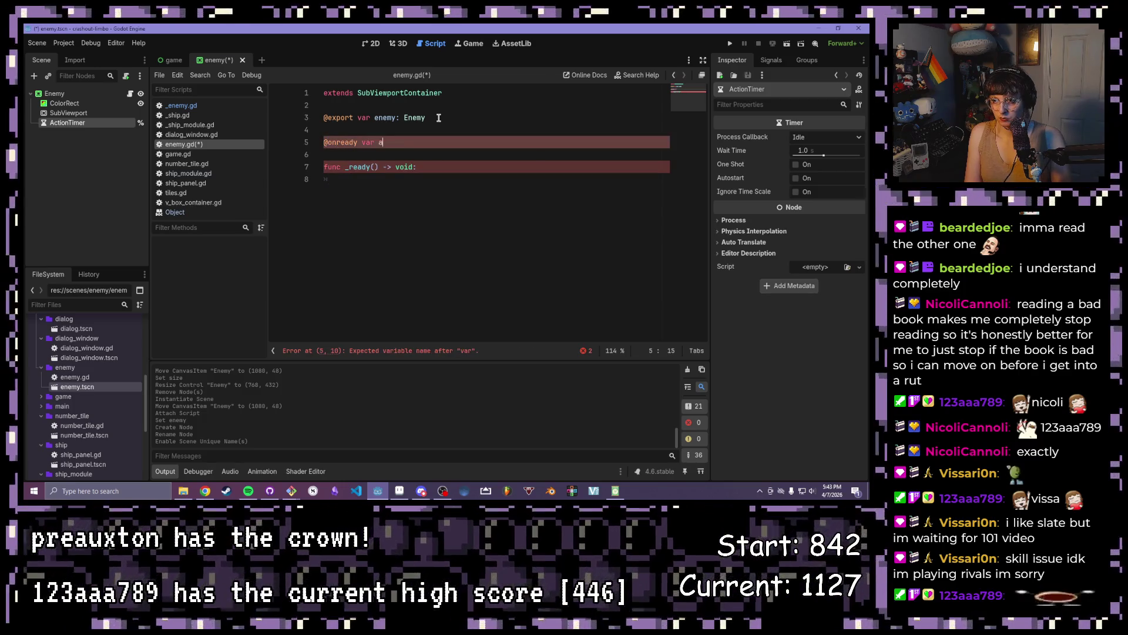
{"action": "type", "text": "_timer :="}
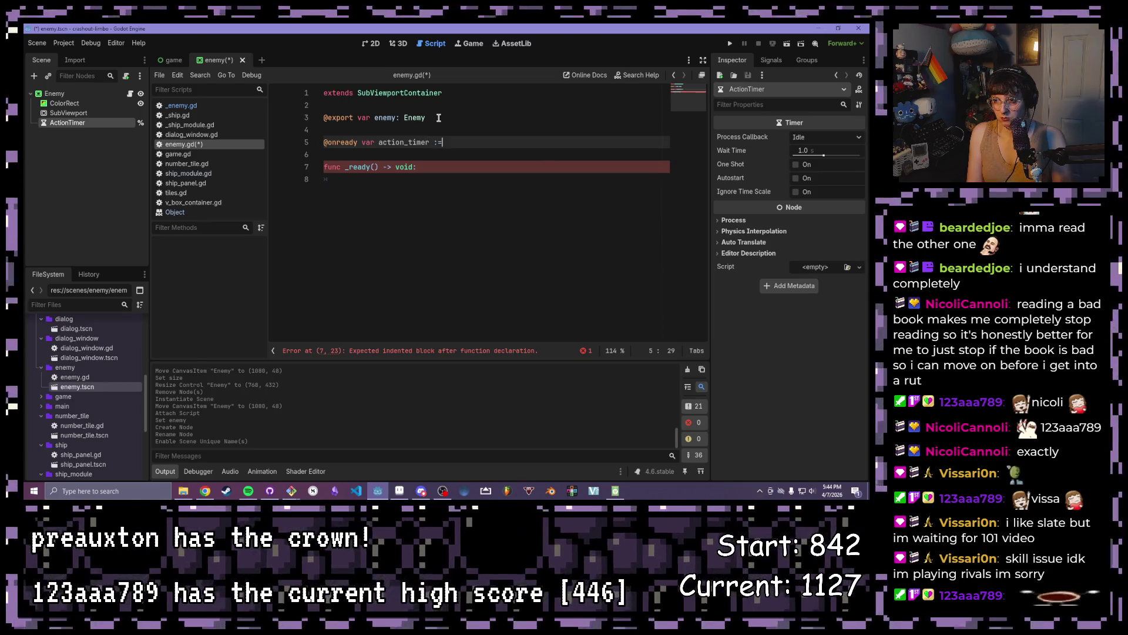
{"action": "type", "text": " %Action"}
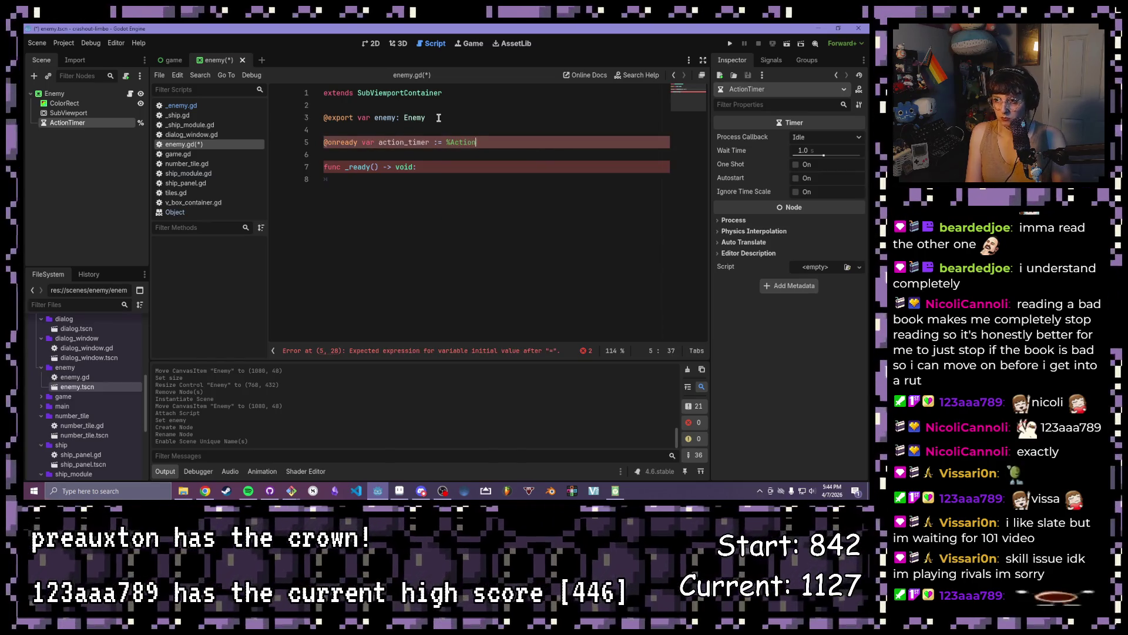
{"action": "type", "text": "Timer"}
In _ready, set action_timer.wait_time to enemy.action_rate.
{"action": "left_click", "coordinate": [442, 177]}
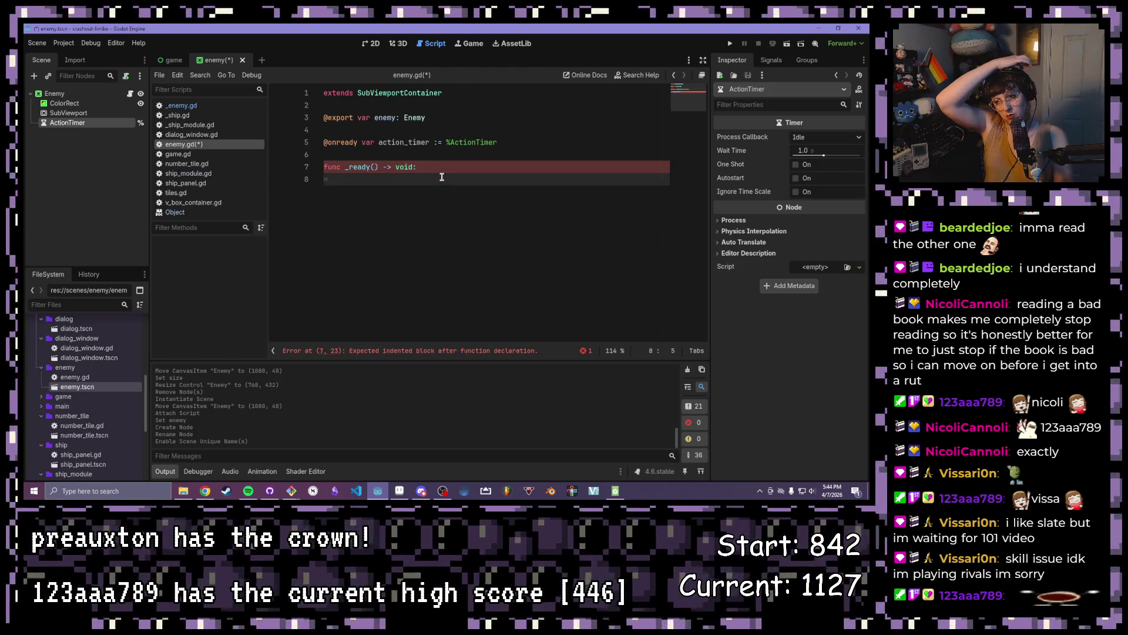
{"action": "type", "text": "on"}
{"action": "key", "text": "Return"}
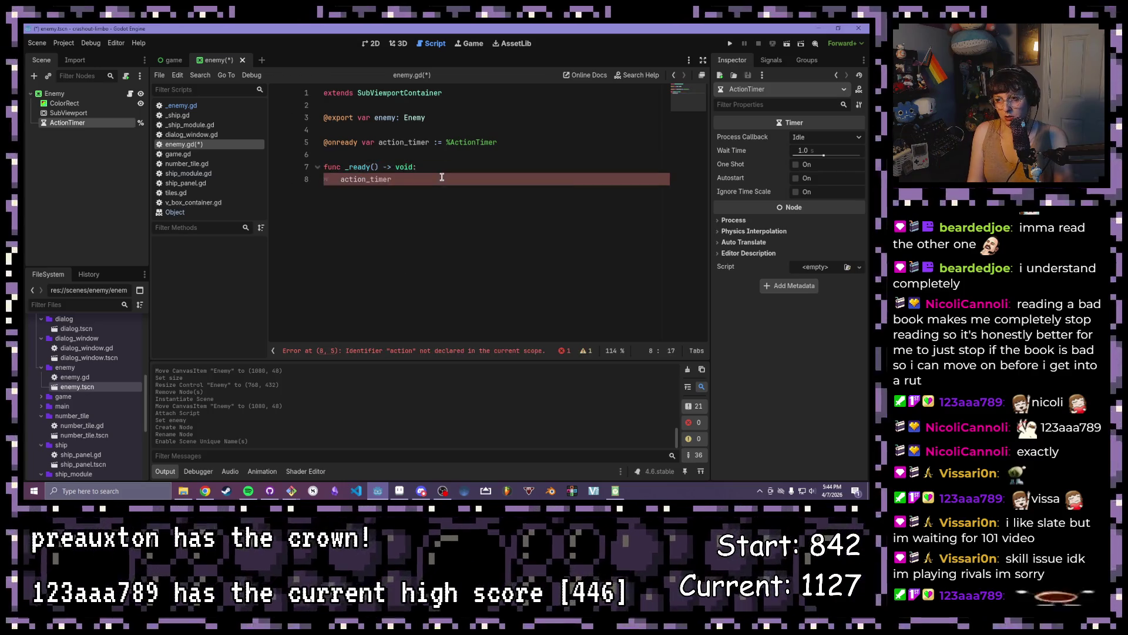
{"action": "type", "text": ".wa"}
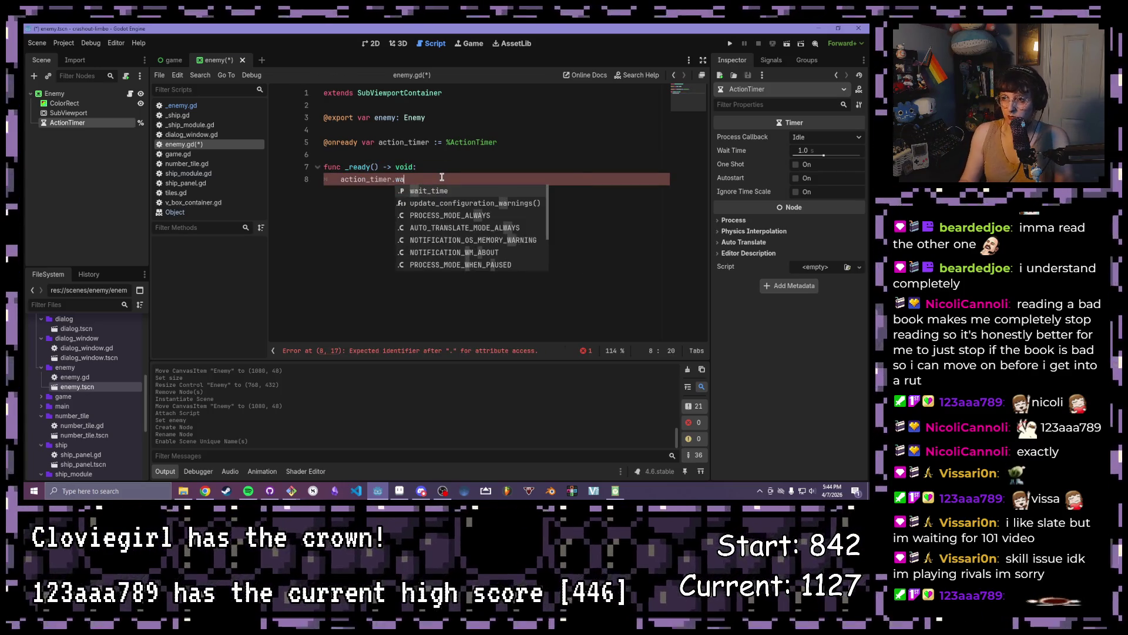
{"action": "key", "text": "Return"}
{"action": "type", "text": "enemy."}
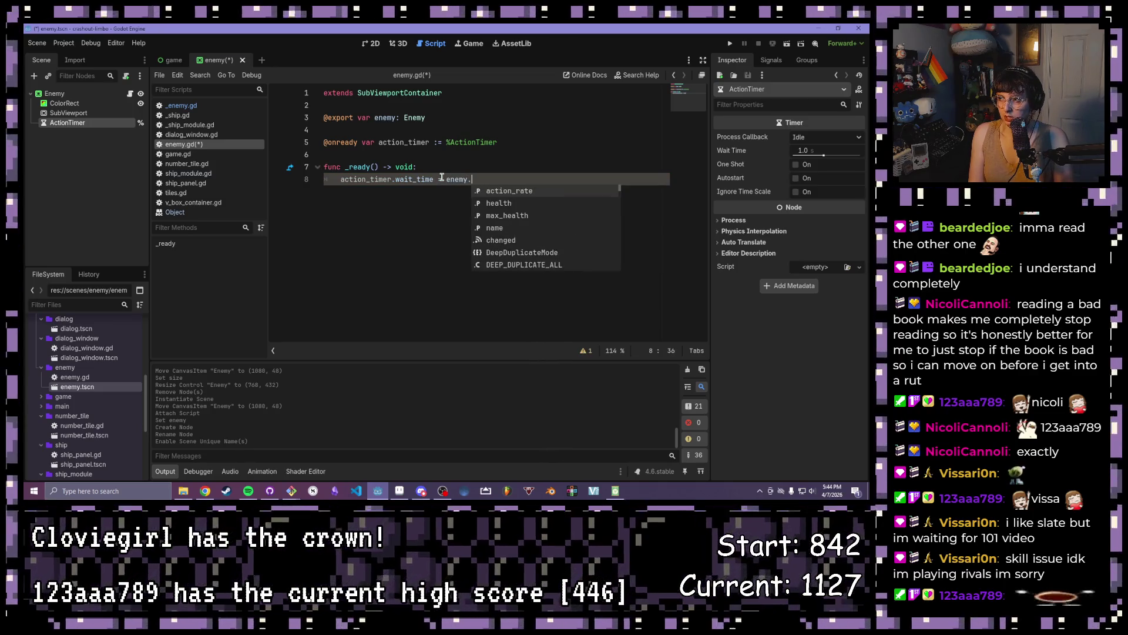
{"action": "type", "text": "act"}
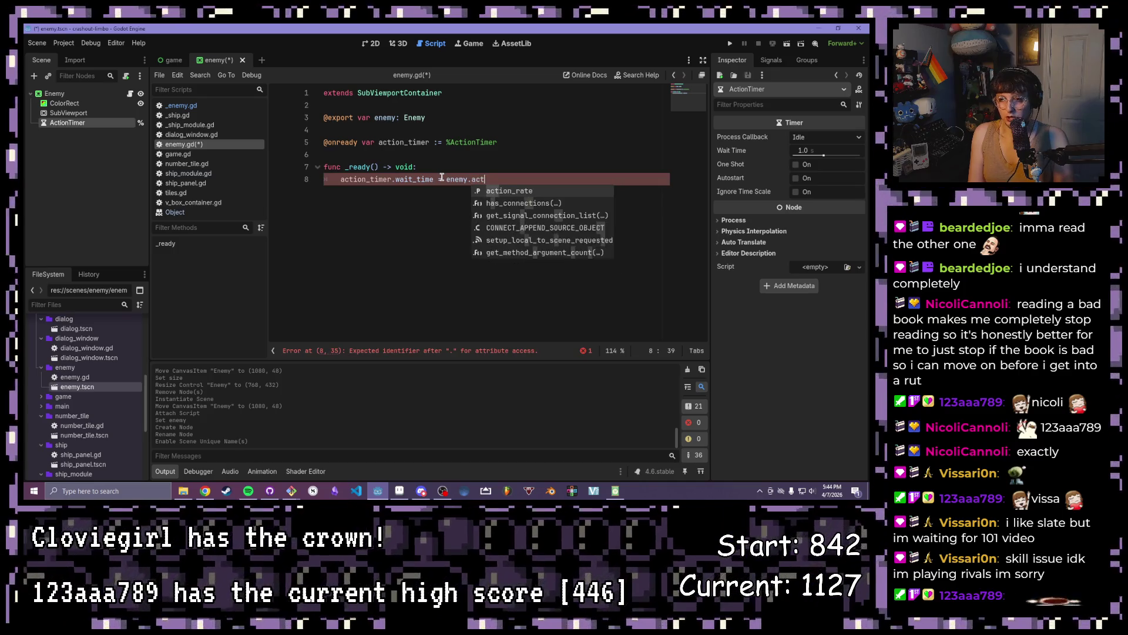
{"action": "key", "text": "Return"}
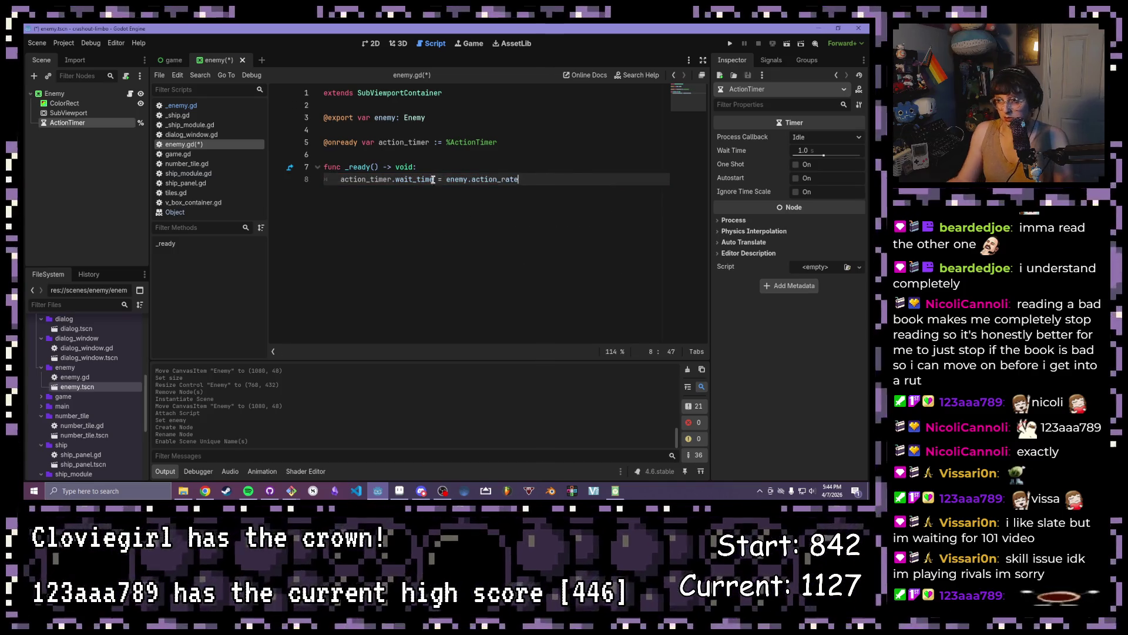
{"action": "left_click", "coordinate": [516, 181]}
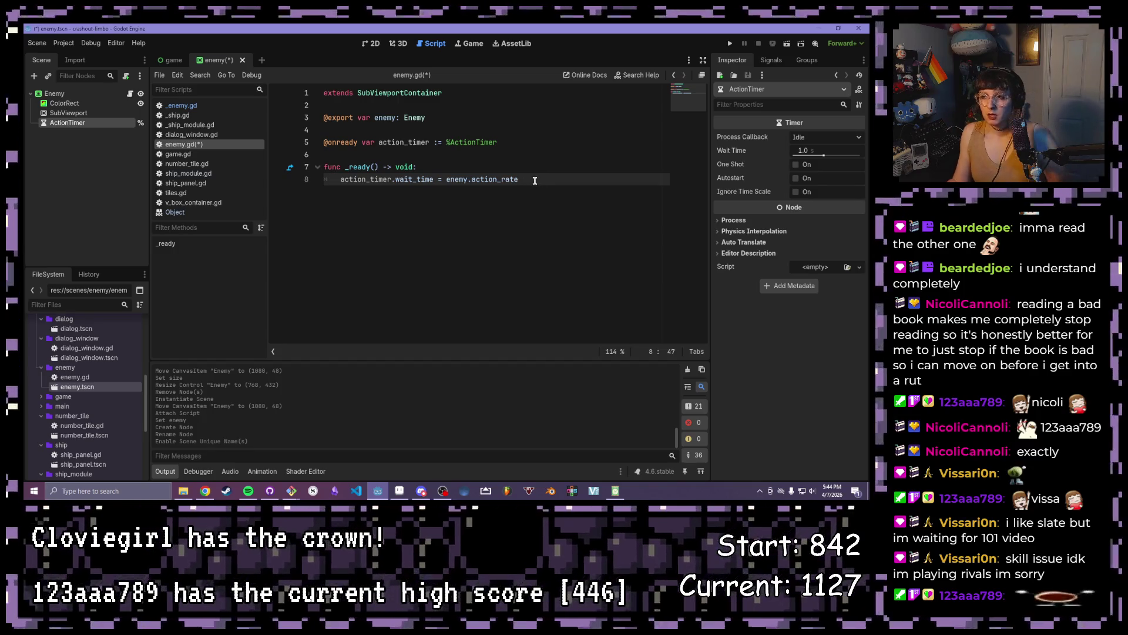
{"action": "key", "text": "ctrl+shift+Left"}
{"action": "key", "text": "ctrl+shift+Left"}
{"action": "key", "text": "ctrl+shift+Left"}
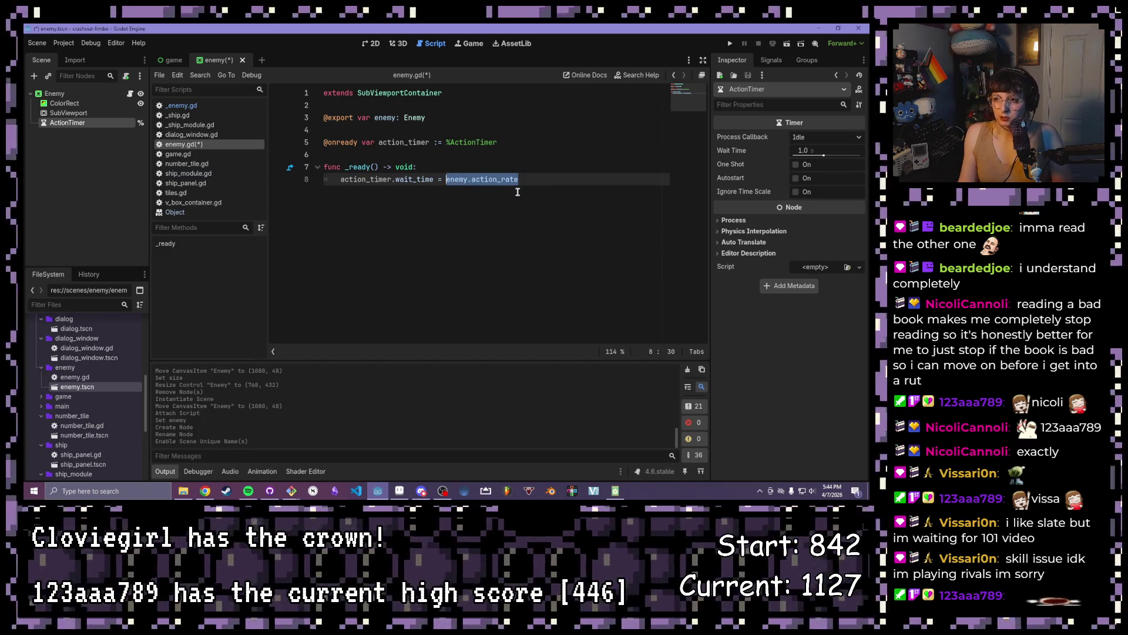
{"action": "left_click", "coordinate": [533, 182]}
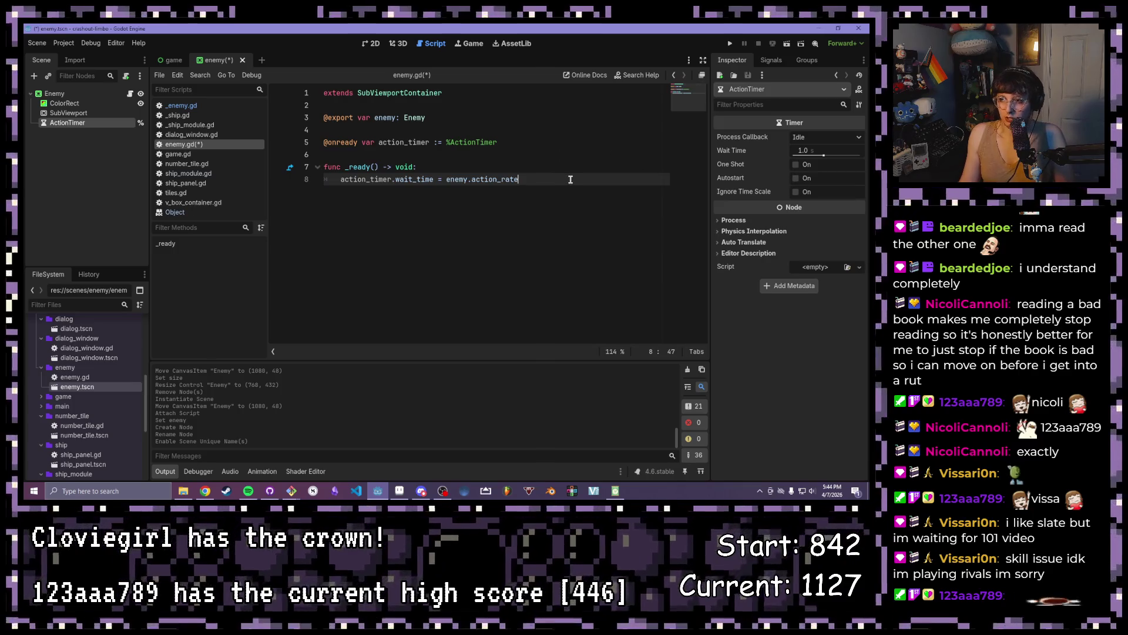
Add action_timer.start() on the next line and save enemy.gd.
{"action": "key", "text": "Return"}
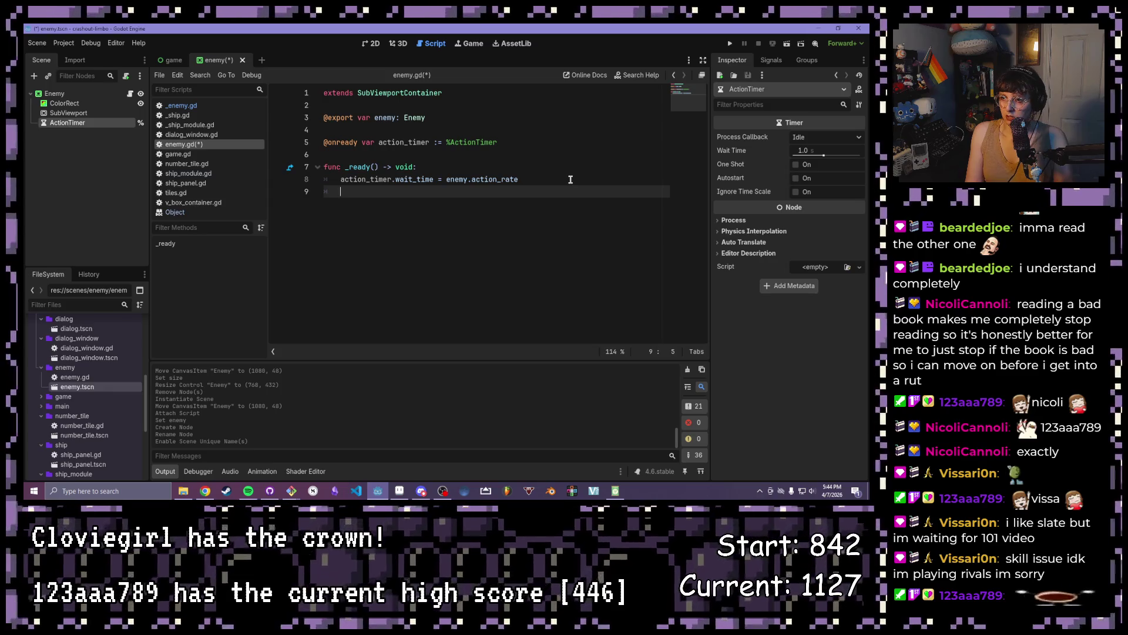
{"action": "type", "text": "n"}
{"action": "key", "text": "Return"}
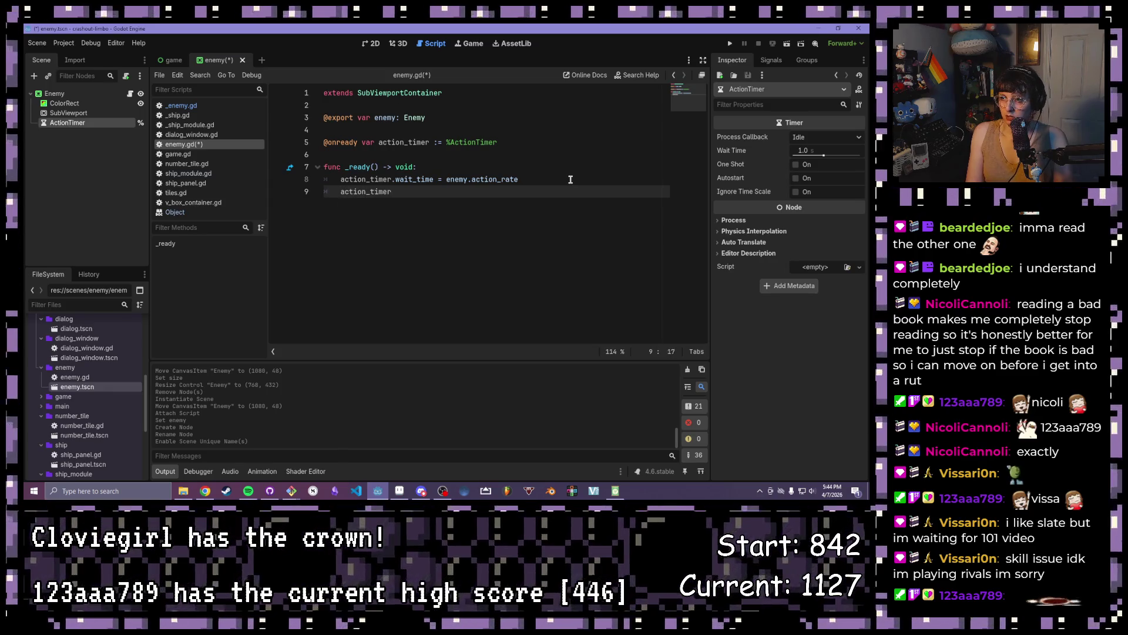
{"action": "type", "text": "st"}
{"action": "key", "text": "Return"}
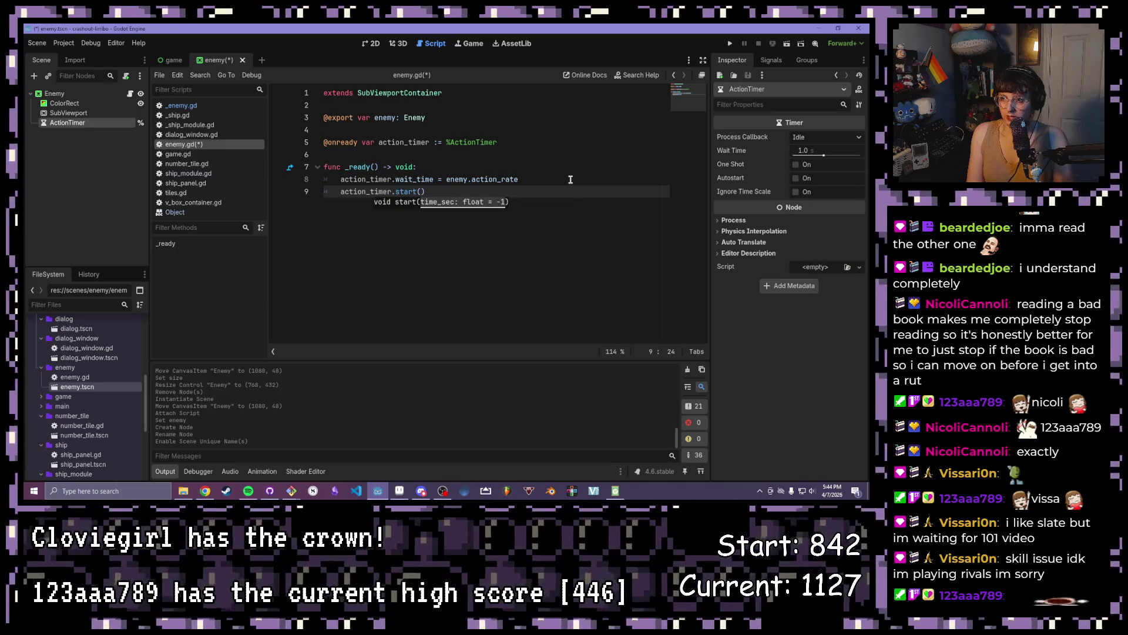
{"action": "key", "text": "ctrl+s"}
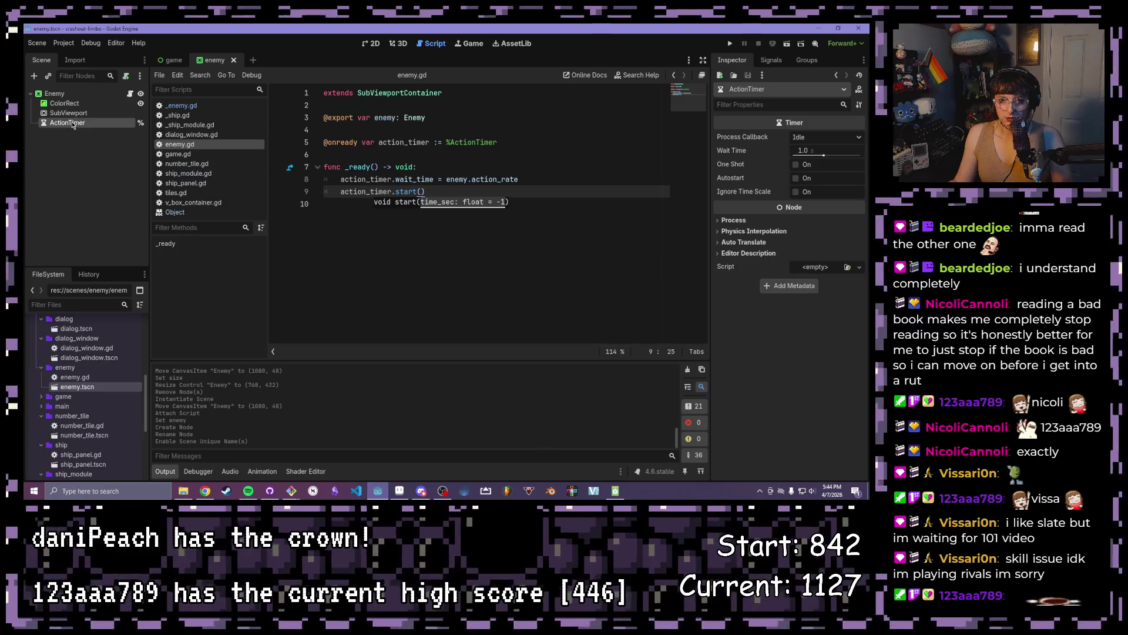
Show ActionTimer's signals and begin connecting its timeout() signal to the Enemy script.
{"action": "left_click", "coordinate": [764, 62]}
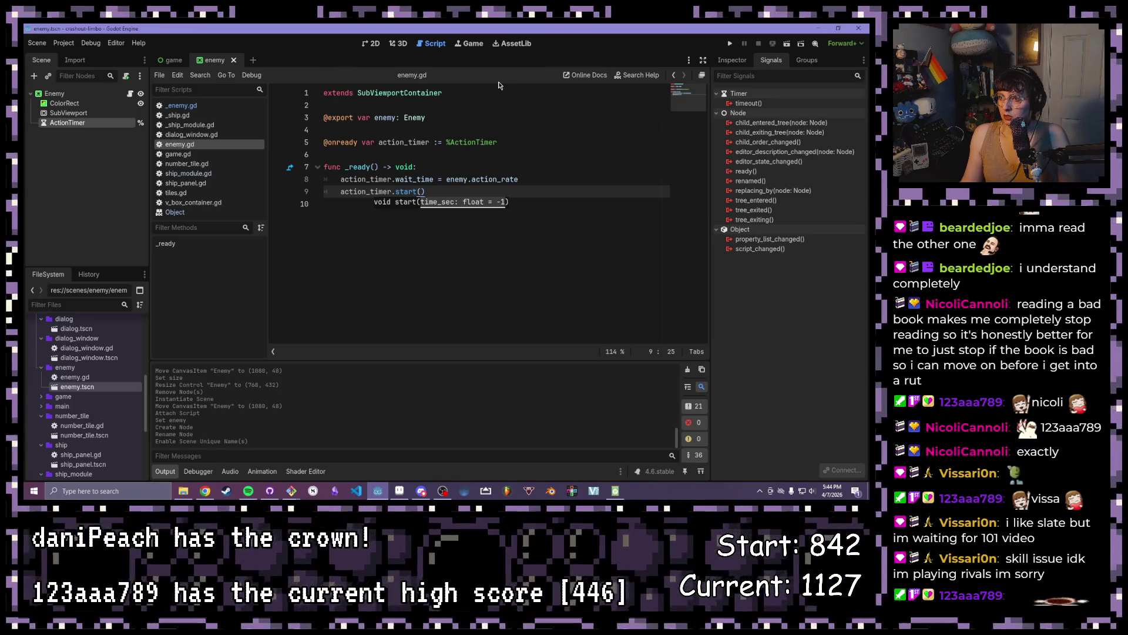
{"action": "left_click", "coordinate": [391, 104]}
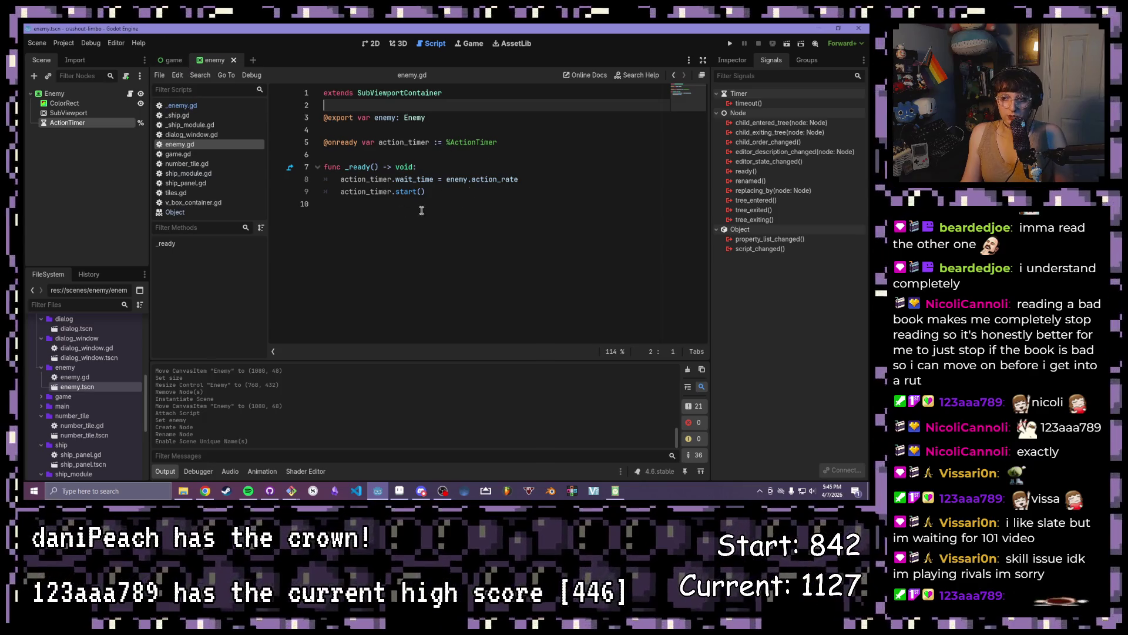
{"action": "left_click", "coordinate": [174, 60]}
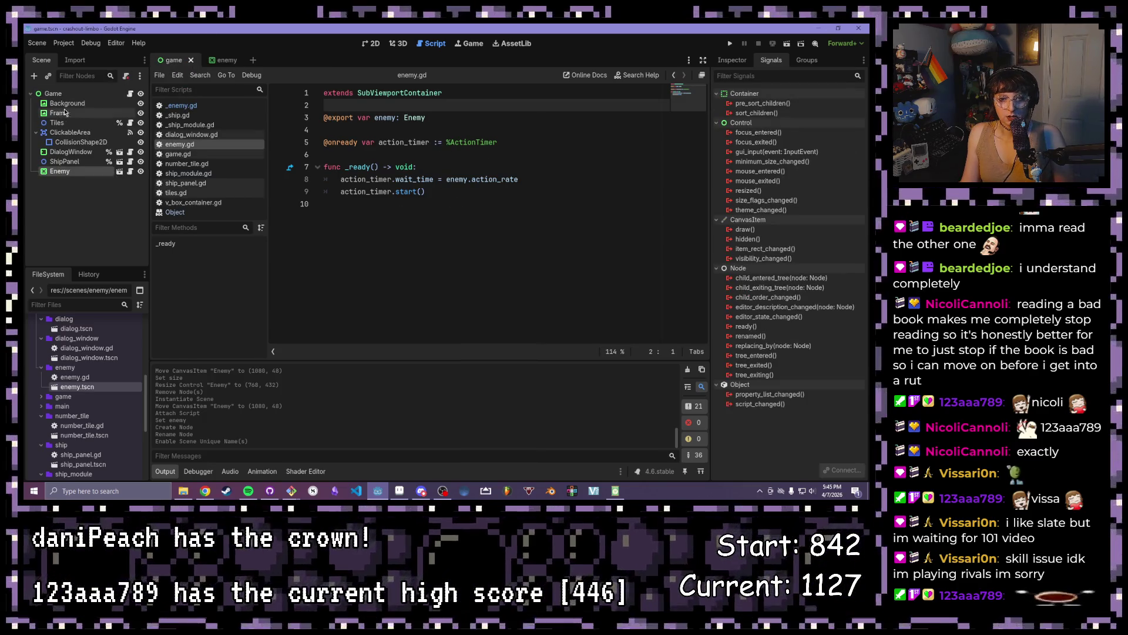
{"action": "left_click", "coordinate": [215, 60]}
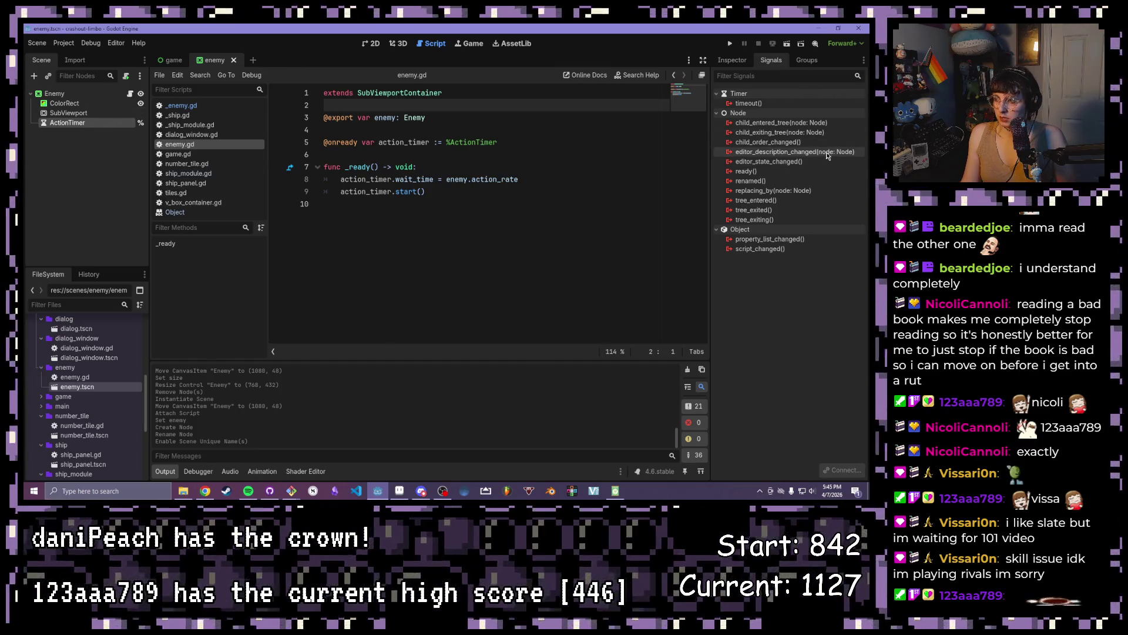
{"action": "mouse_move", "coordinate": [778, 187]}
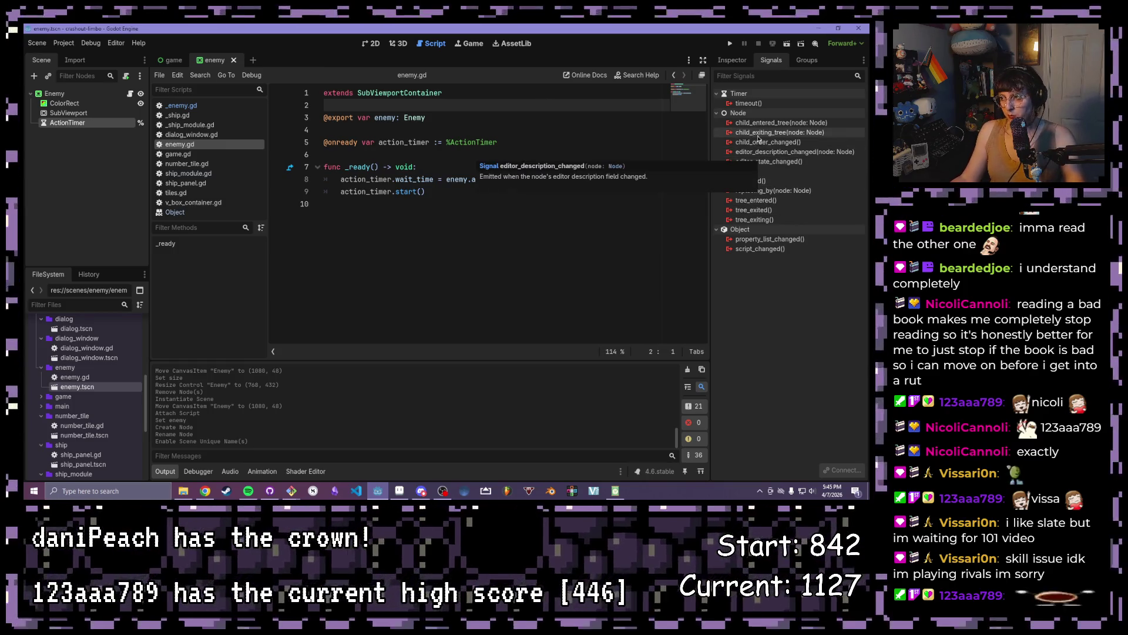
{"action": "double_click", "coordinate": [749, 103]}
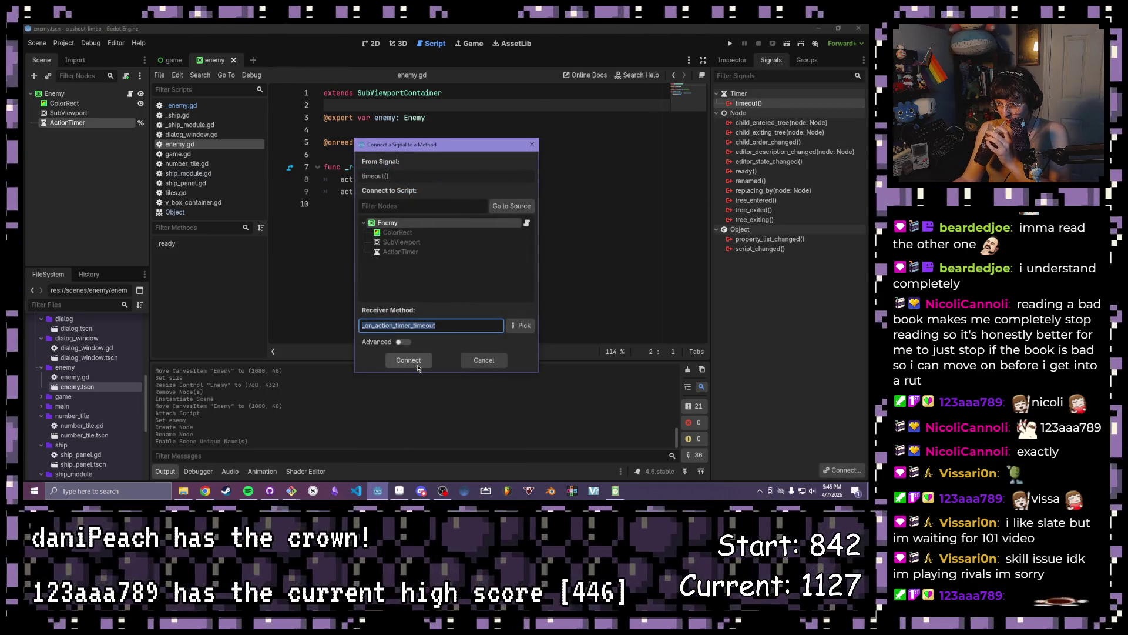
Connect timeout to _on_action_timer_timeout and add blank lines under the extends line.
{"action": "left_click", "coordinate": [421, 361]}
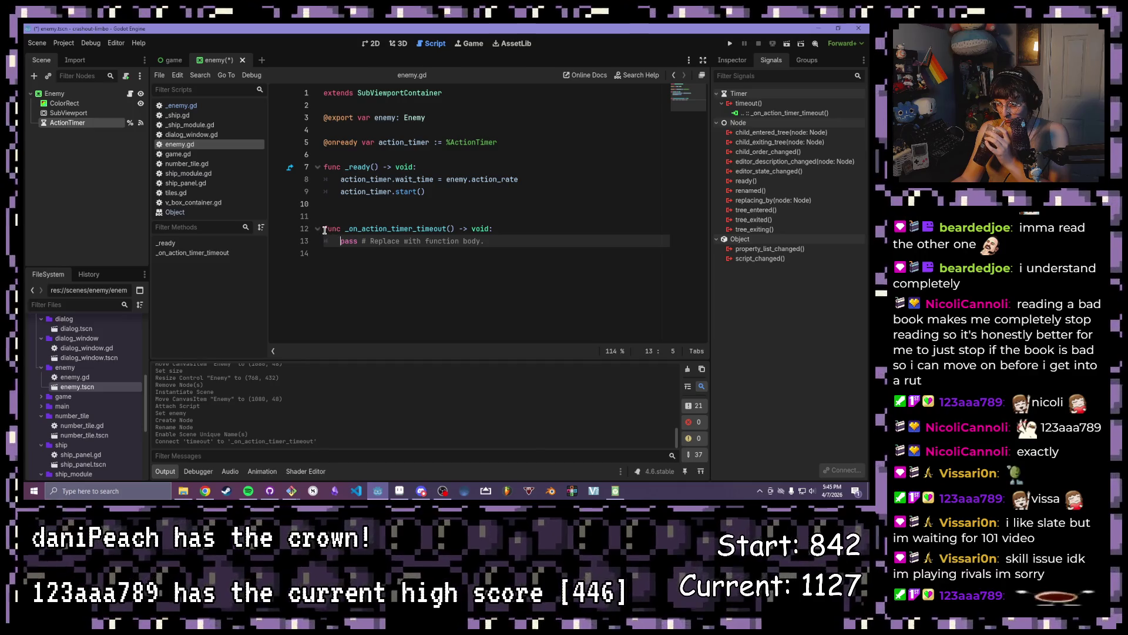
{"action": "key", "text": "BackSpace"}
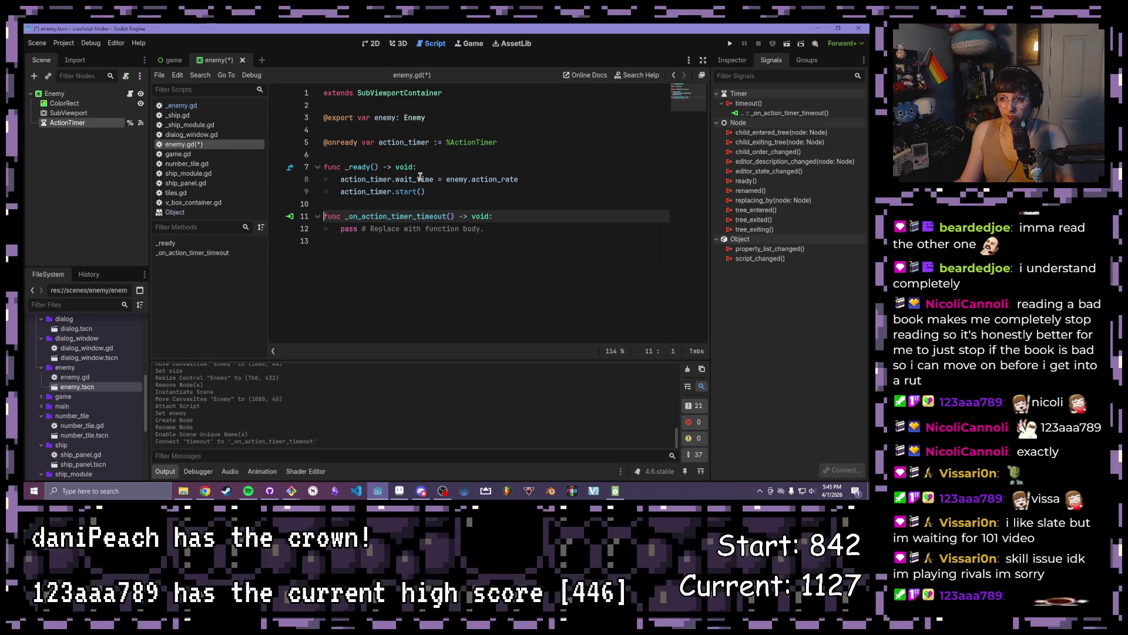
{"action": "left_click", "coordinate": [477, 125]}
{"action": "left_click", "coordinate": [474, 91]}
{"action": "key", "text": "Return"}
{"action": "key", "text": "Return"}
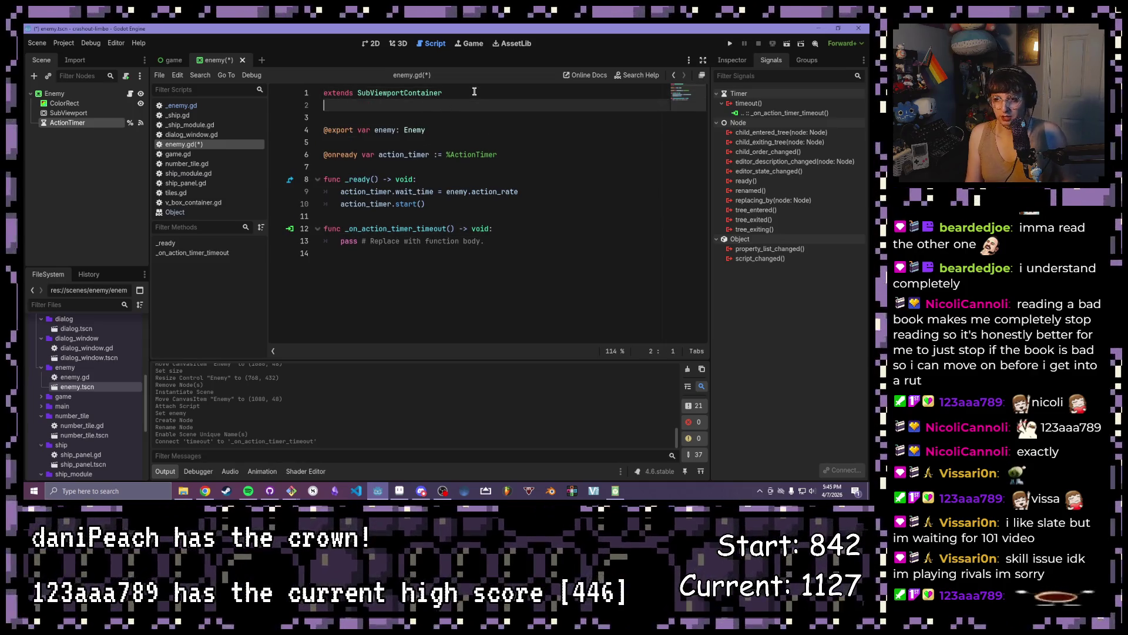
Declare 'signal action_taken' on line 3 and remove the handler's placeholder comment, leaving pass.
{"action": "type", "text": "nal action_taken"}
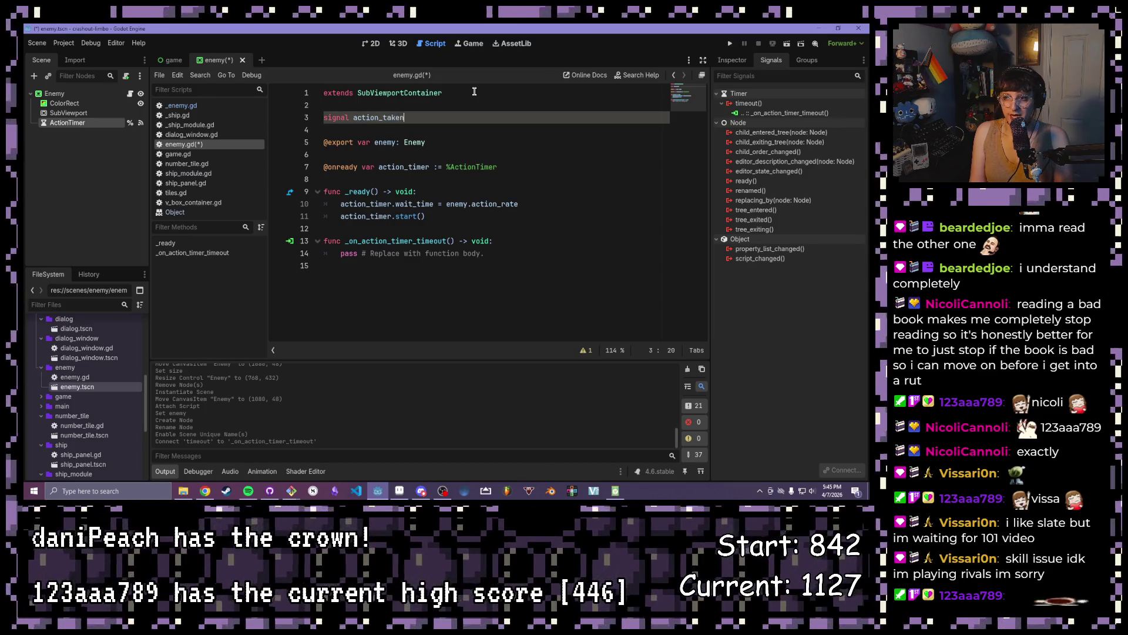
{"action": "left_click", "coordinate": [518, 253]}
{"action": "left_click", "coordinate": [340, 257], "text": "shift"}
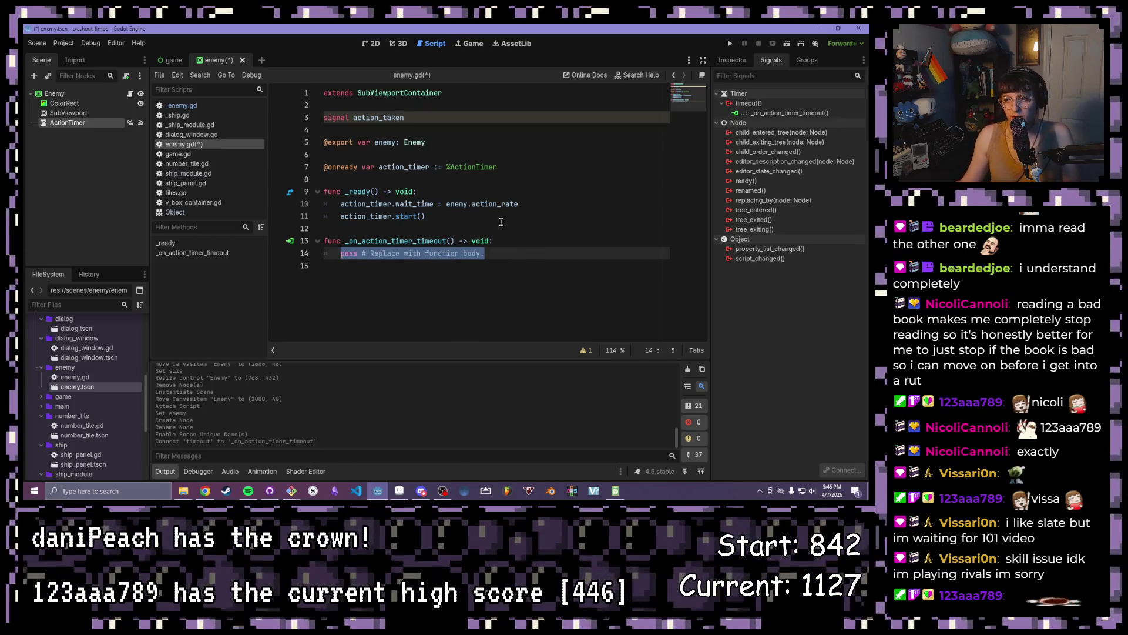
{"action": "left_click", "coordinate": [417, 119]}
{"action": "mouse_move", "coordinate": [527, 253]}
{"action": "left_mouse_down"}
{"action": "mouse_move", "coordinate": [329, 217]}
{"action": "mouse_move", "coordinate": [311, 239]}
{"action": "left_mouse_up"}
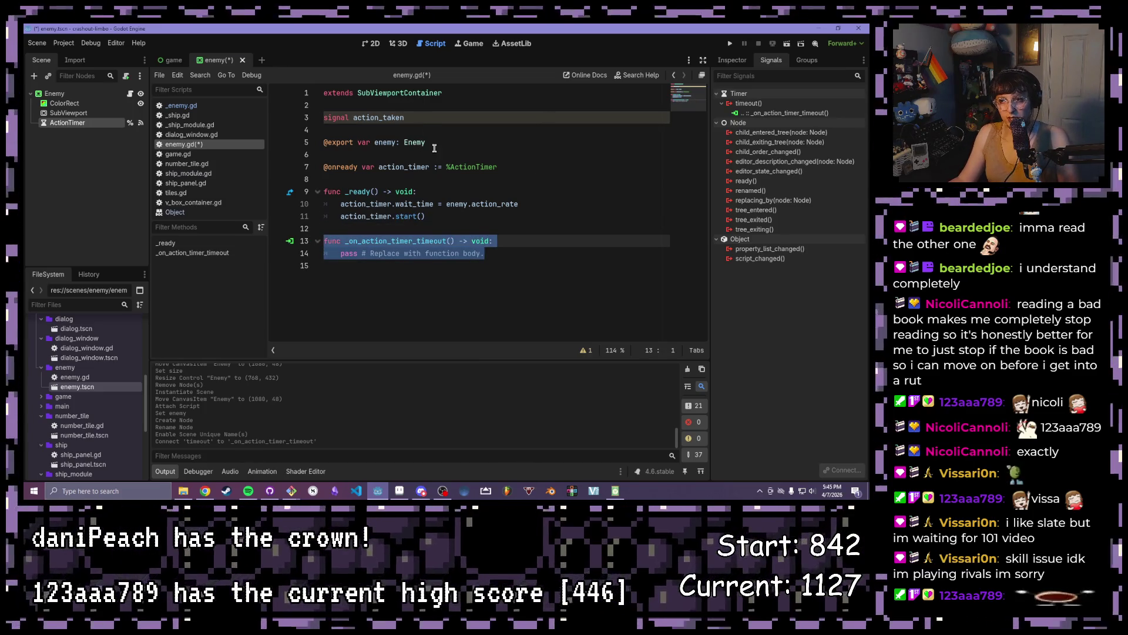
{"action": "left_click", "coordinate": [435, 139]}
{"action": "key", "text": "shift+Home"}
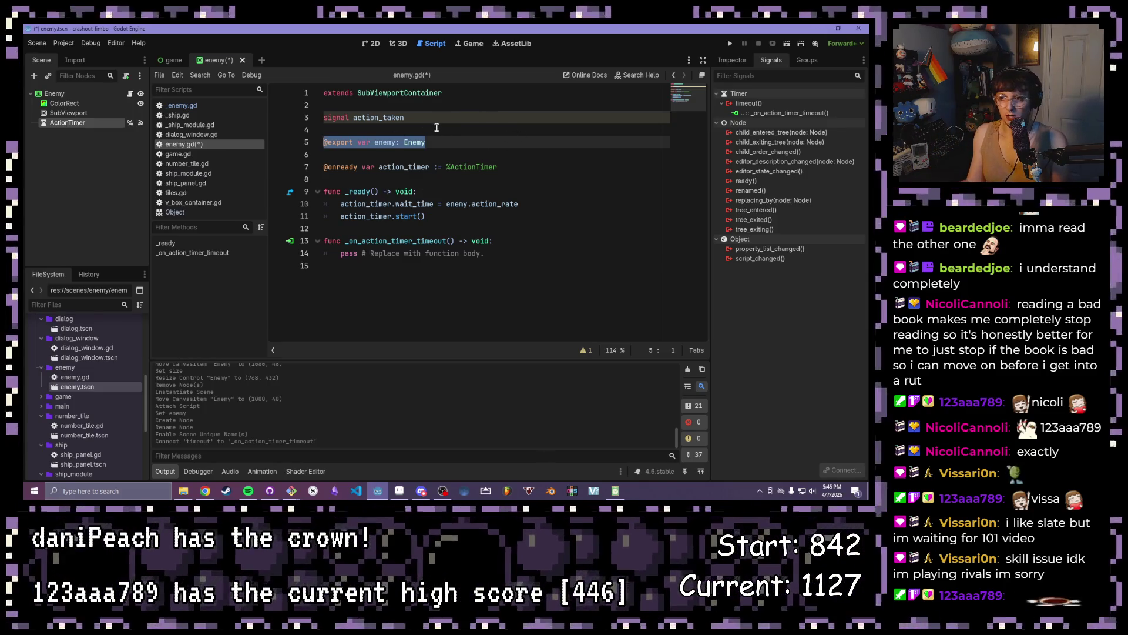
{"action": "left_click_drag", "start_coordinate": [449, 119], "coordinate": [318, 116]}
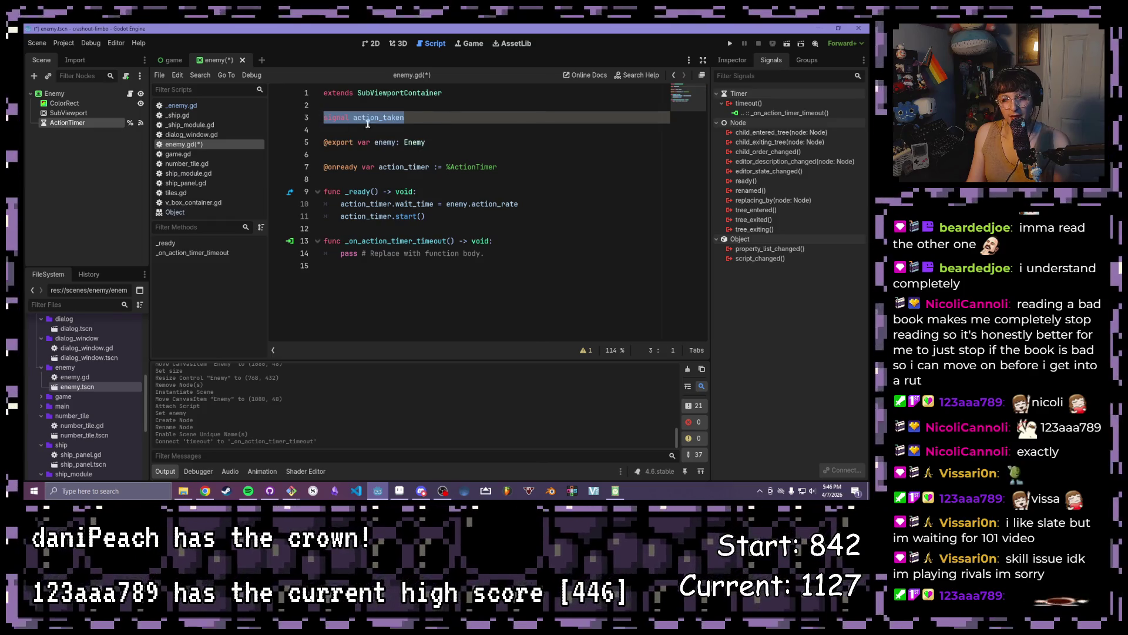
{"action": "left_click", "coordinate": [498, 254]}
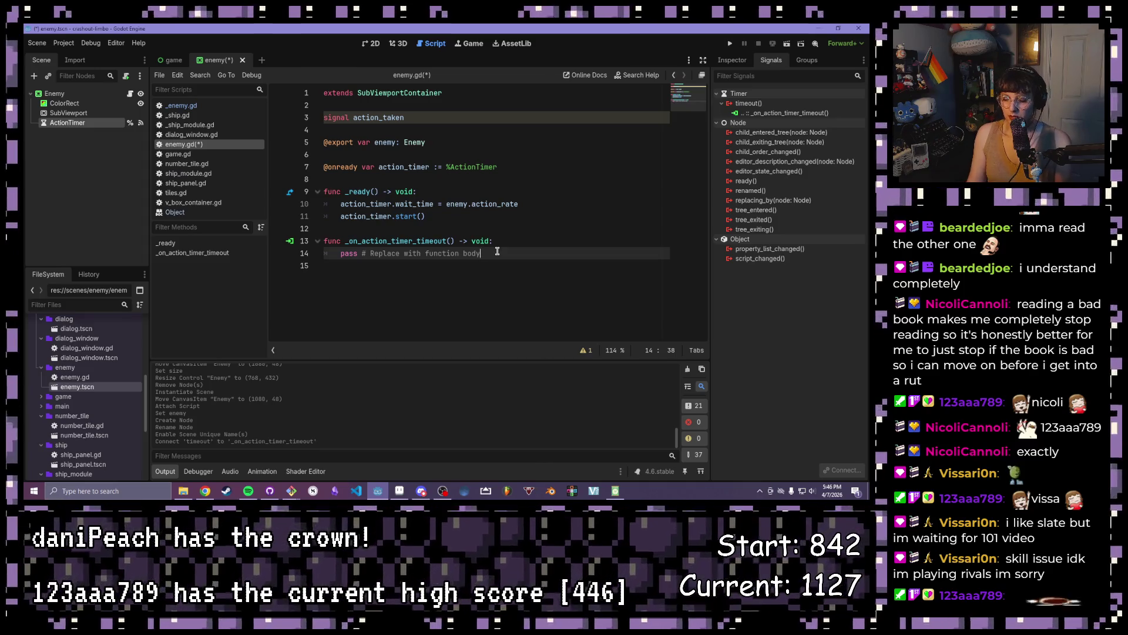
{"action": "key", "text": "BackSpace"}
{"action": "key", "text": "BackSpace"}
{"action": "key", "text": "BackSpace"}
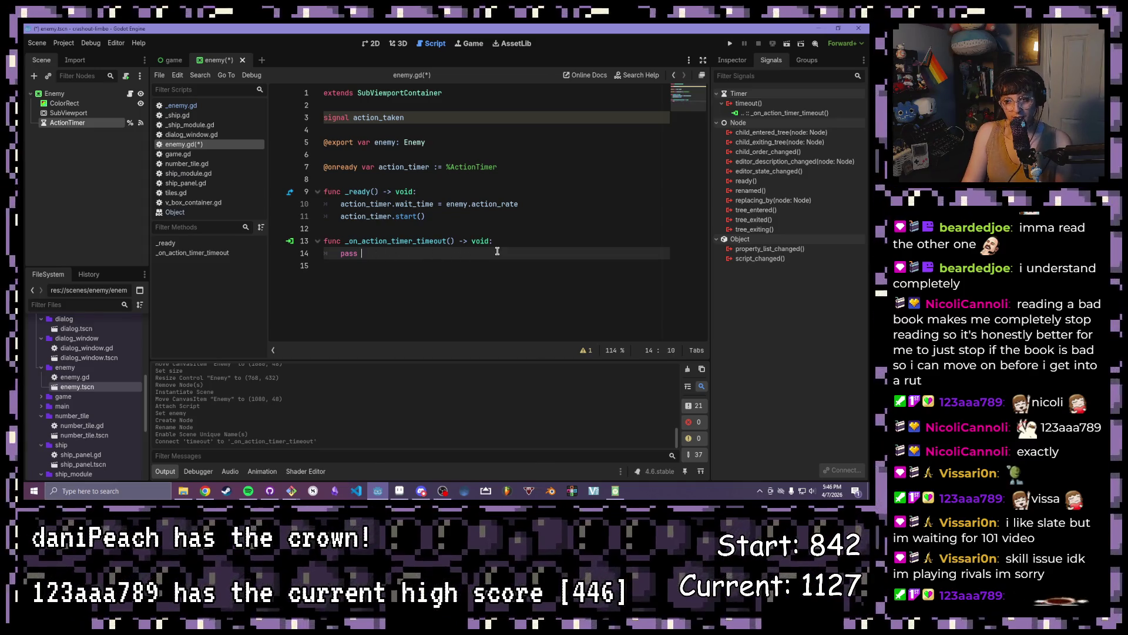
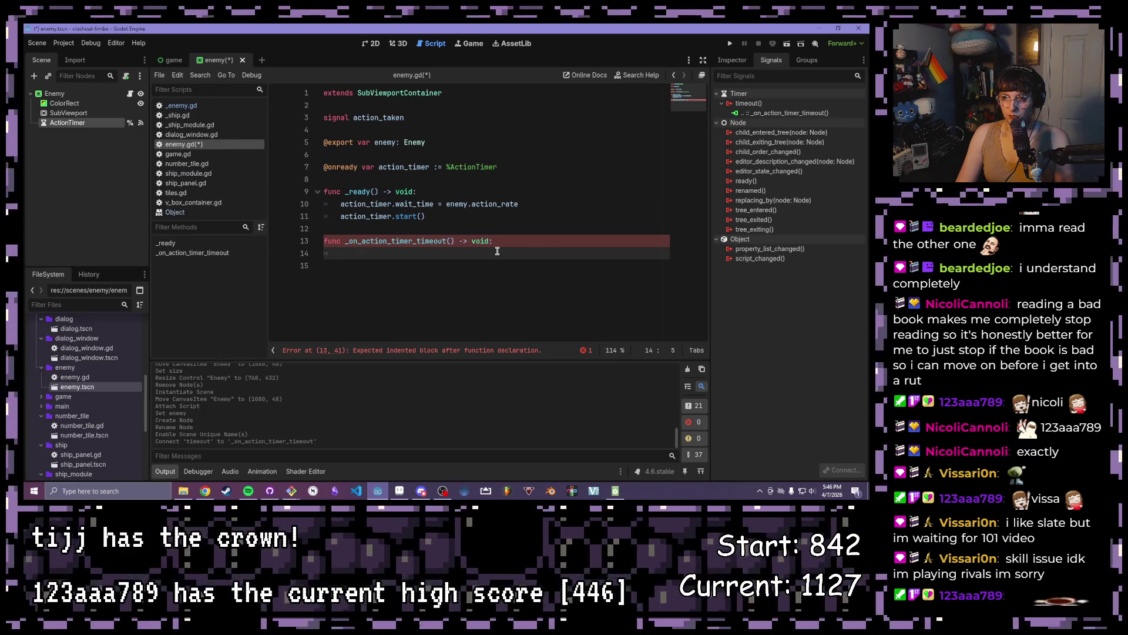
Complete action_taken.emit() on line 14 of enemy.gd and save the script.
{"action": "type", "text": "_taken("}
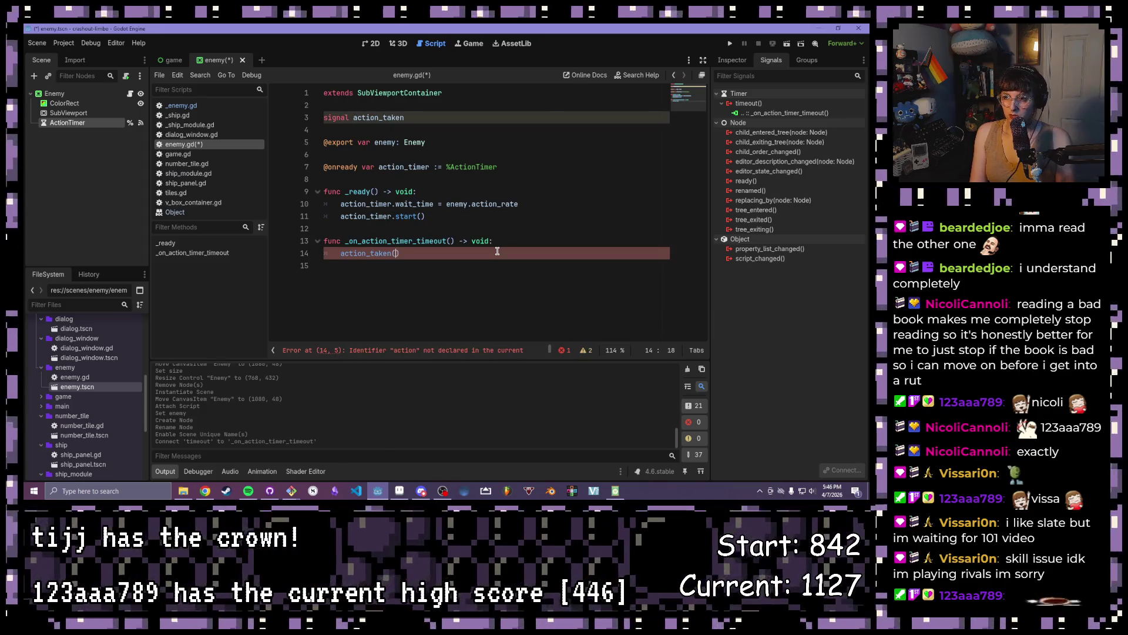
{"action": "type", "text": "t"}
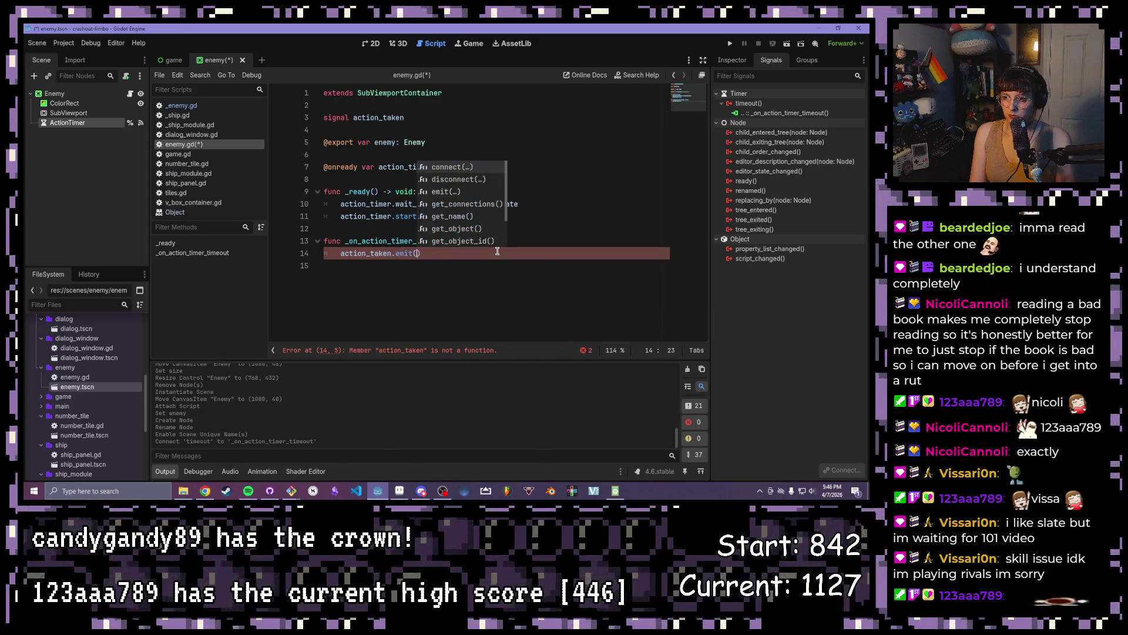
{"action": "key", "text": "Return"}
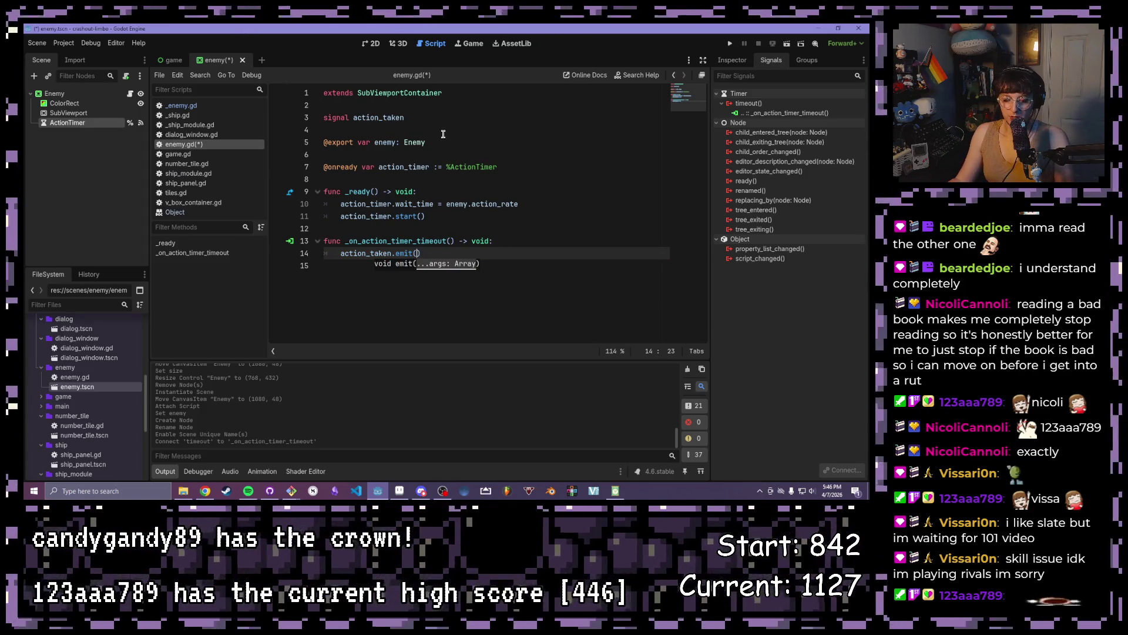
{"action": "key", "text": "ctrl+s"}
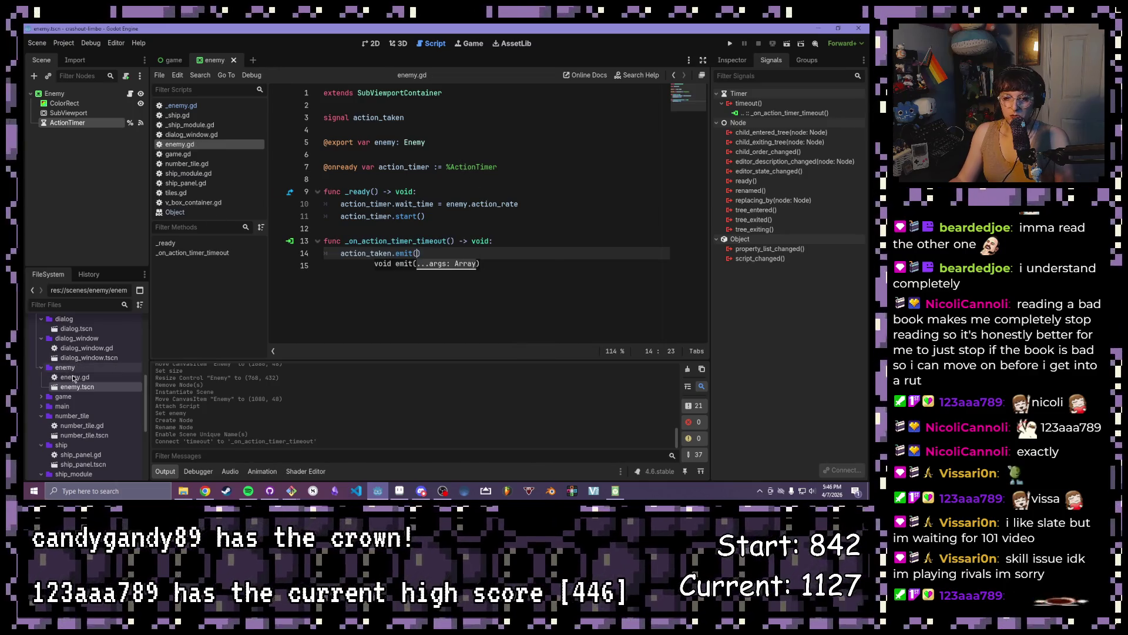
{"action": "scroll", "coordinate": [83, 403], "scroll_direction": "up", "scroll_amount": 5}
{"action": "double_click", "coordinate": [72, 389]}
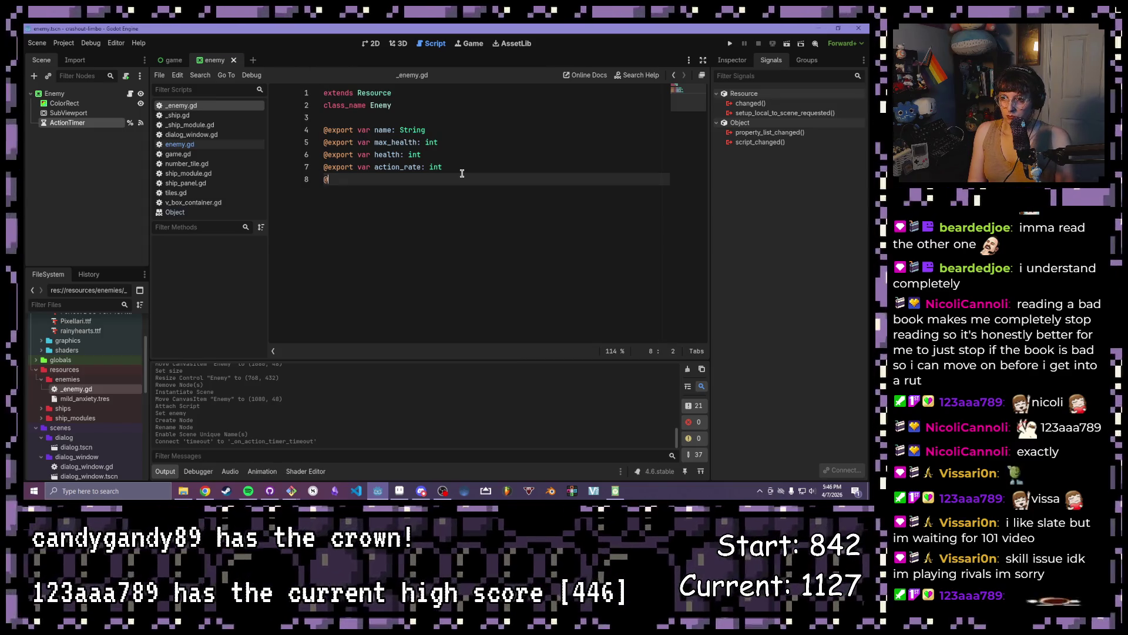
{"action": "type", "text": "ex"}
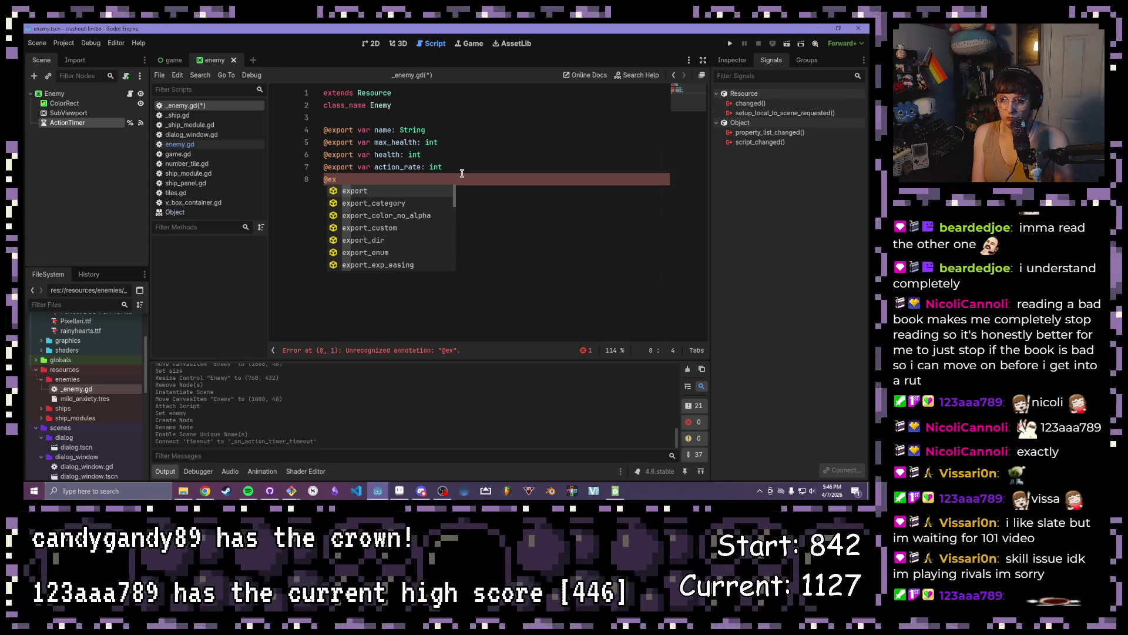
{"action": "type", "text": "port v"}
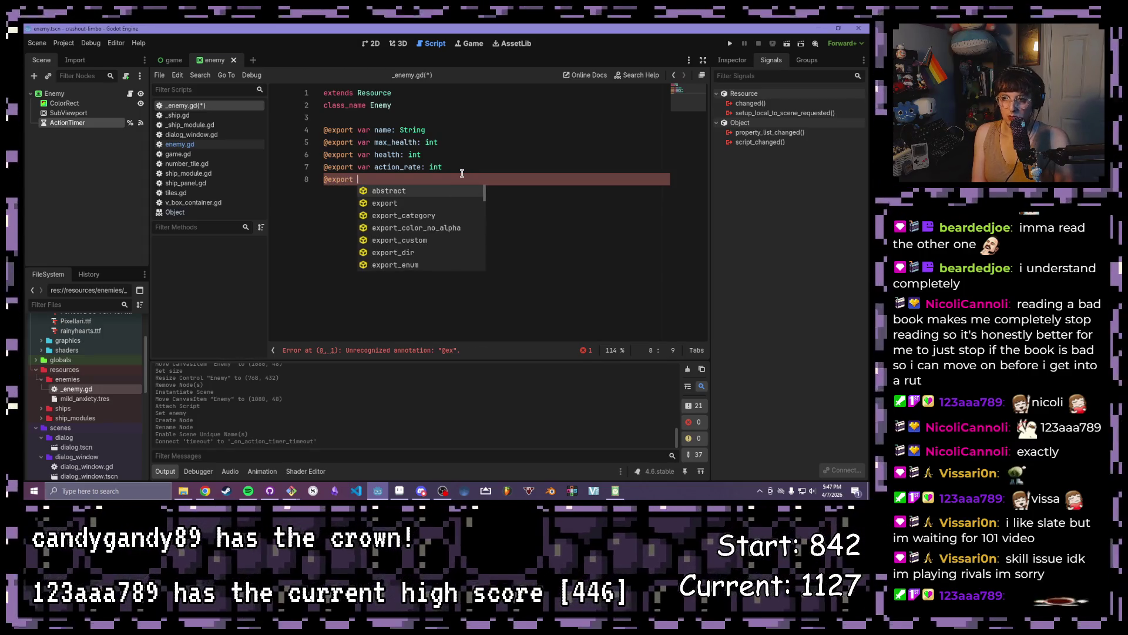
{"action": "type", "text": "ar attack_power: int"}
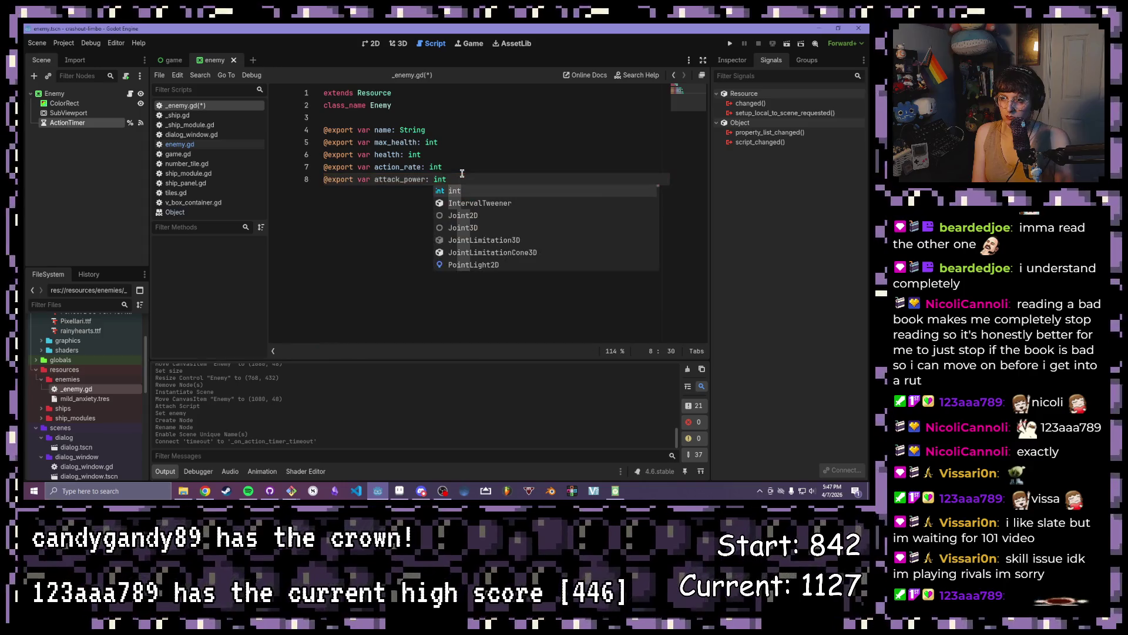
{"action": "left_click", "coordinate": [463, 168]}
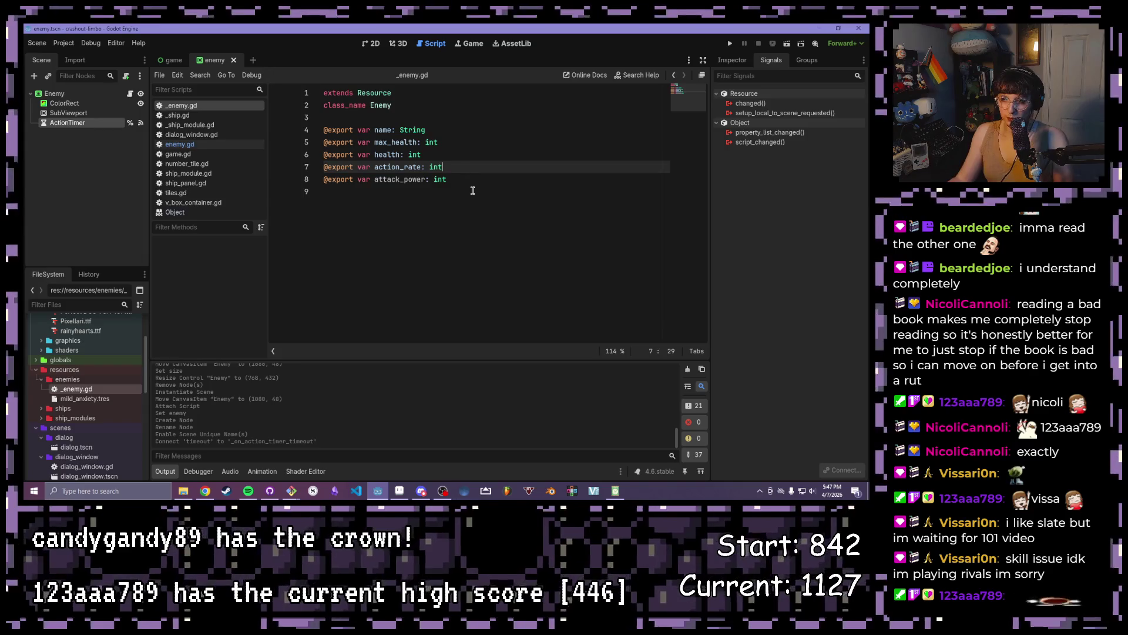
{"action": "key", "text": "Down"}
{"action": "key", "text": "Down"}
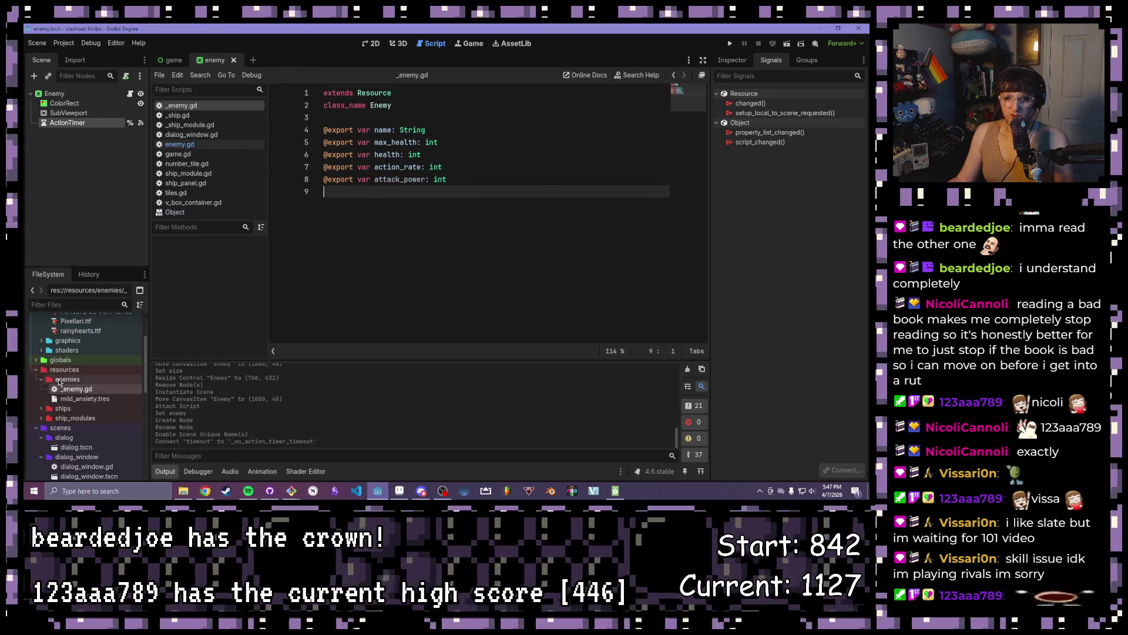
Return to enemy.gd's emit line and select the Enemy root node.
{"action": "left_click", "coordinate": [179, 144]}
{"action": "left_click", "coordinate": [429, 216]}
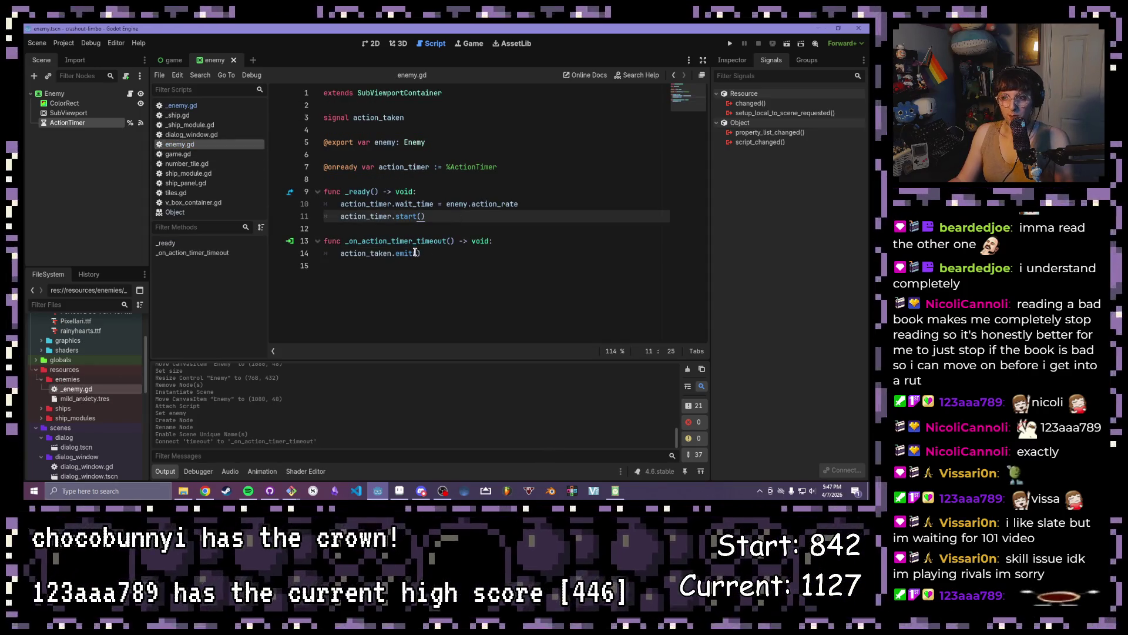
{"action": "left_click", "coordinate": [417, 253]}
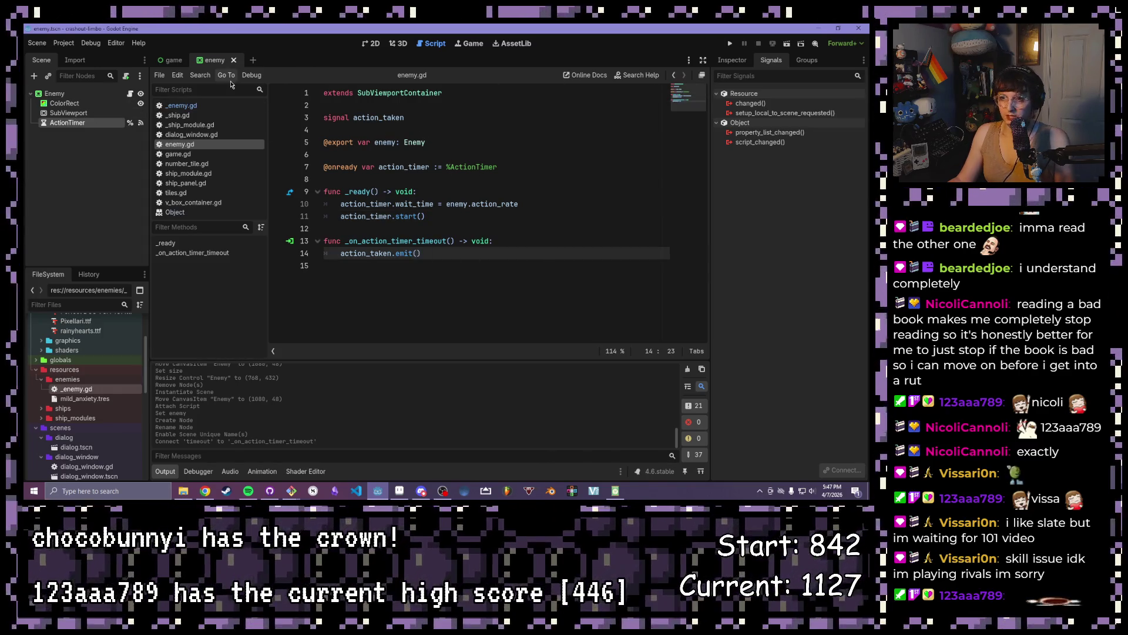
{"action": "left_click", "coordinate": [58, 95]}
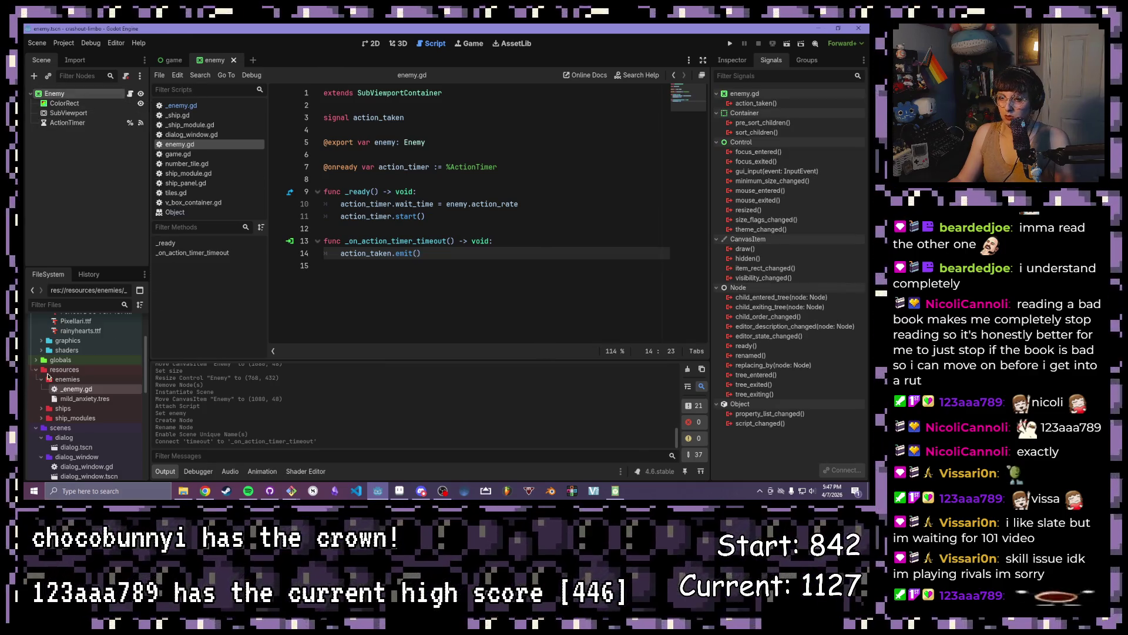
Set Attack Power to 6 on the mild_anxiety.tres enemy resource in the Inspector.
{"action": "double_click", "coordinate": [84, 399]}
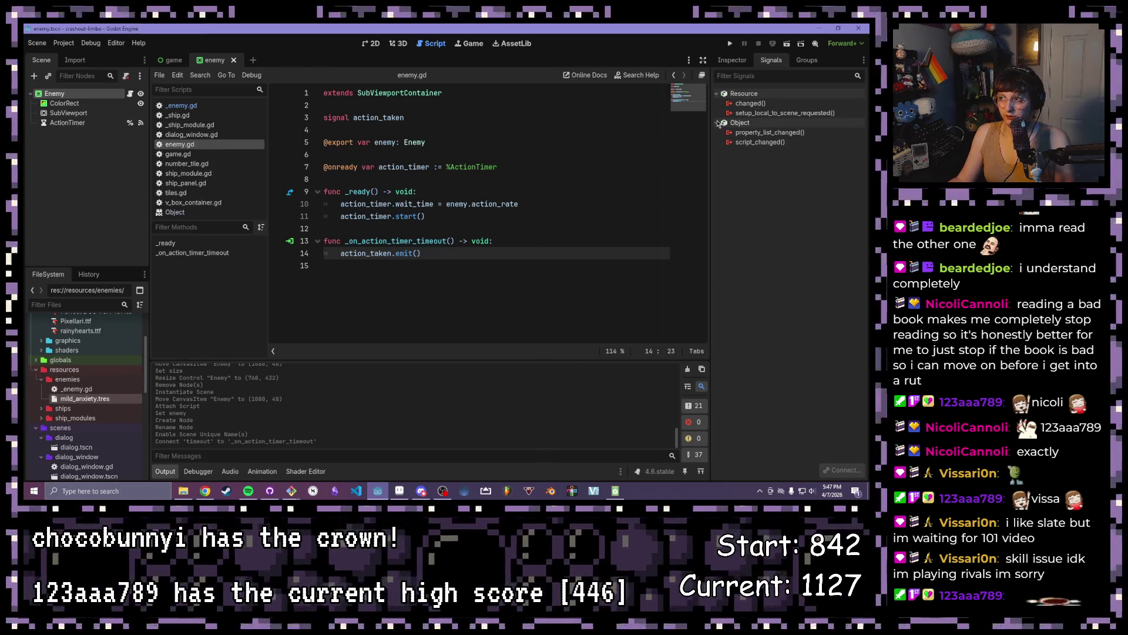
{"action": "left_click", "coordinate": [737, 63]}
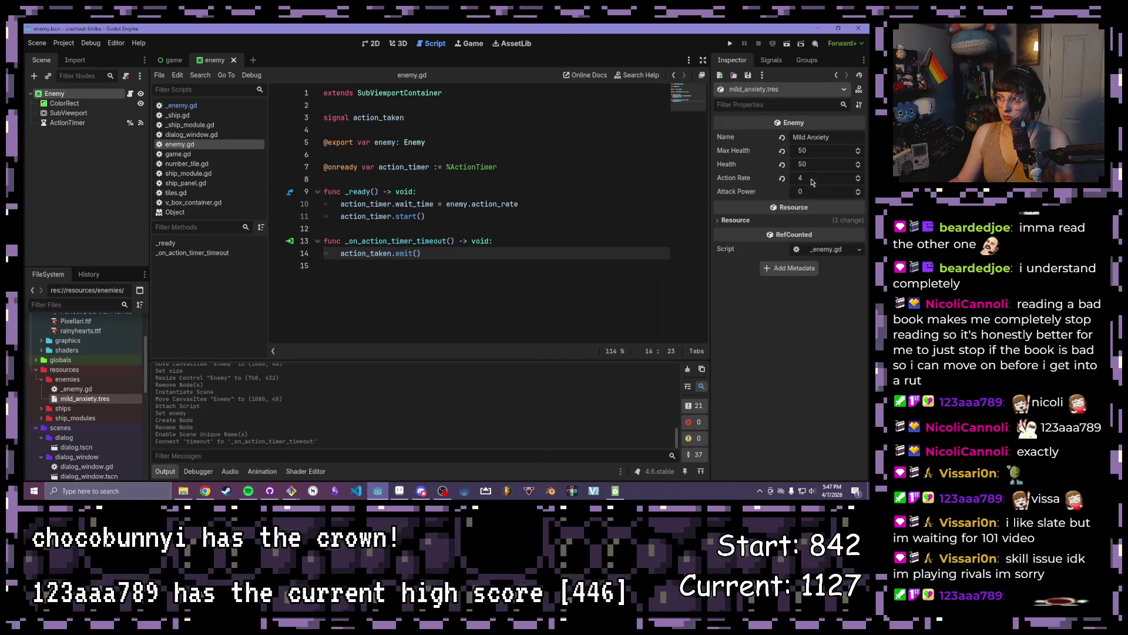
{"action": "left_click", "coordinate": [832, 189]}
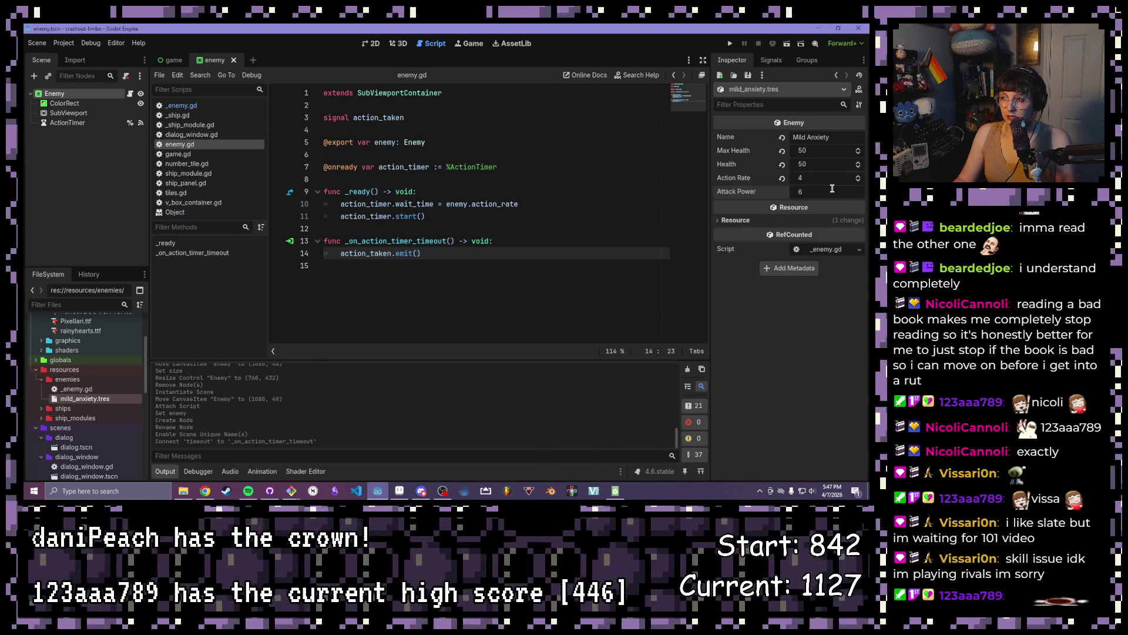
{"action": "type", "text": "6"}
{"action": "key", "text": "Return"}
{"action": "left_click", "coordinate": [483, 255]}
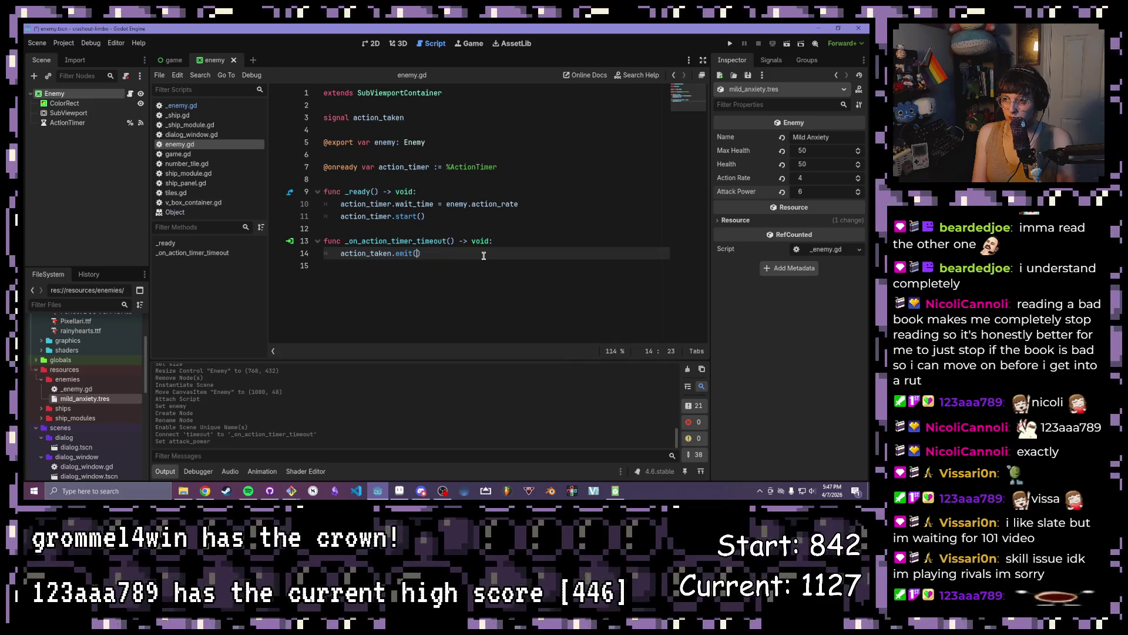
Change line 14 to action_taken.emit(randi_range(1, enemy.attack_power)).
{"action": "type", "text": "emy.at"}
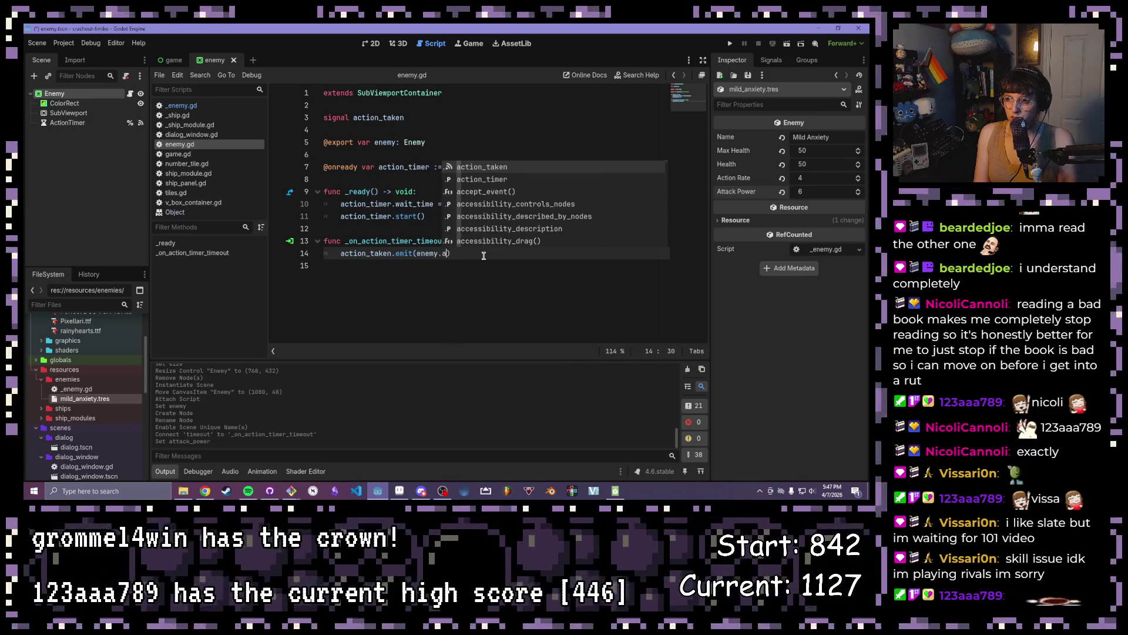
{"action": "key", "text": "Return"}
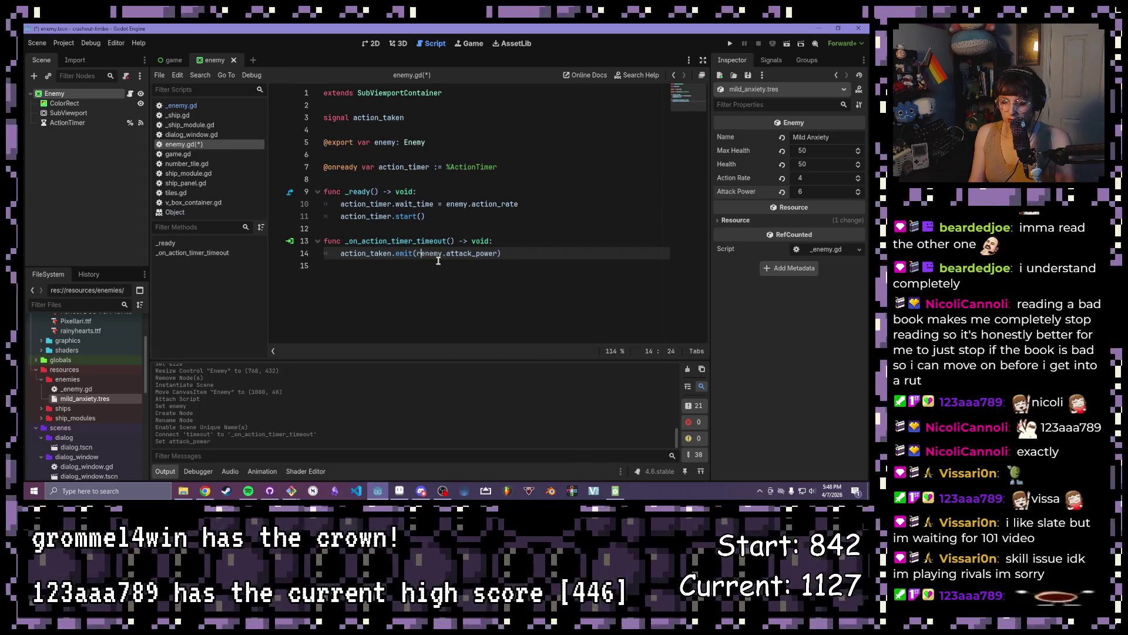
{"action": "type", "text": "_range(1"}
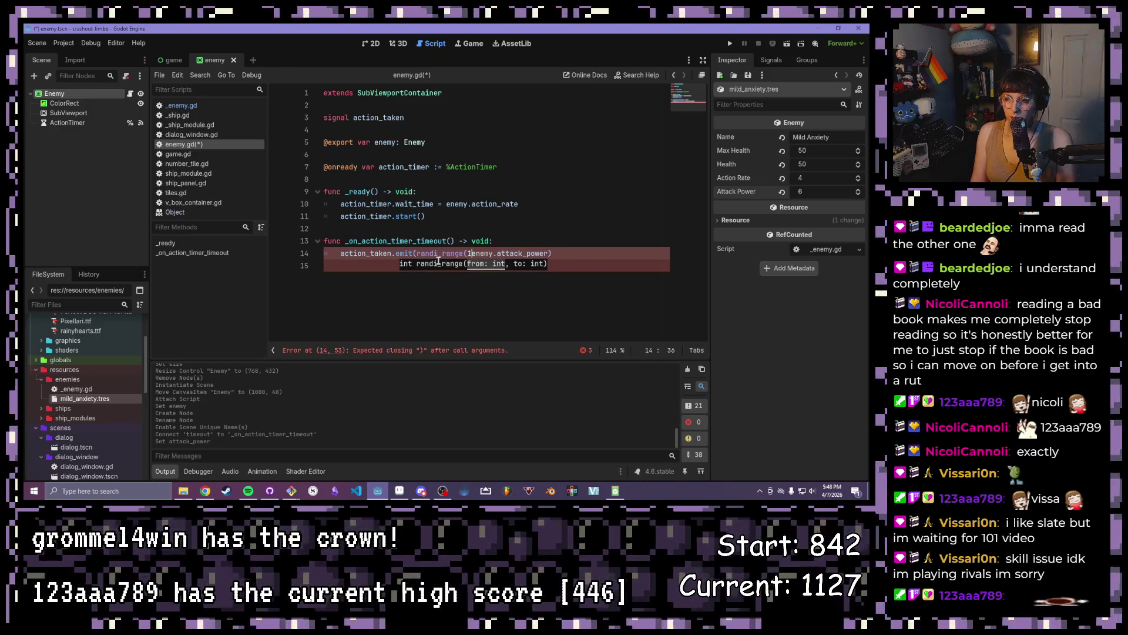
{"action": "type", "text": ","}
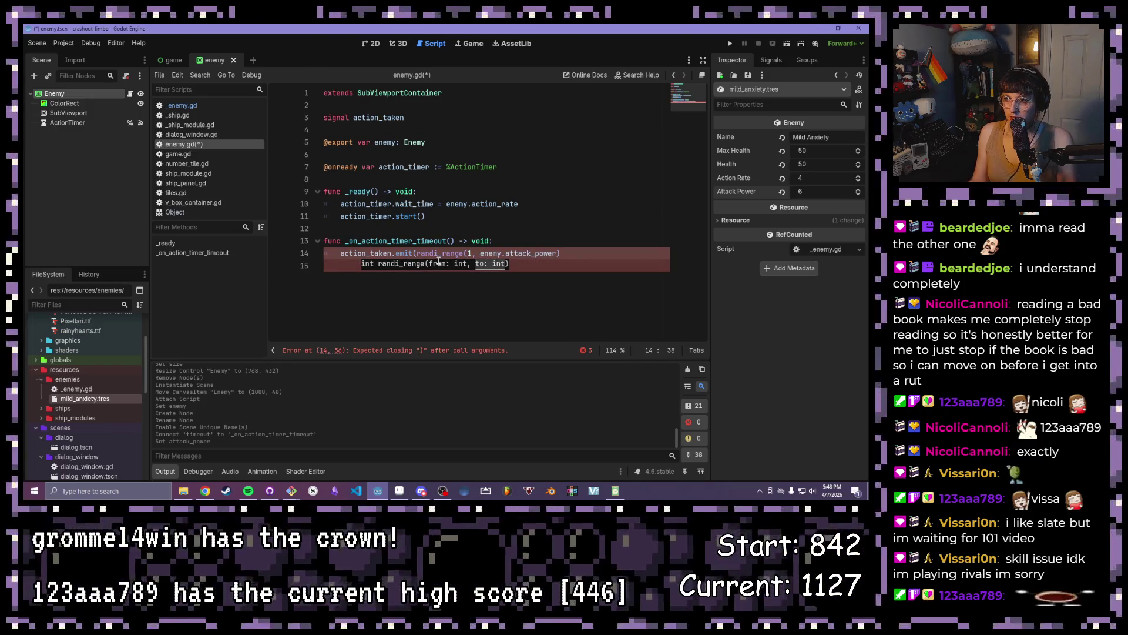
{"action": "key", "text": "End"}
{"action": "type", "text": ")"}
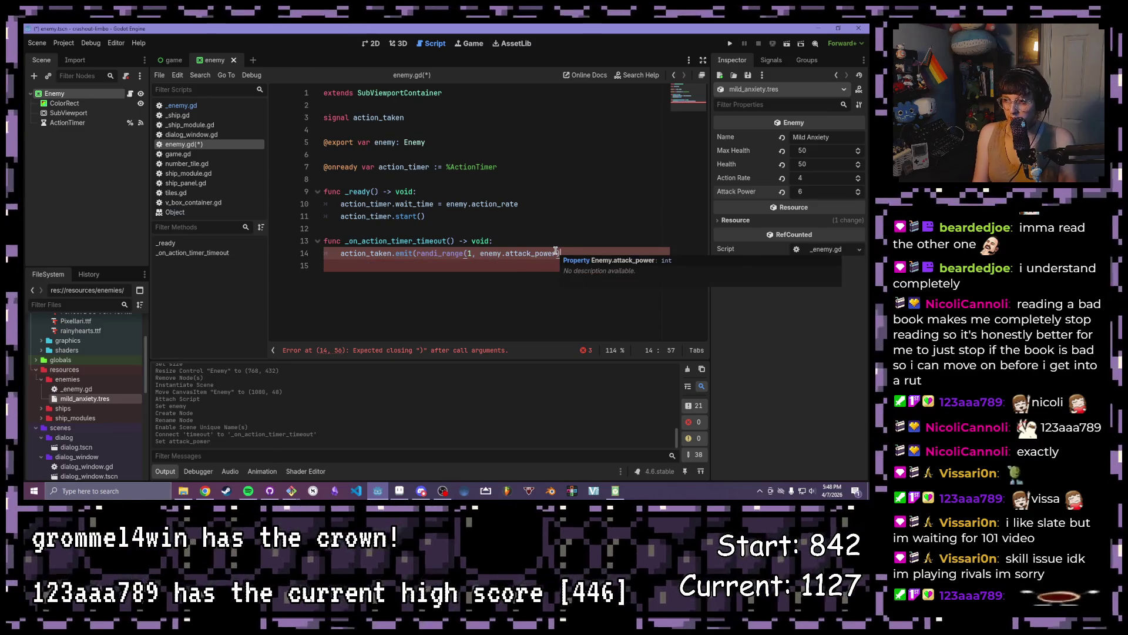
{"action": "type", "text": ")"}
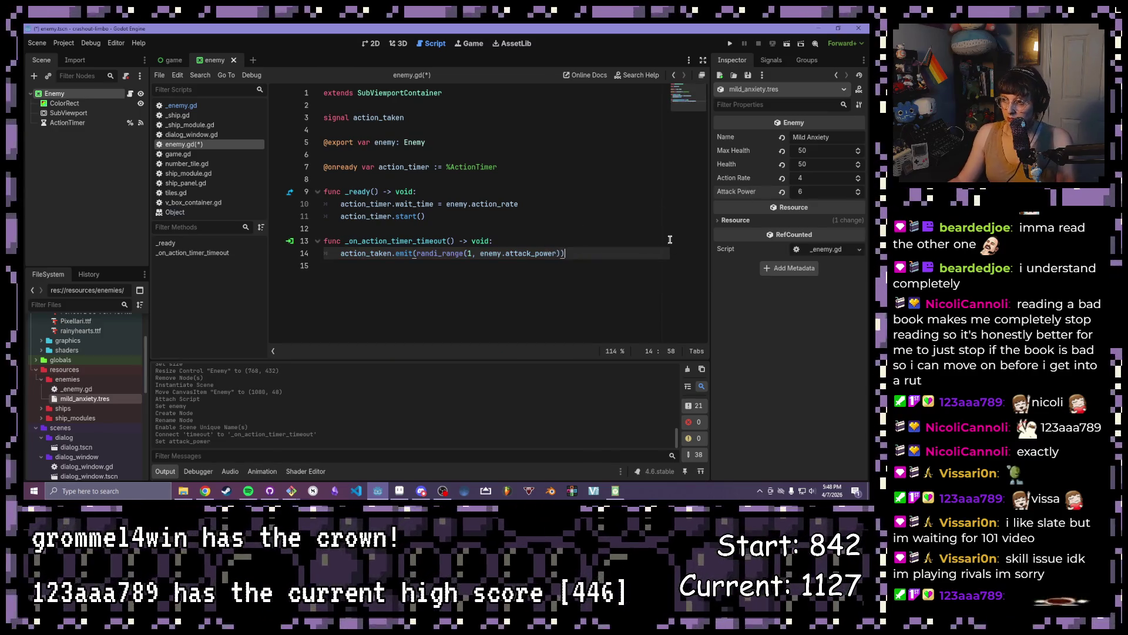
{"action": "left_click_drag", "start_coordinate": [590, 255], "coordinate": [341, 254]}
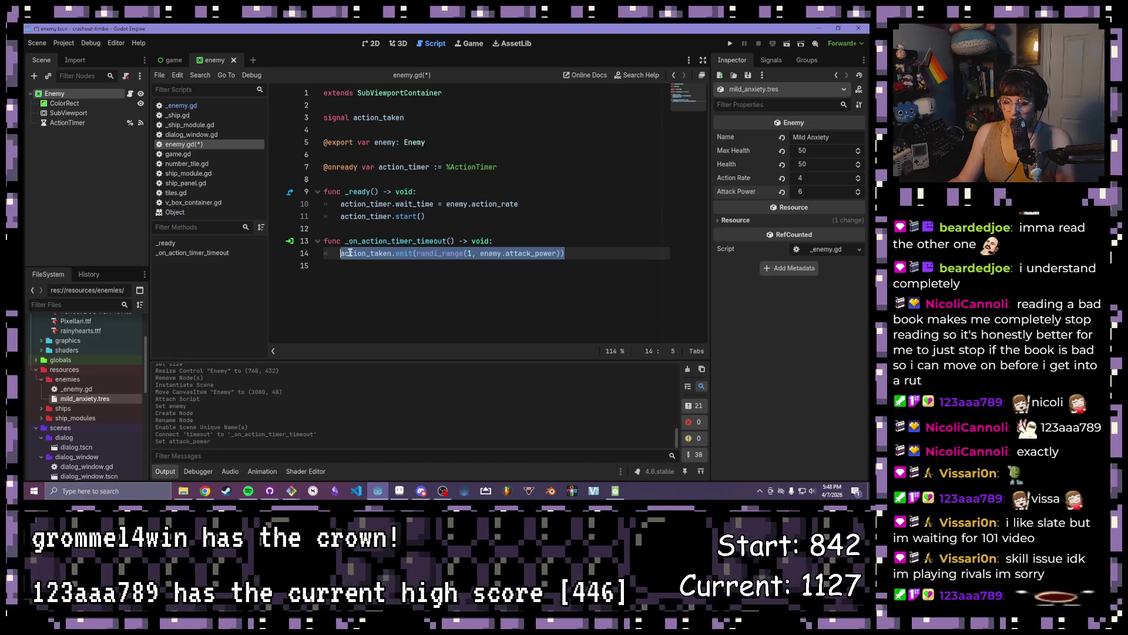
{"action": "left_click", "coordinate": [523, 252]}
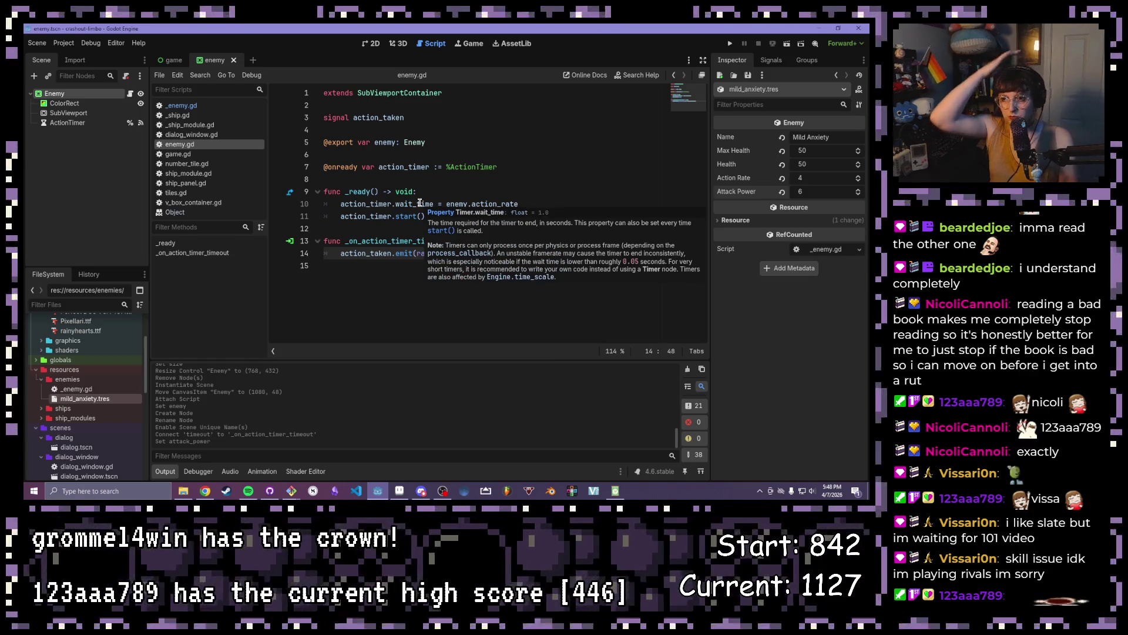
{"action": "left_click", "coordinate": [446, 176]}
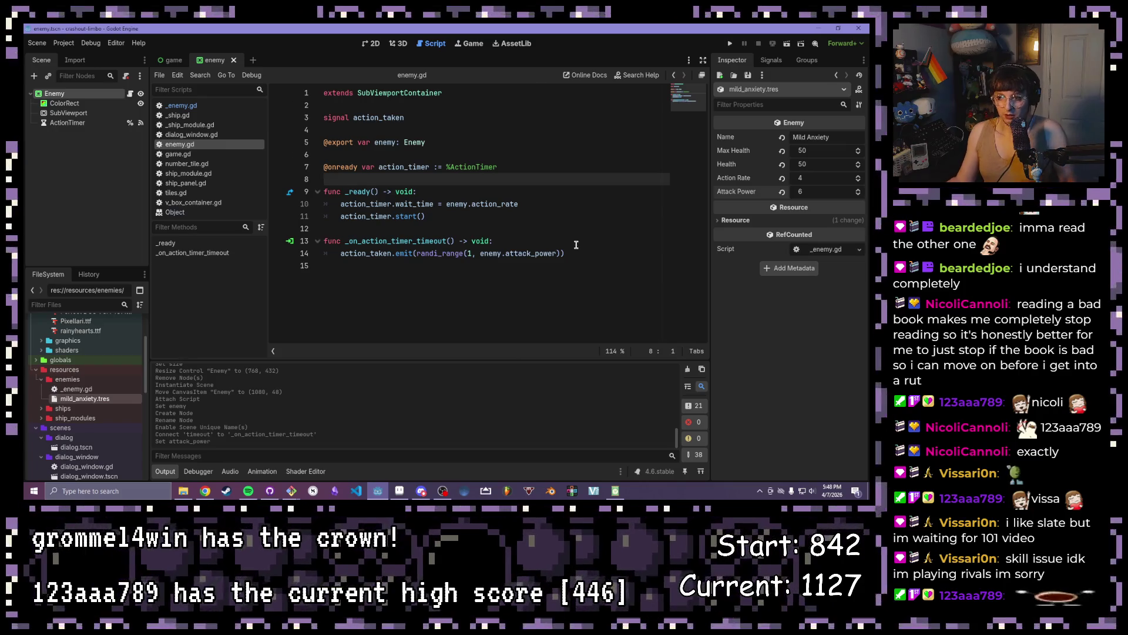
In the game scene, open the Enemy node's signals and begin connecting action_taken.
{"action": "left_click", "coordinate": [174, 61]}
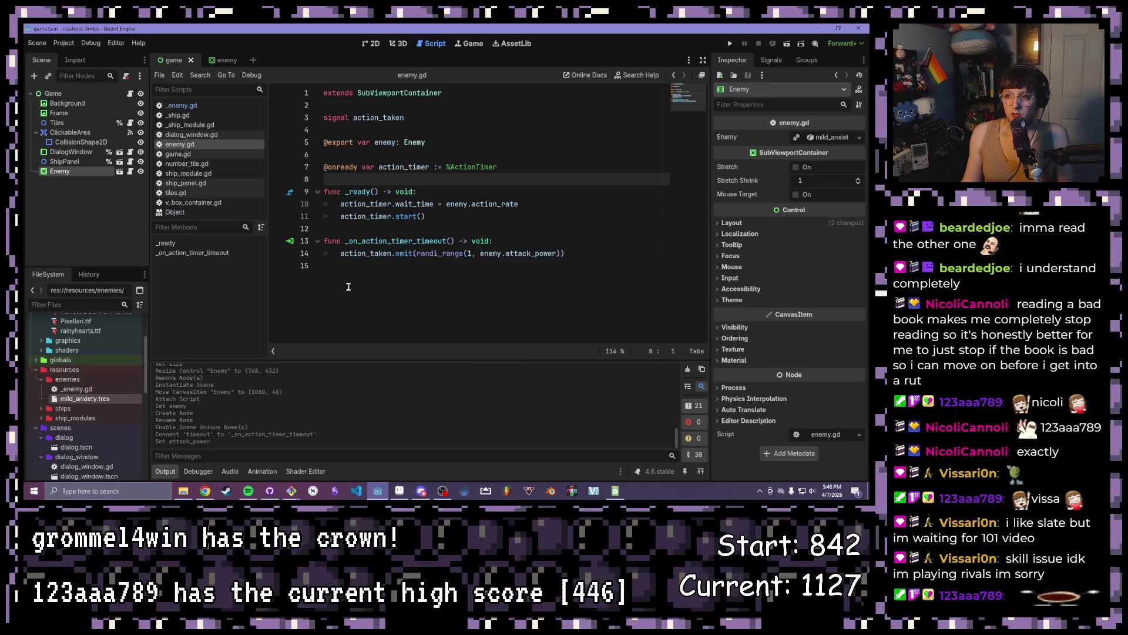
{"action": "left_click", "coordinate": [359, 269]}
{"action": "key", "text": "BackSpace"}
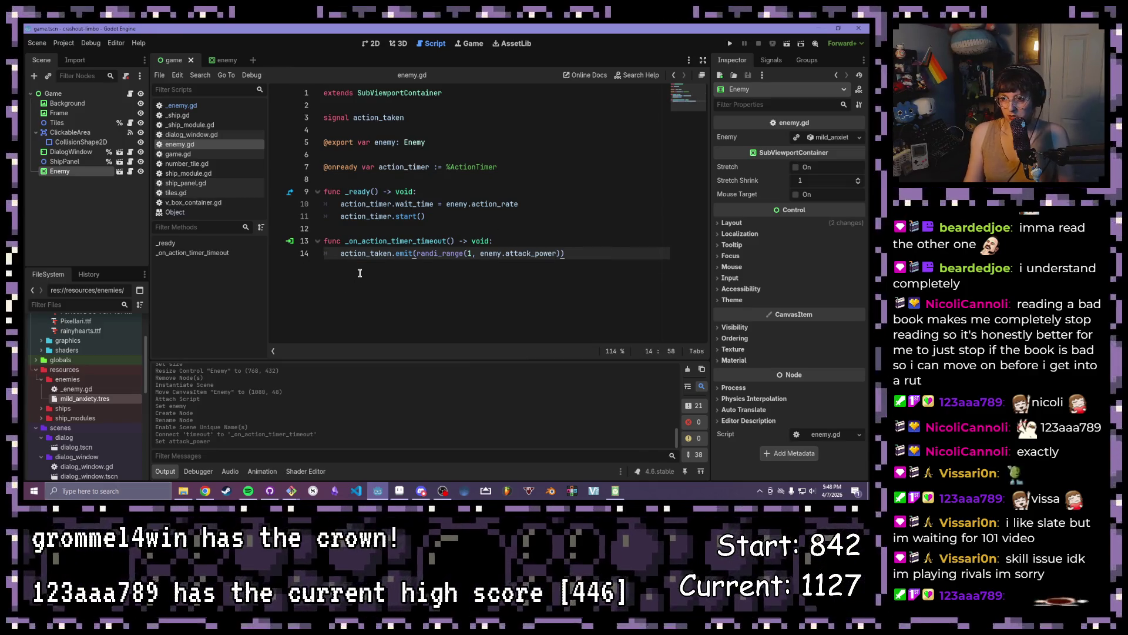
{"action": "left_click", "coordinate": [414, 116]}
{"action": "left_click", "coordinate": [498, 196]}
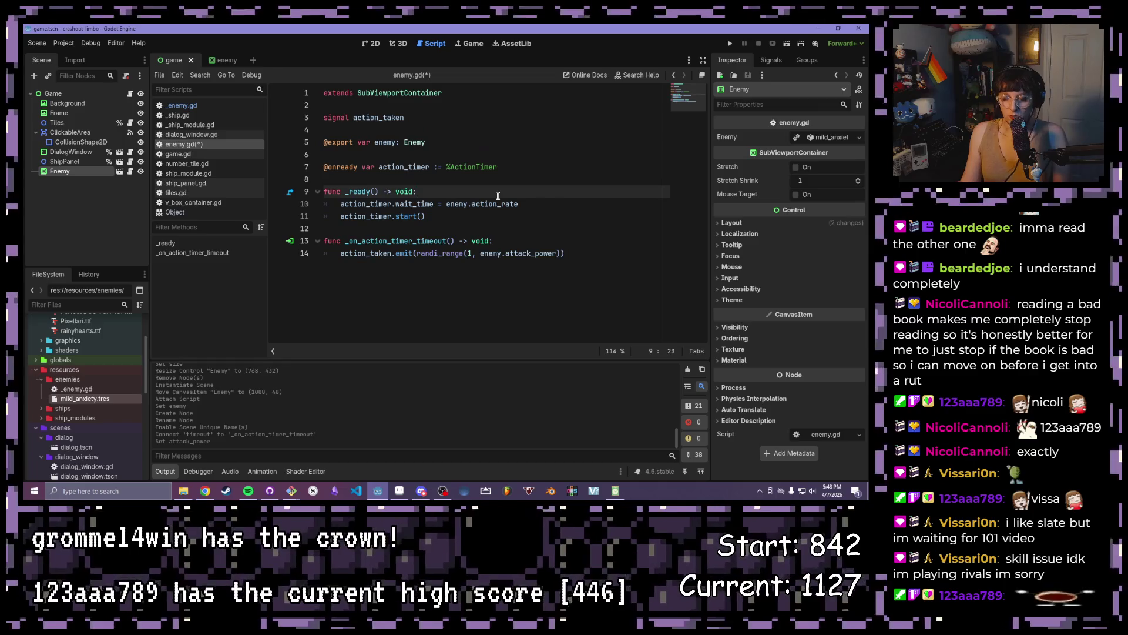
{"action": "key", "text": "ctrl+z"}
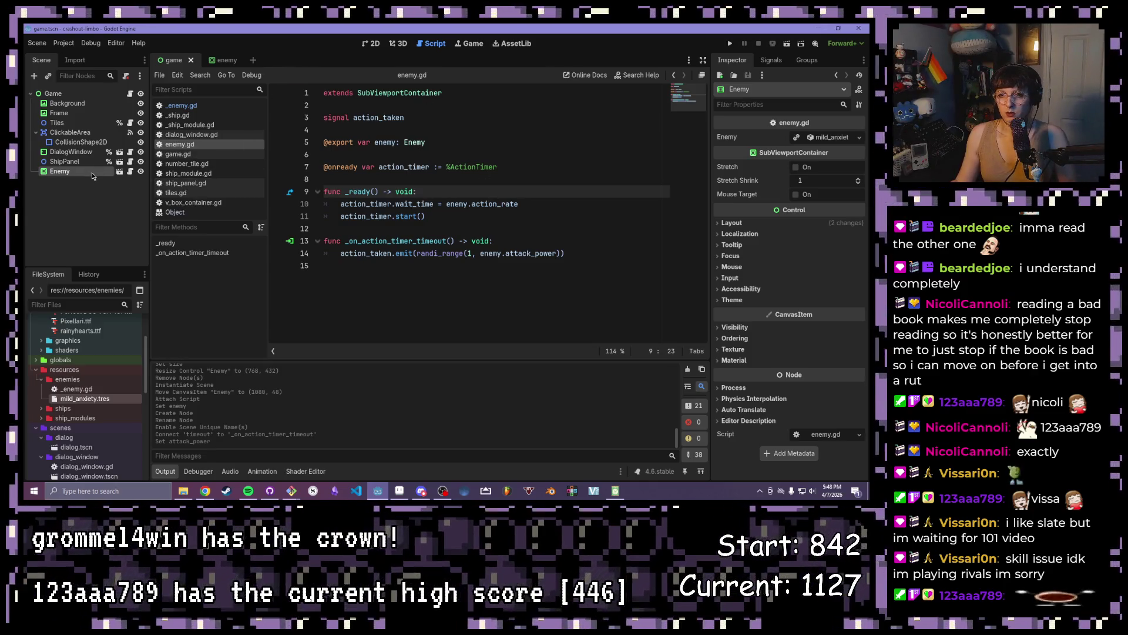
{"action": "left_click", "coordinate": [777, 56]}
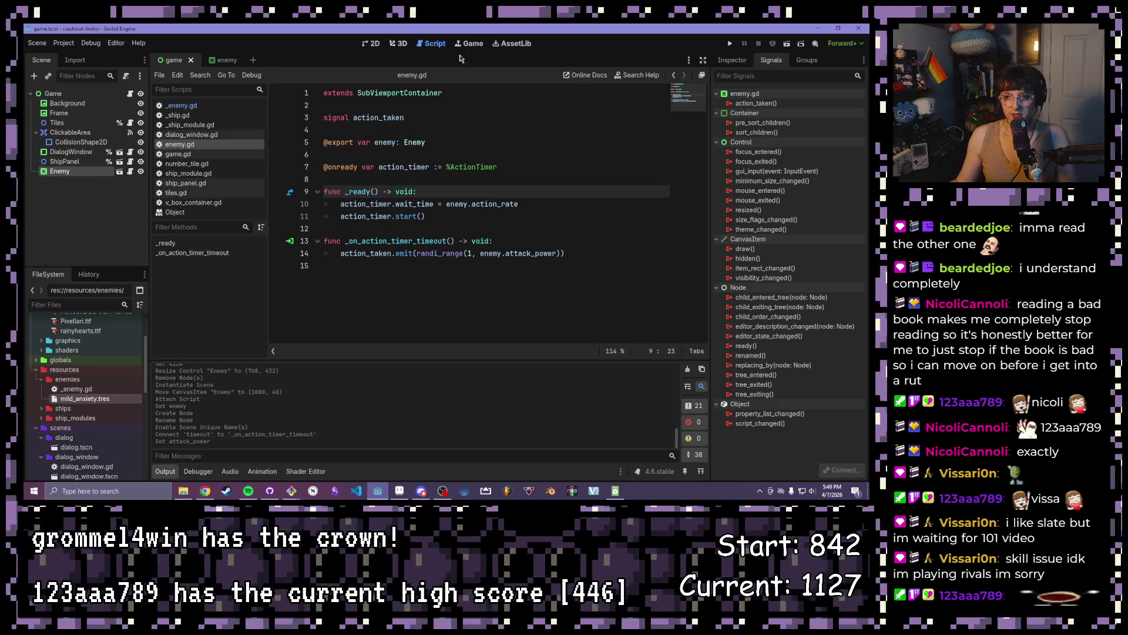
{"action": "double_click", "coordinate": [780, 104]}
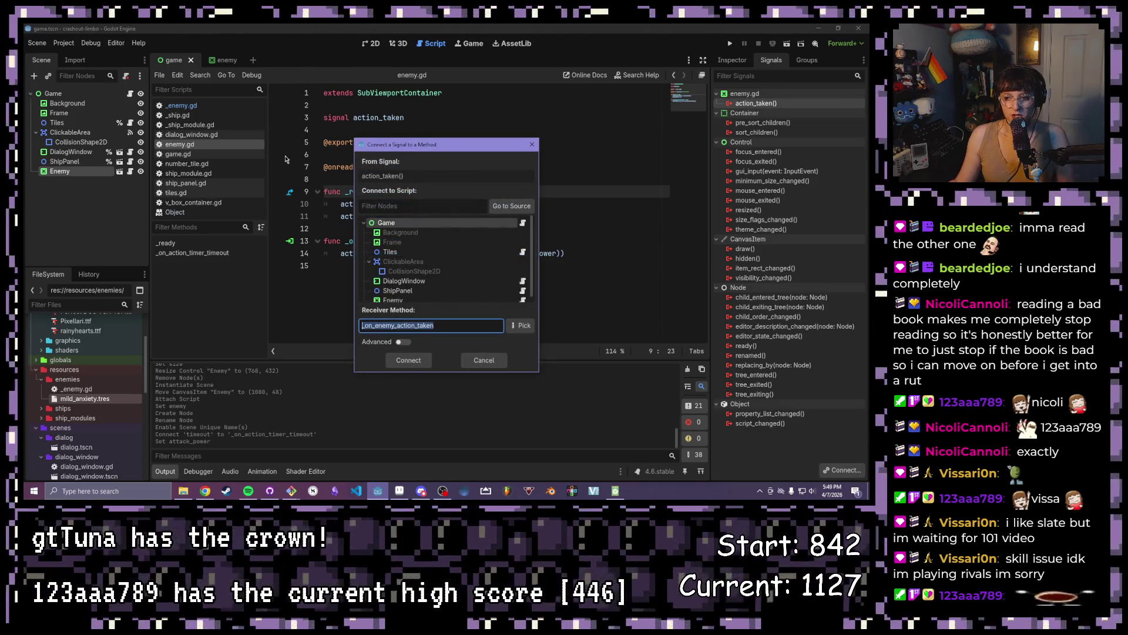
Connect action_taken to the Game node, creating the _on_enemy_action_taken stub in game.gd.
{"action": "scroll", "coordinate": [411, 270], "scroll_direction": "down", "scroll_amount": 1}
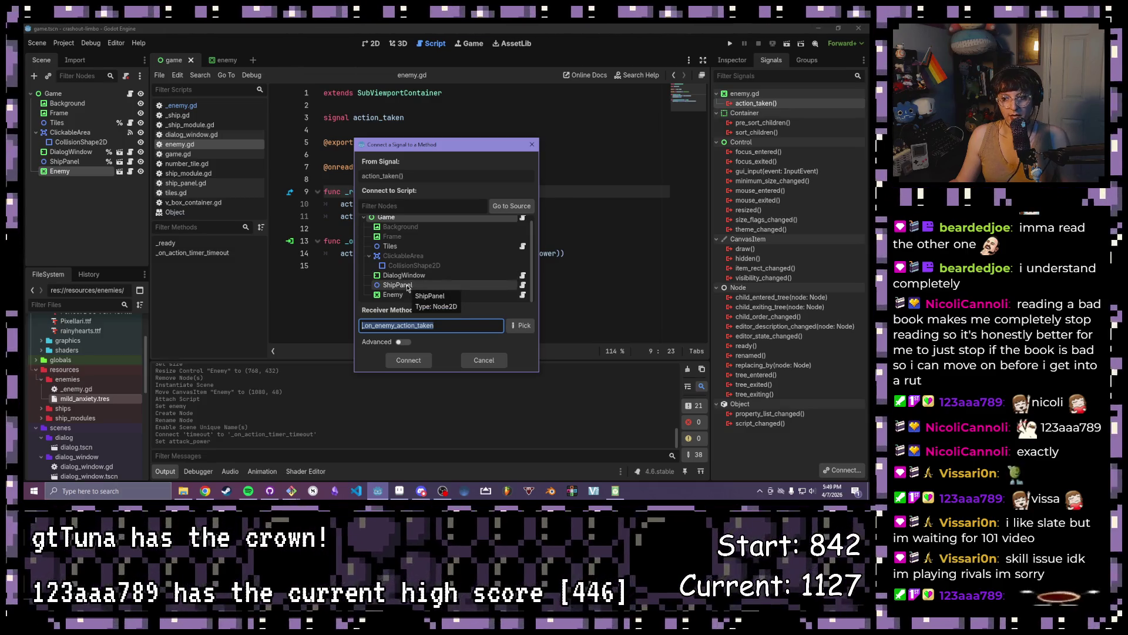
{"action": "scroll", "coordinate": [407, 287], "scroll_direction": "up", "scroll_amount": 1}
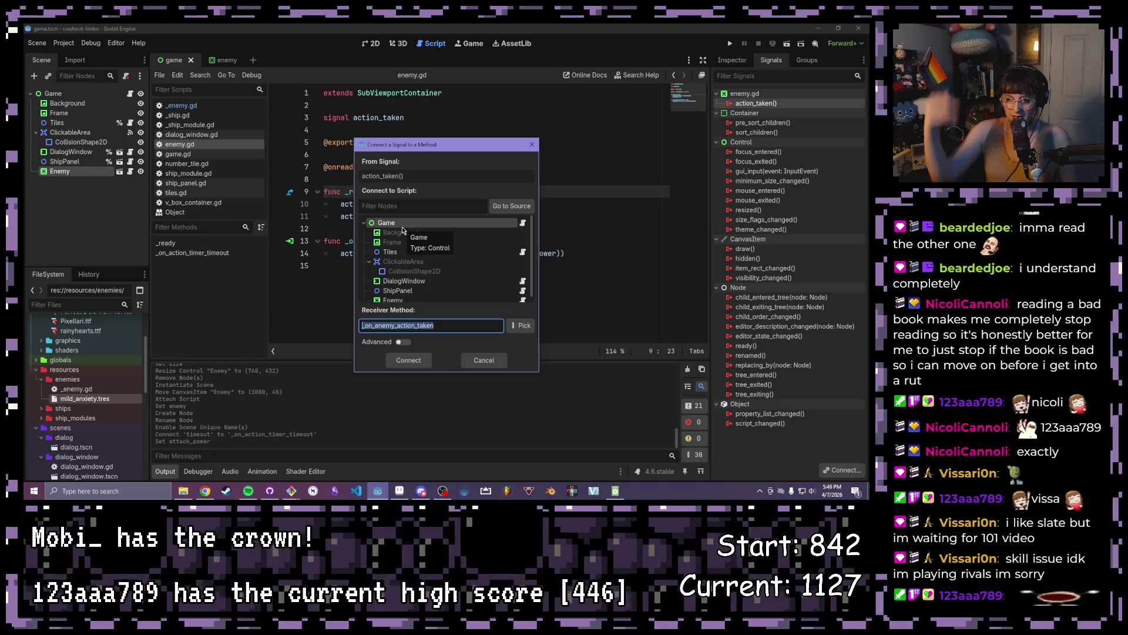
{"action": "scroll", "coordinate": [405, 258], "scroll_direction": "down", "scroll_amount": 1}
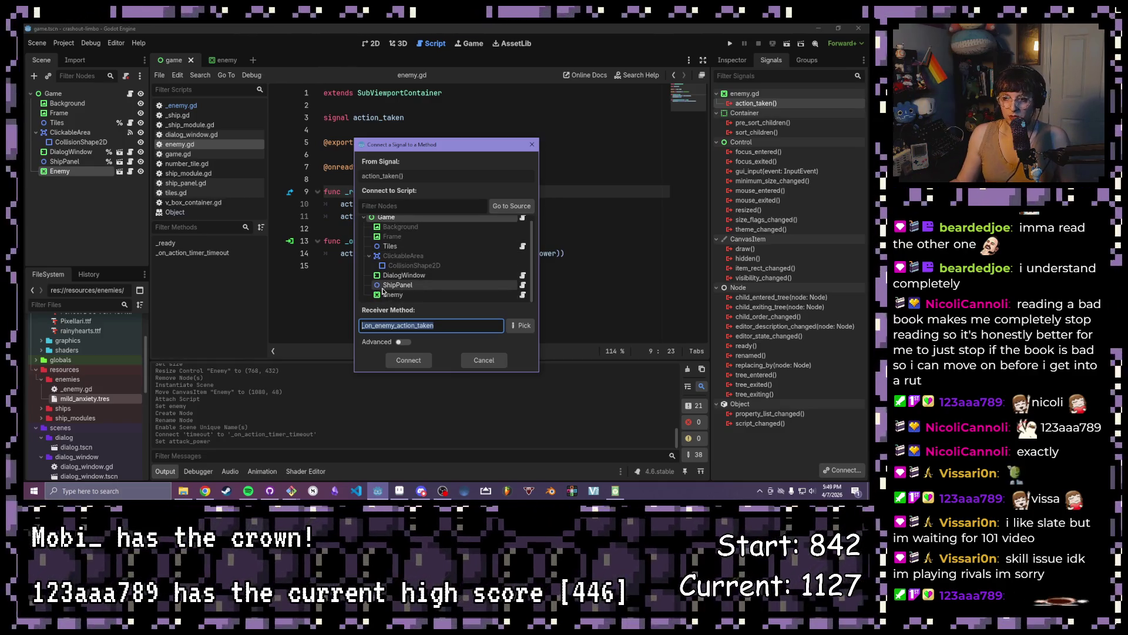
{"action": "scroll", "coordinate": [416, 287], "scroll_direction": "up", "scroll_amount": 1}
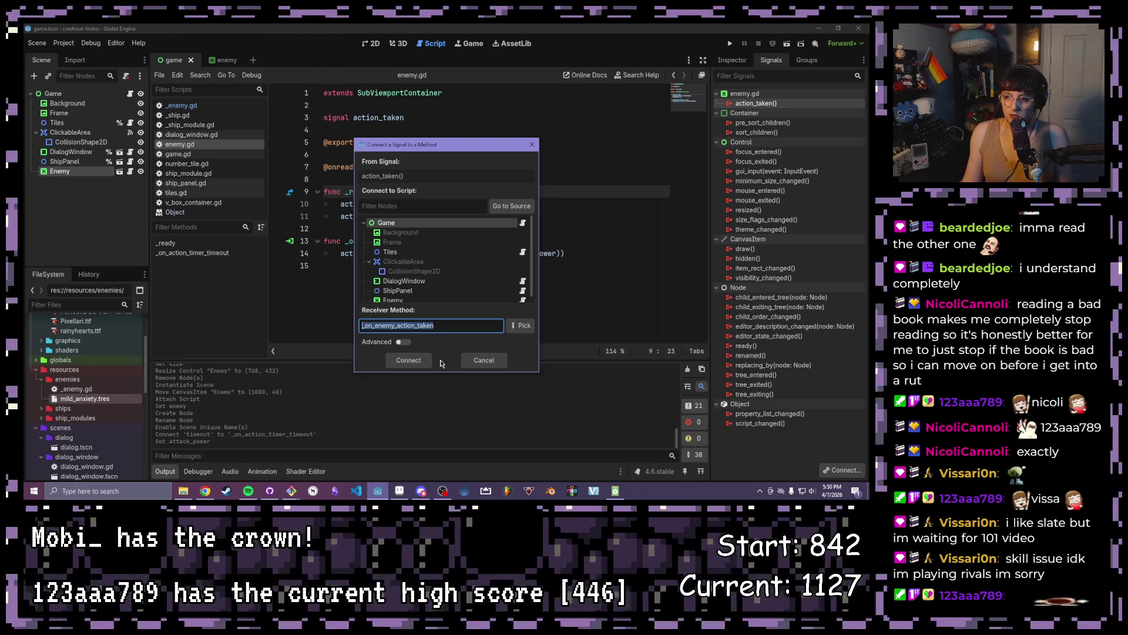
{"action": "left_click", "coordinate": [414, 361]}
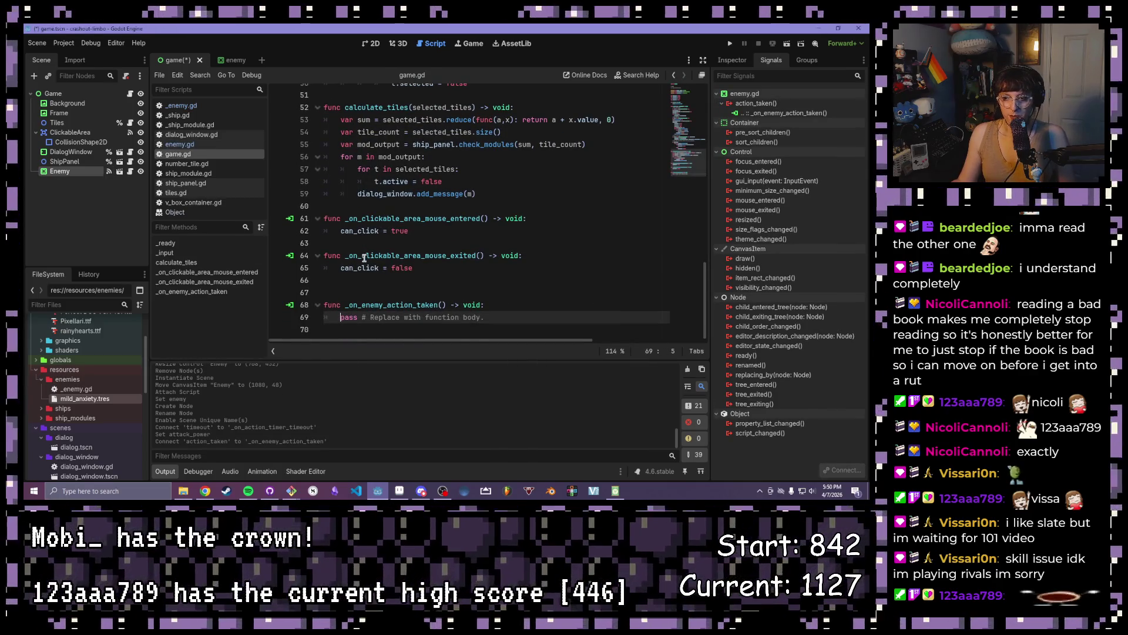
Remove the extra blank line and give _on_enemy_action_taken a damage: int parameter.
{"action": "scroll", "coordinate": [361, 259], "scroll_direction": "up", "scroll_amount": 7}
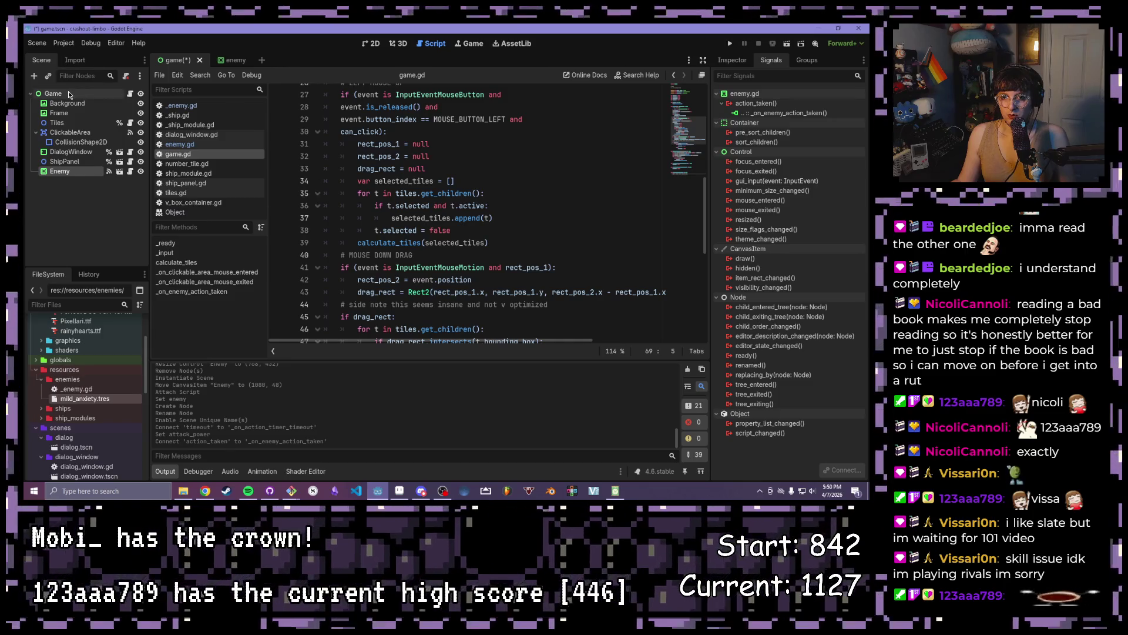
{"action": "scroll", "coordinate": [382, 181], "scroll_direction": "down", "scroll_amount": 8}
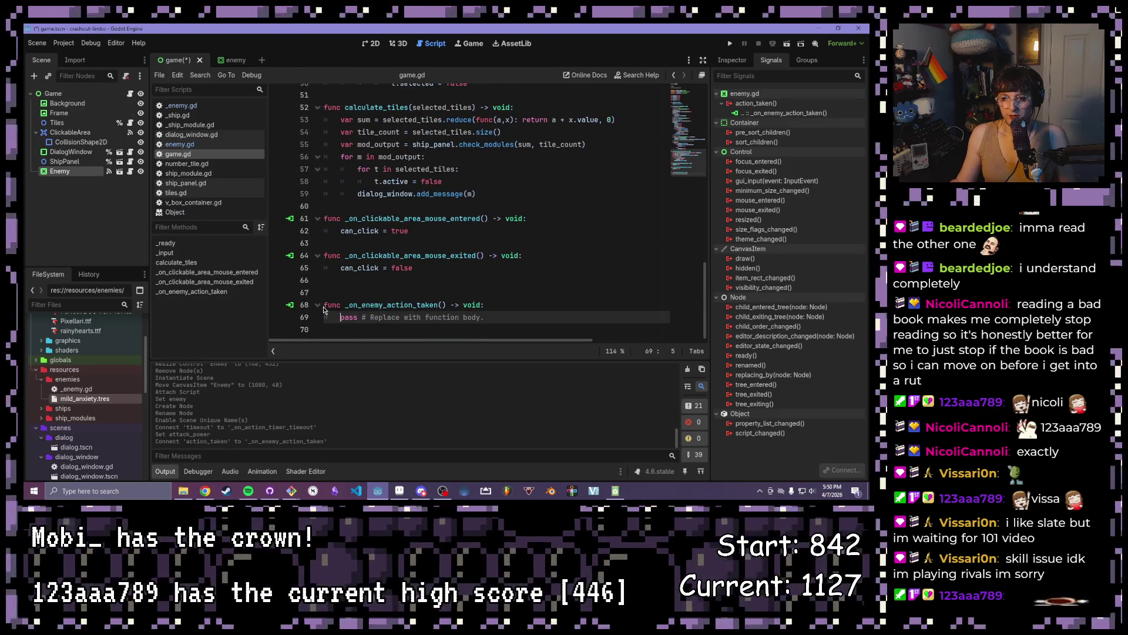
{"action": "left_click", "coordinate": [326, 306]}
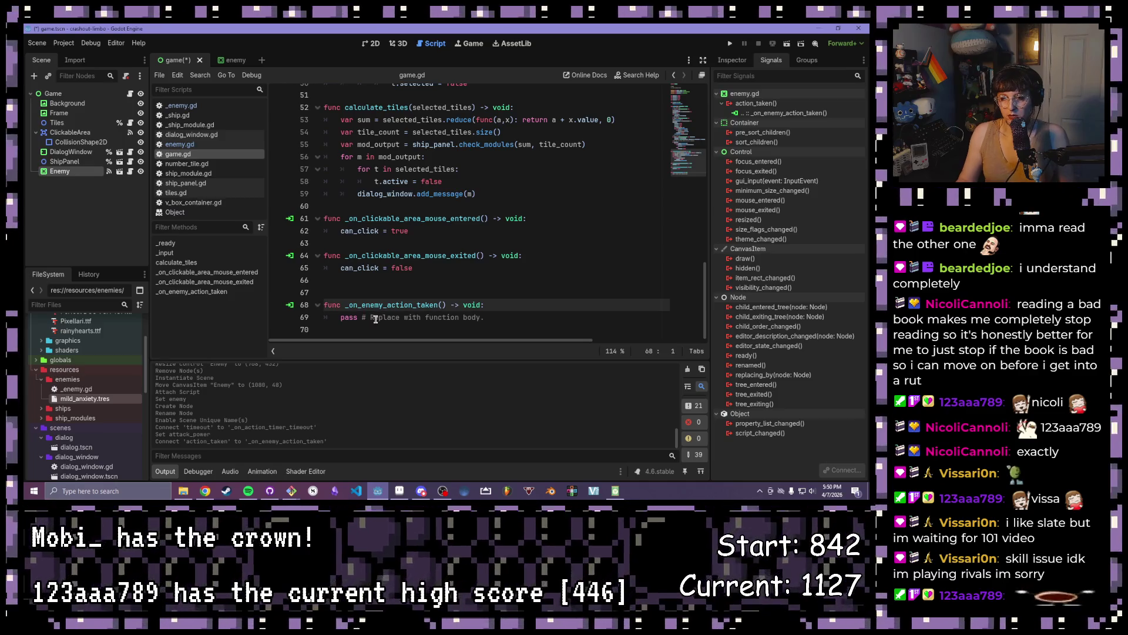
{"action": "key", "text": "BackSpace"}
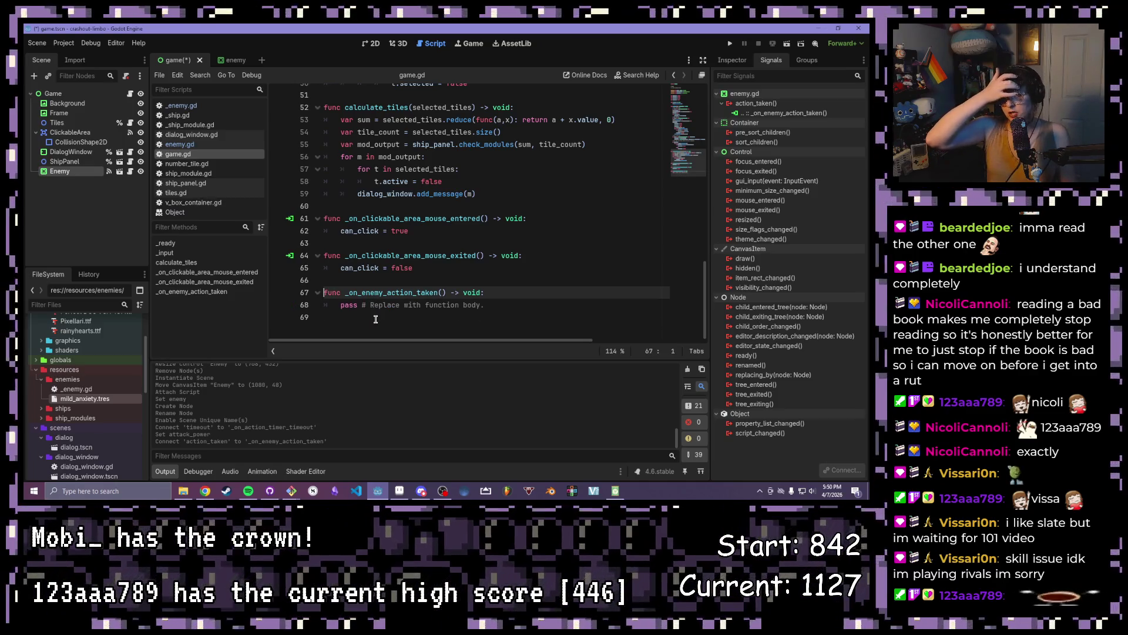
{"action": "left_click", "coordinate": [442, 293]}
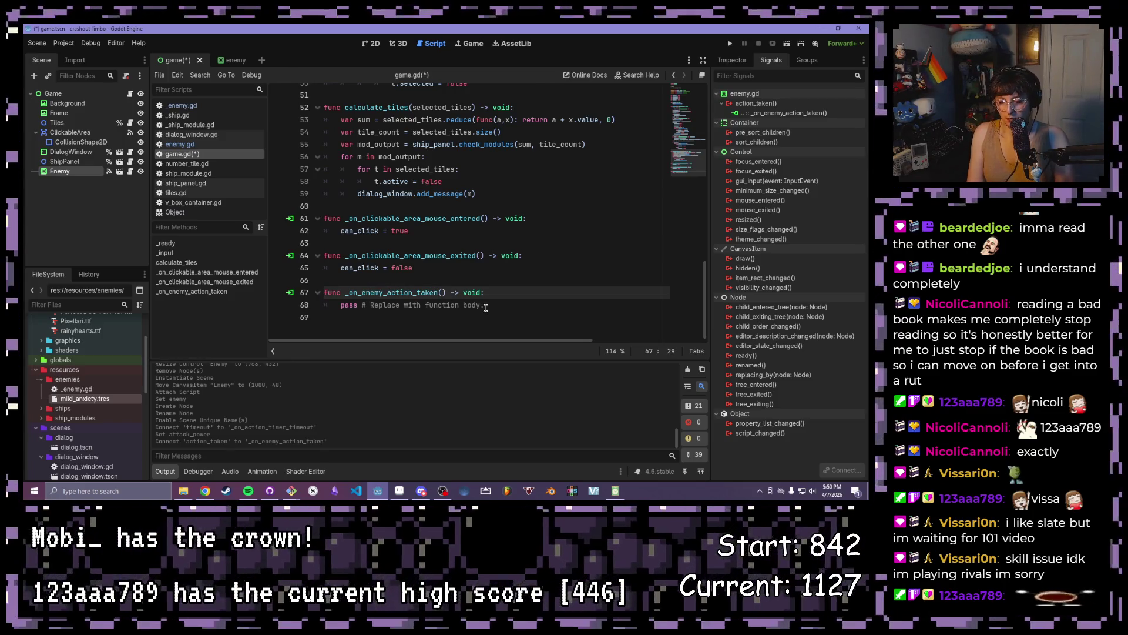
{"action": "type", "text": "damage: int"}
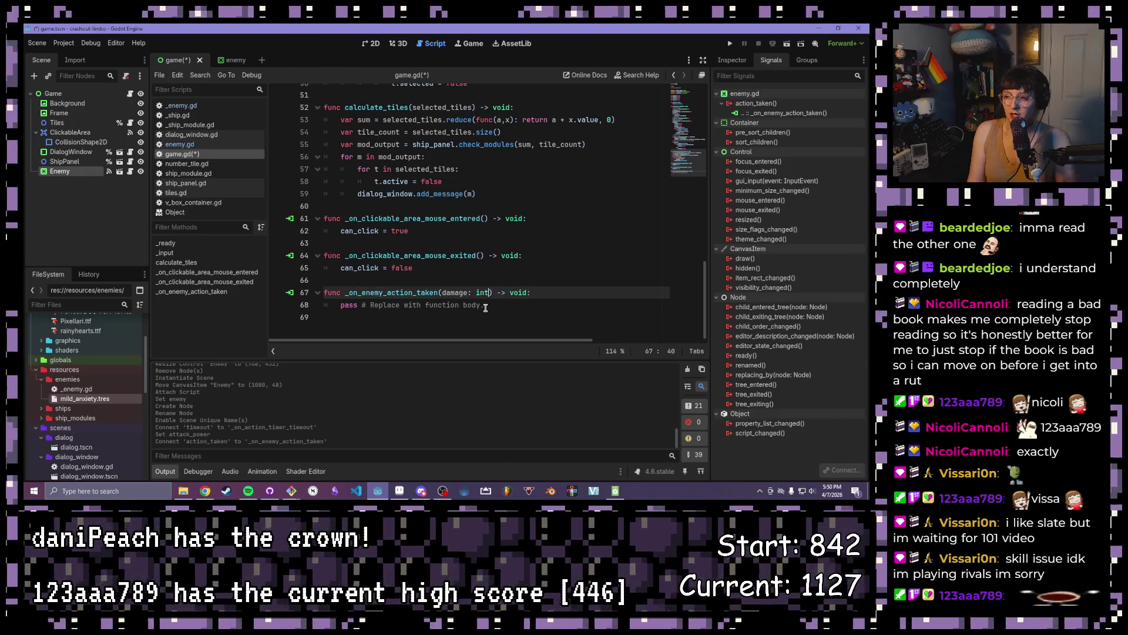
Replace pass with ship_panel.calculate_damage(damage) and save game.gd.
{"action": "mouse_move", "coordinate": [456, 314]}
{"action": "left_mouse_down"}
{"action": "mouse_move", "coordinate": [504, 321]}
{"action": "mouse_move", "coordinate": [345, 312]}
{"action": "left_mouse_up"}
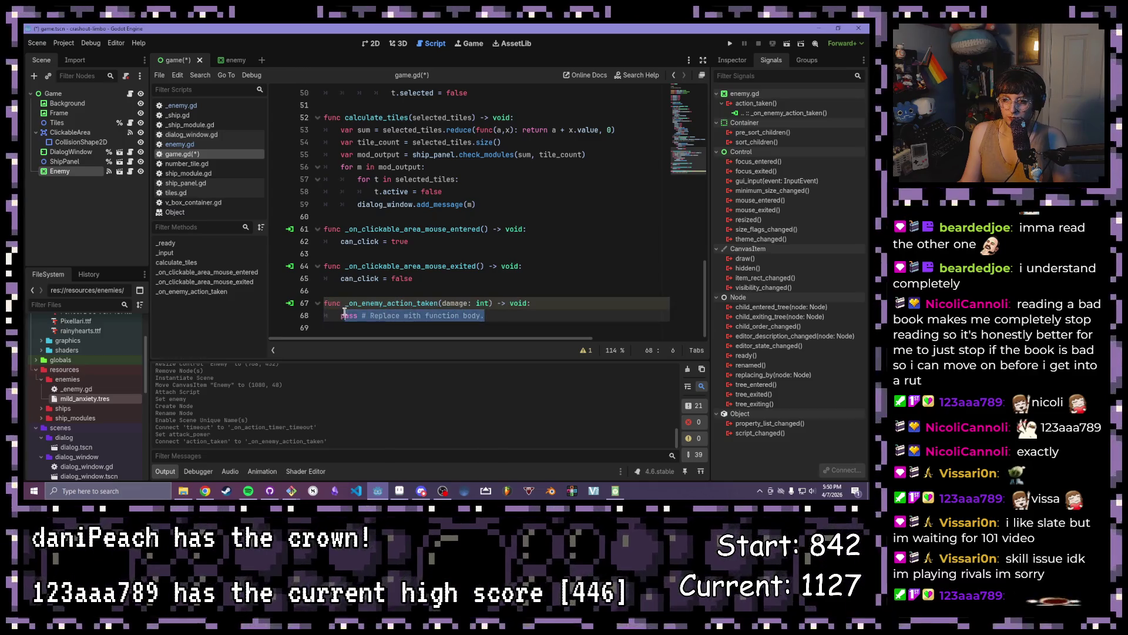
{"action": "key", "text": "BackSpace"}
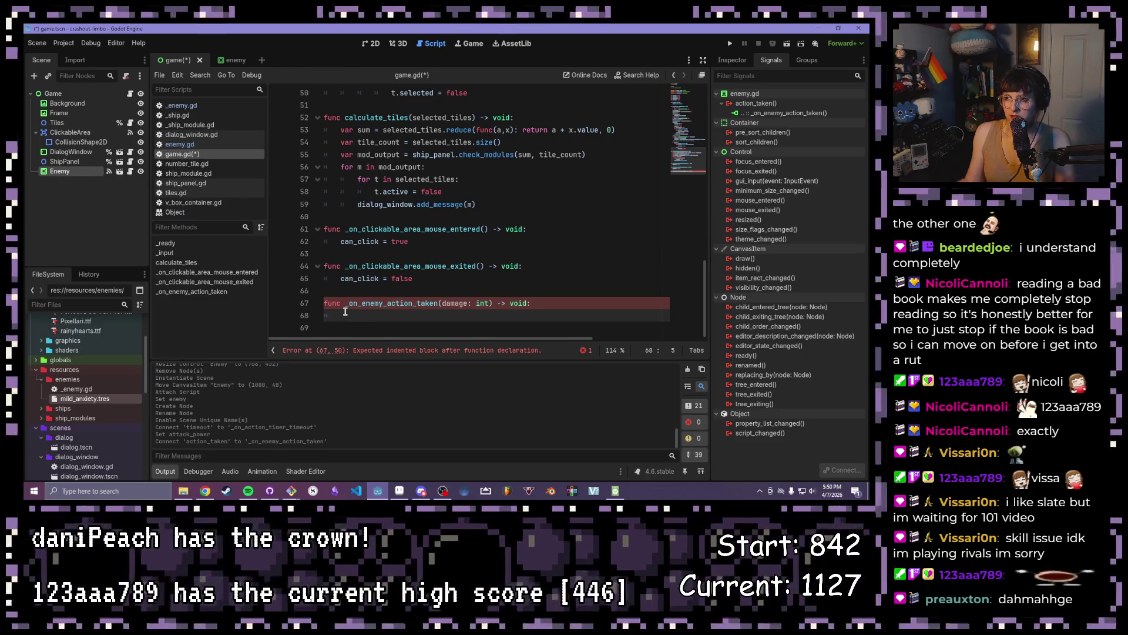
{"action": "type", "text": "ship"}
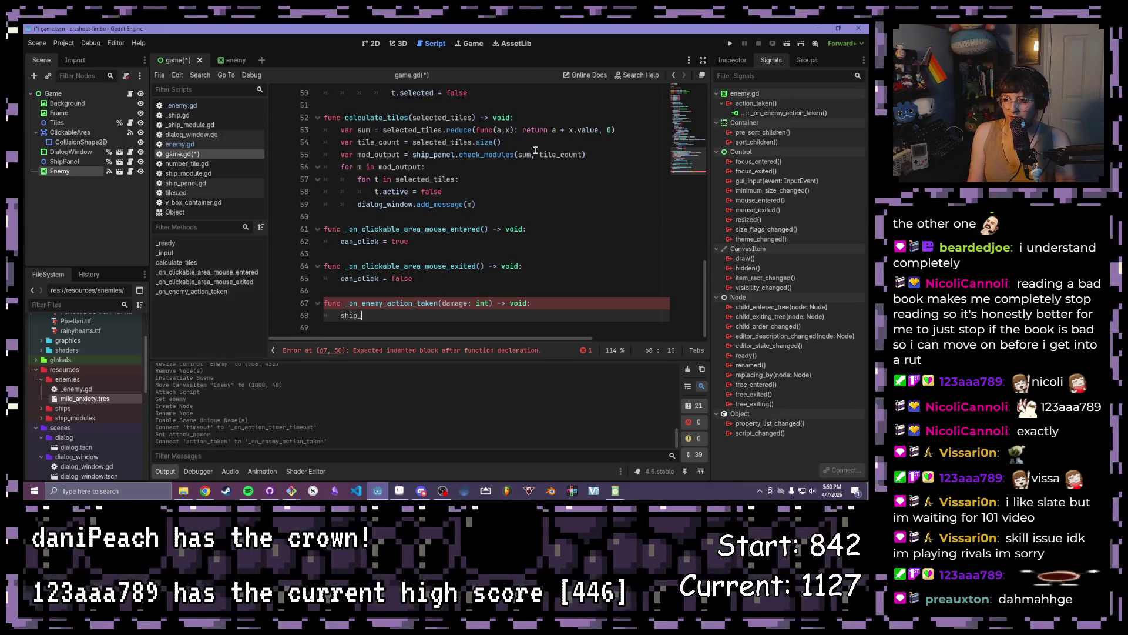
{"action": "type", "text": "_panel"}
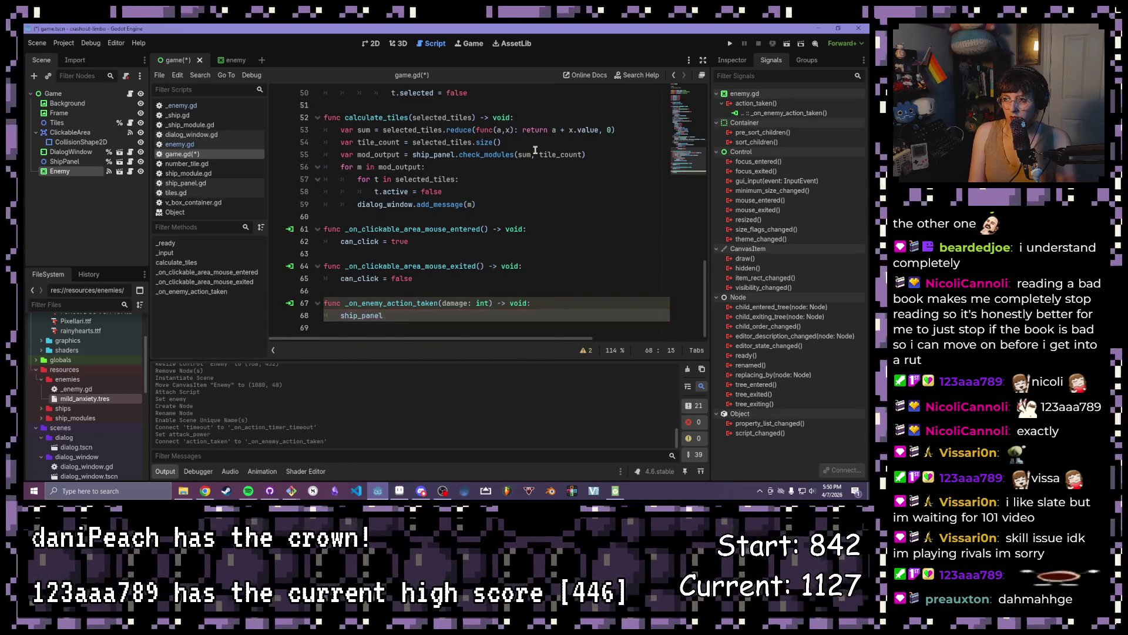
{"action": "type", "text": "."}
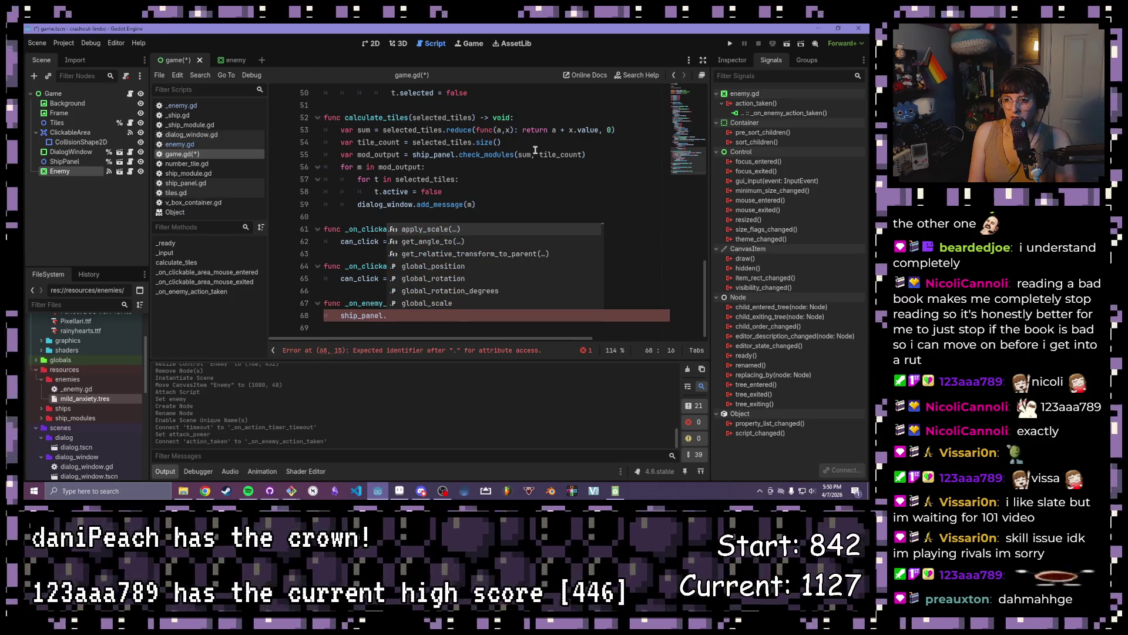
{"action": "type", "text": "calc"}
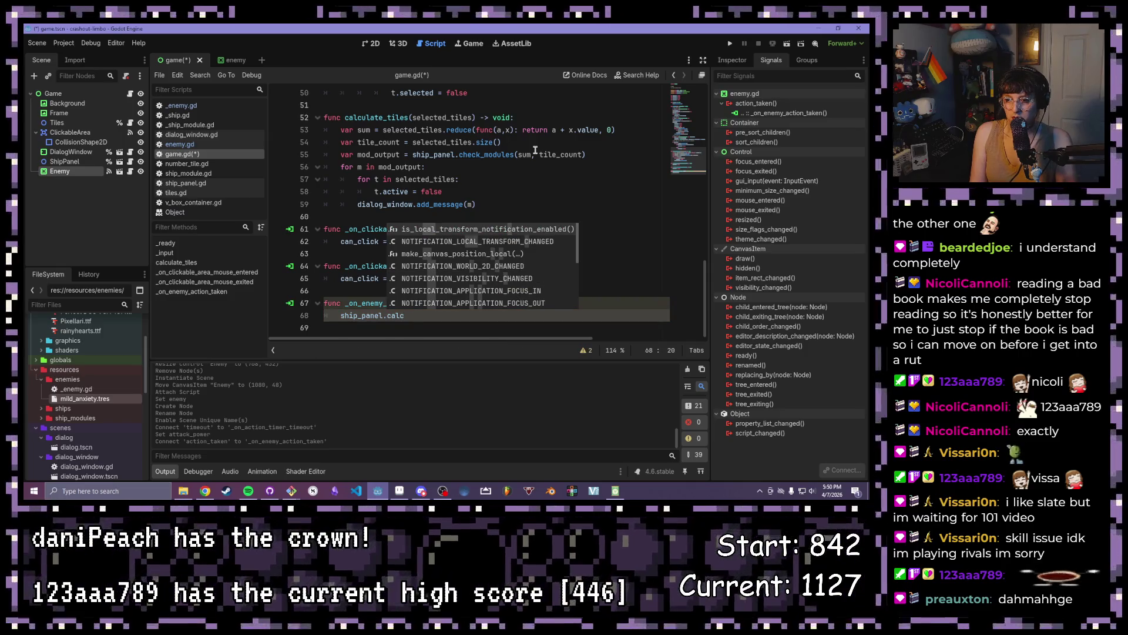
{"action": "type", "text": "ulate_da"}
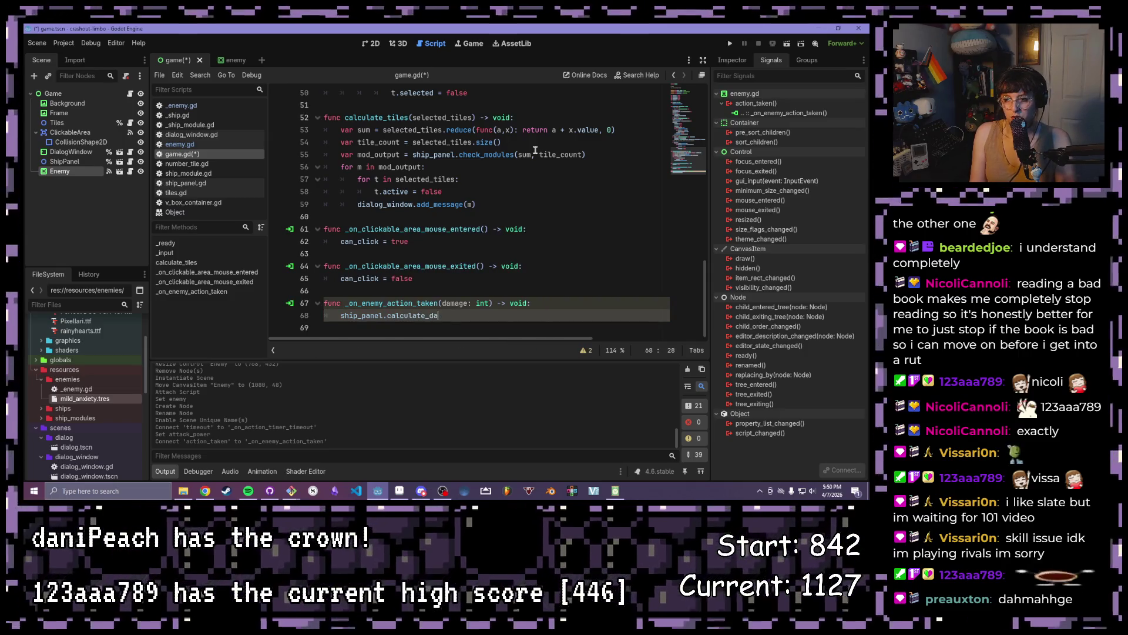
{"action": "type", "text": "mage"}
{"action": "type", "text": "(dama"}
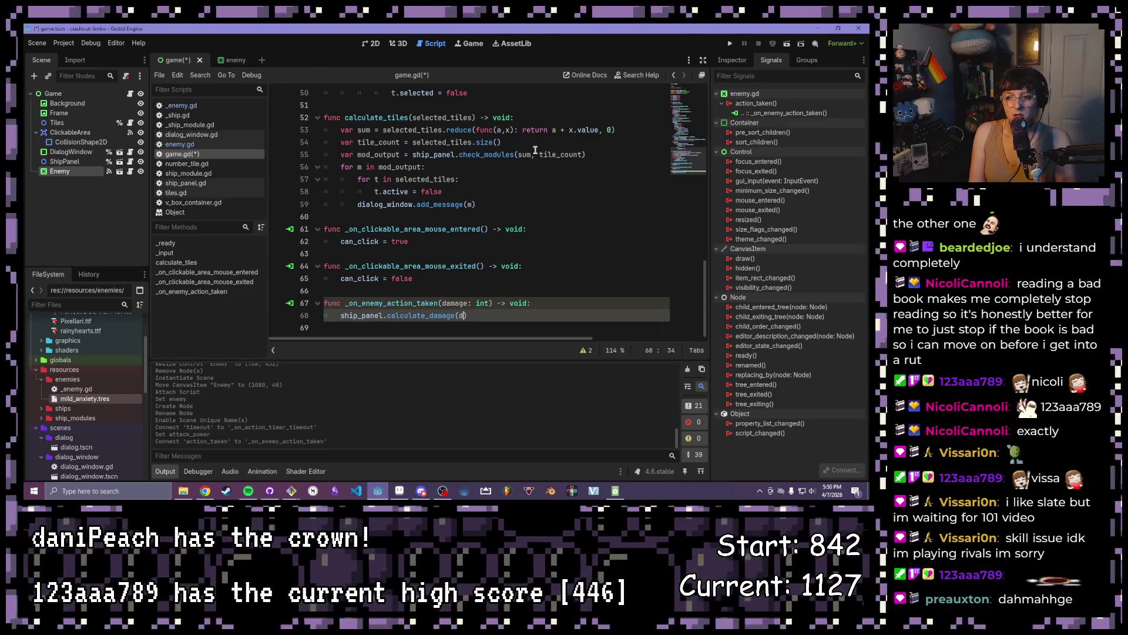
{"action": "type", "text": "ge)"}
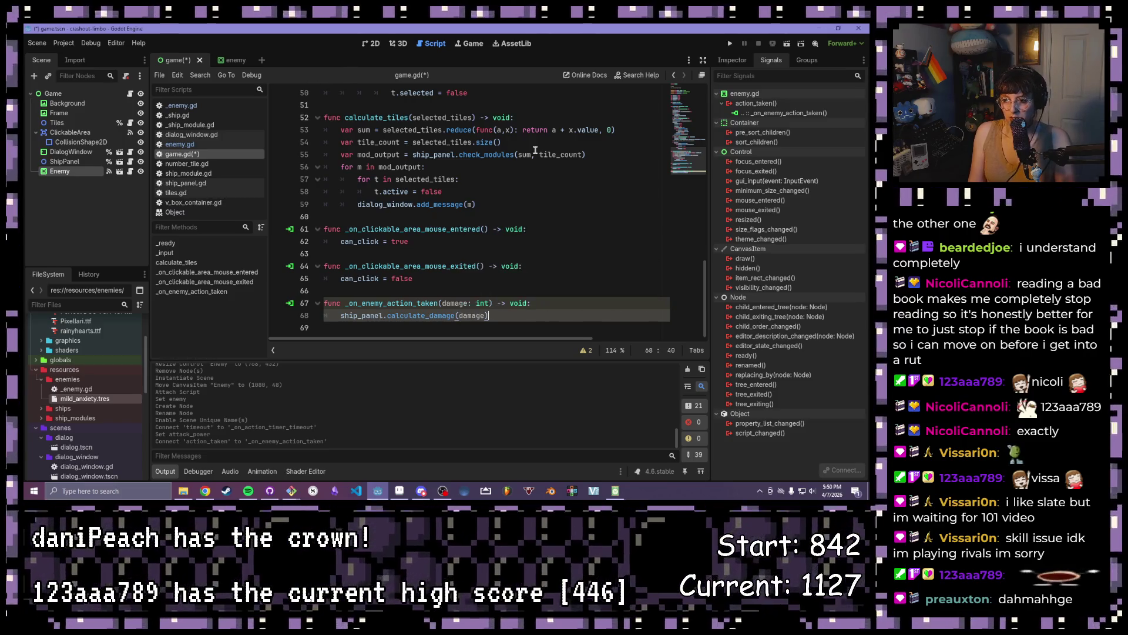
{"action": "key", "text": "ctrl+s"}
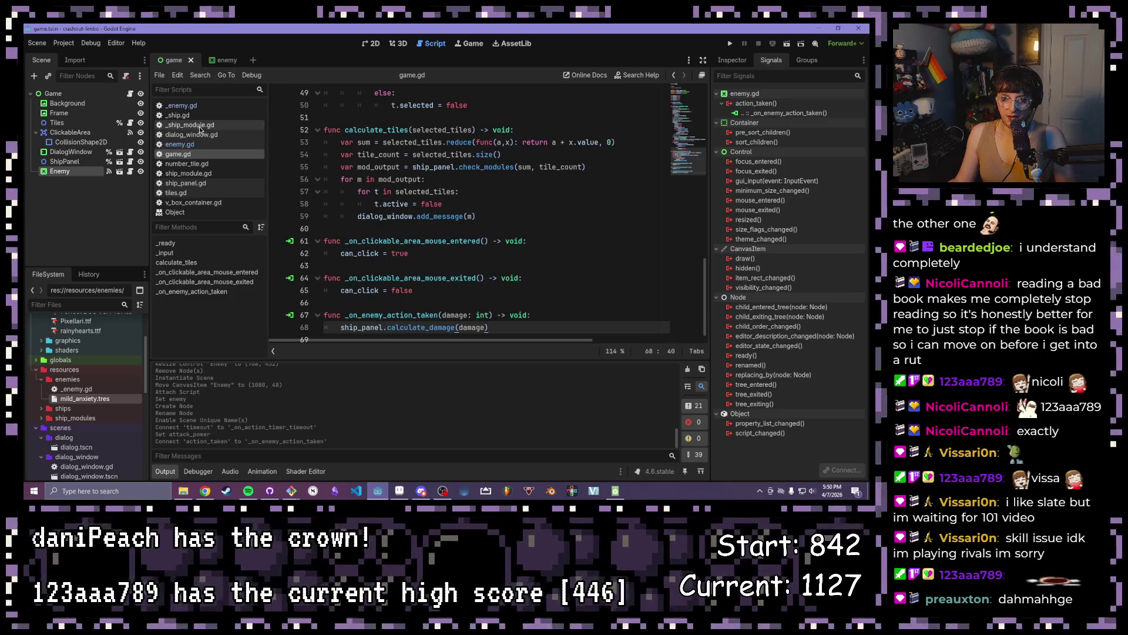
{"action": "left_click", "coordinate": [176, 182]}
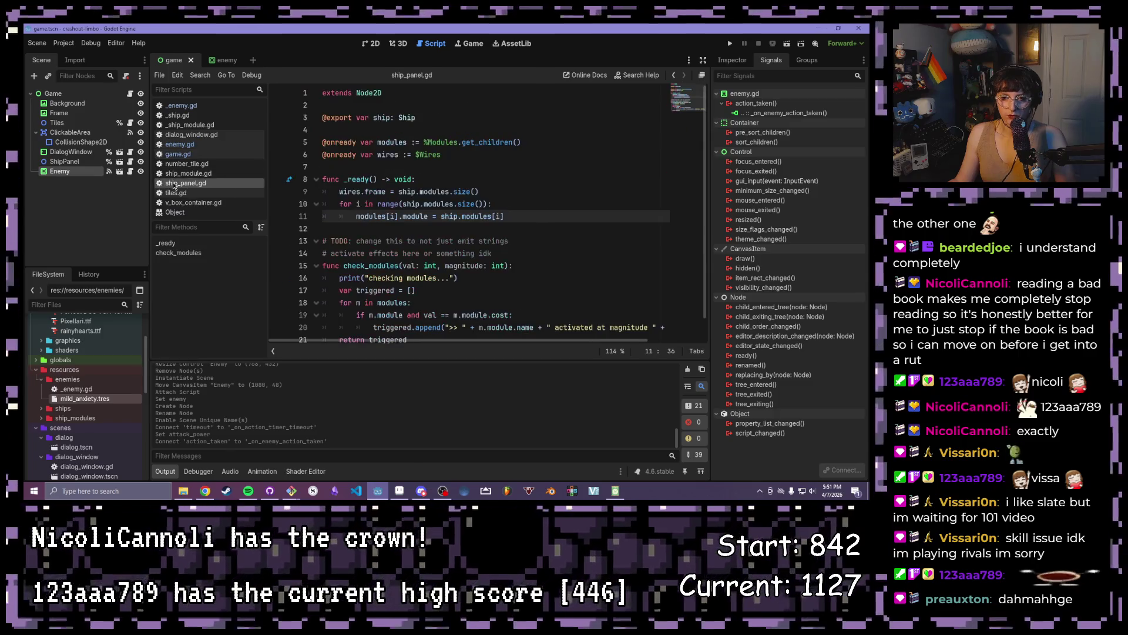
Fix the last letter of 'return triggered' and add a new line after it.
{"action": "scroll", "coordinate": [497, 152], "scroll_direction": "down", "scroll_amount": 1}
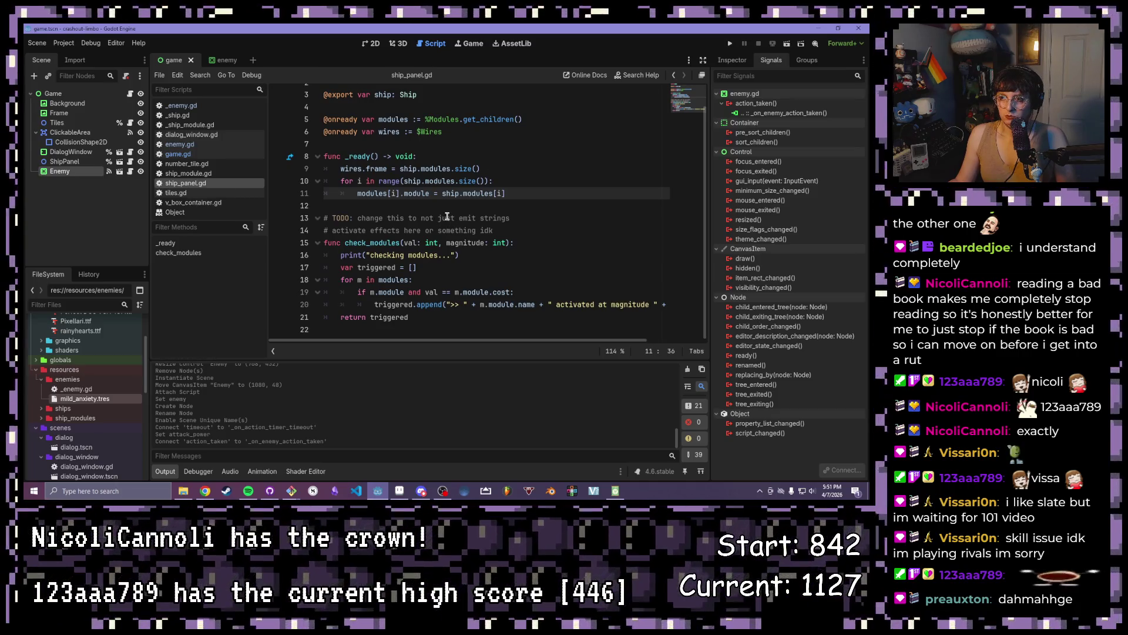
{"action": "left_click", "coordinate": [432, 318]}
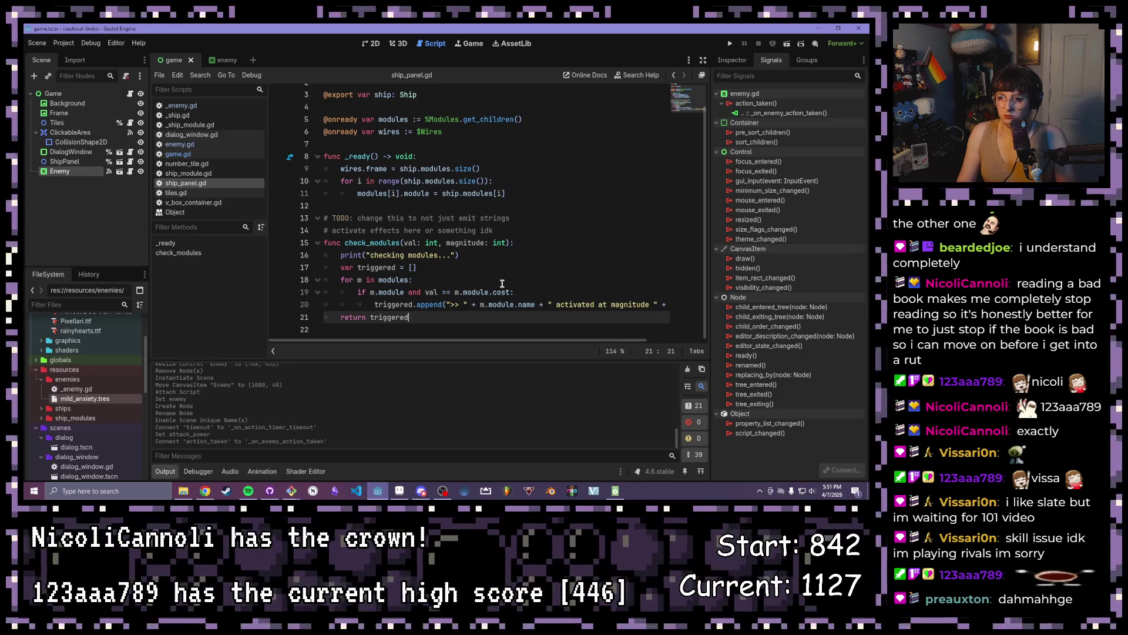
{"action": "key", "text": "BackSpace"}
{"action": "type", "text": "d"}
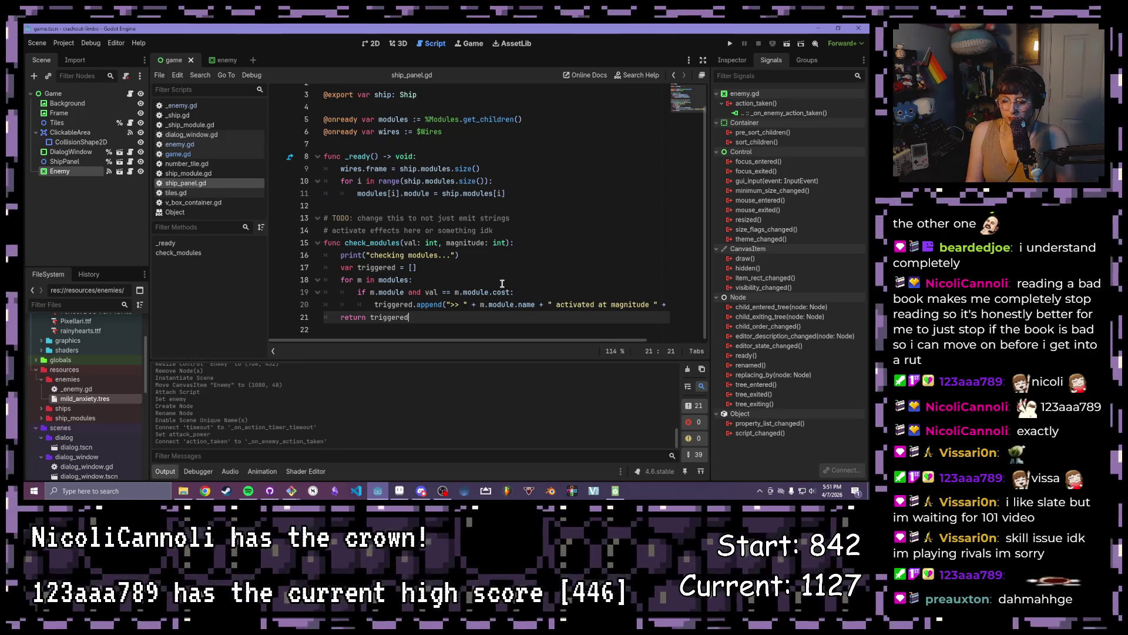
{"action": "key", "text": "Return"}
{"action": "key", "text": "Return"}
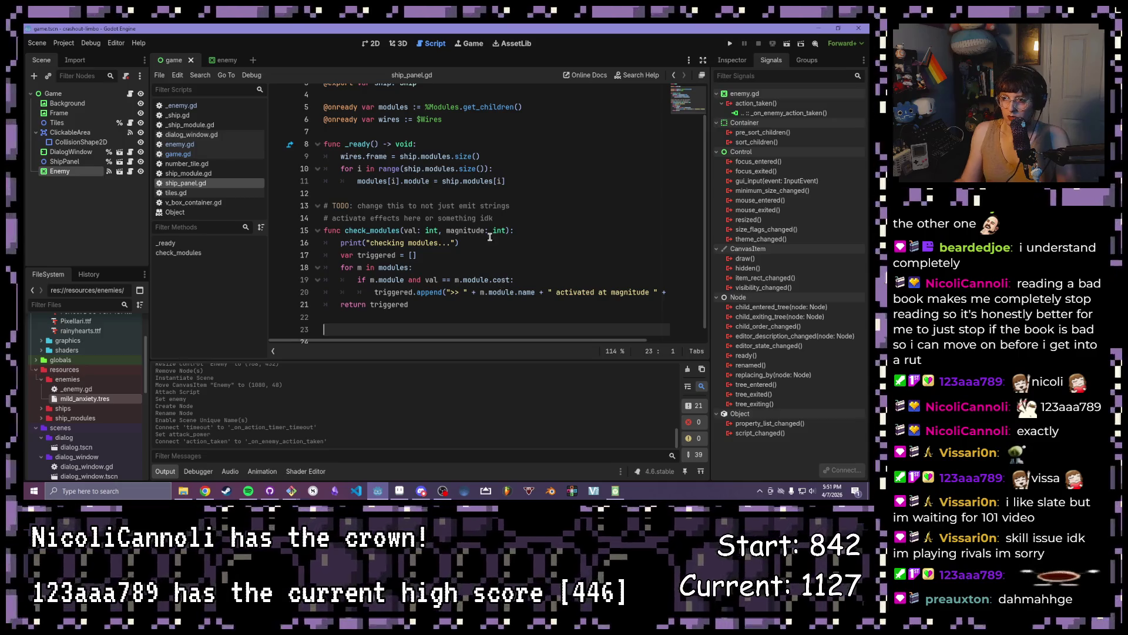
Add a func check_damage(damage): header on line 23 and save.
{"action": "left_click_drag", "start_coordinate": [521, 220], "coordinate": [326, 200]}
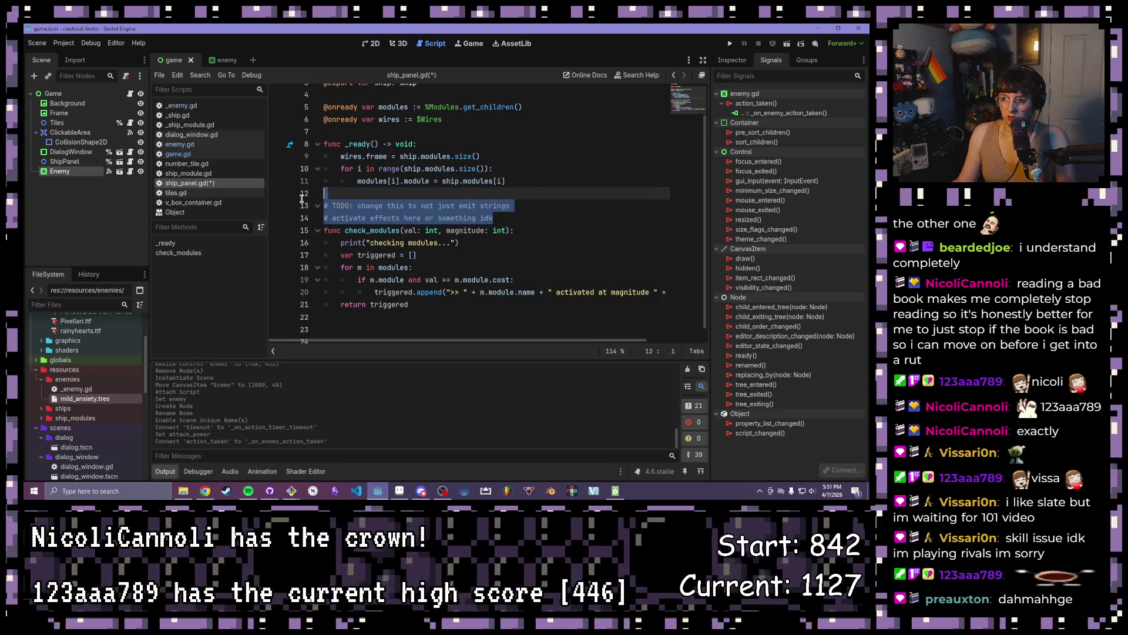
{"action": "left_click", "coordinate": [495, 267]}
{"action": "left_click", "coordinate": [360, 317]}
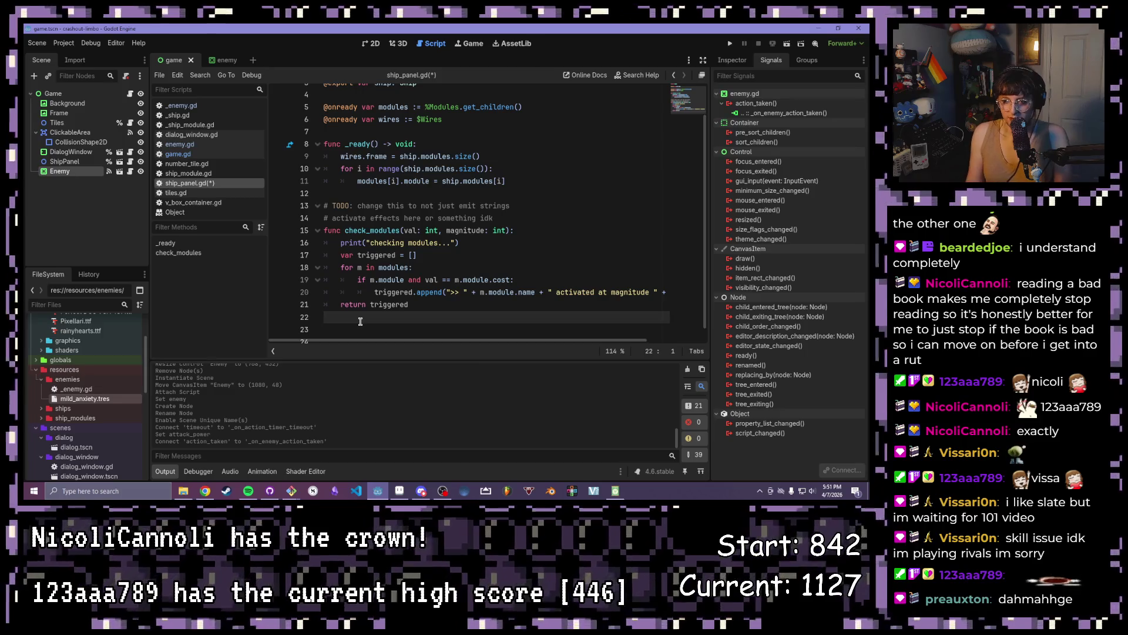
{"action": "key", "text": "Down"}
{"action": "type", "text": "func "}
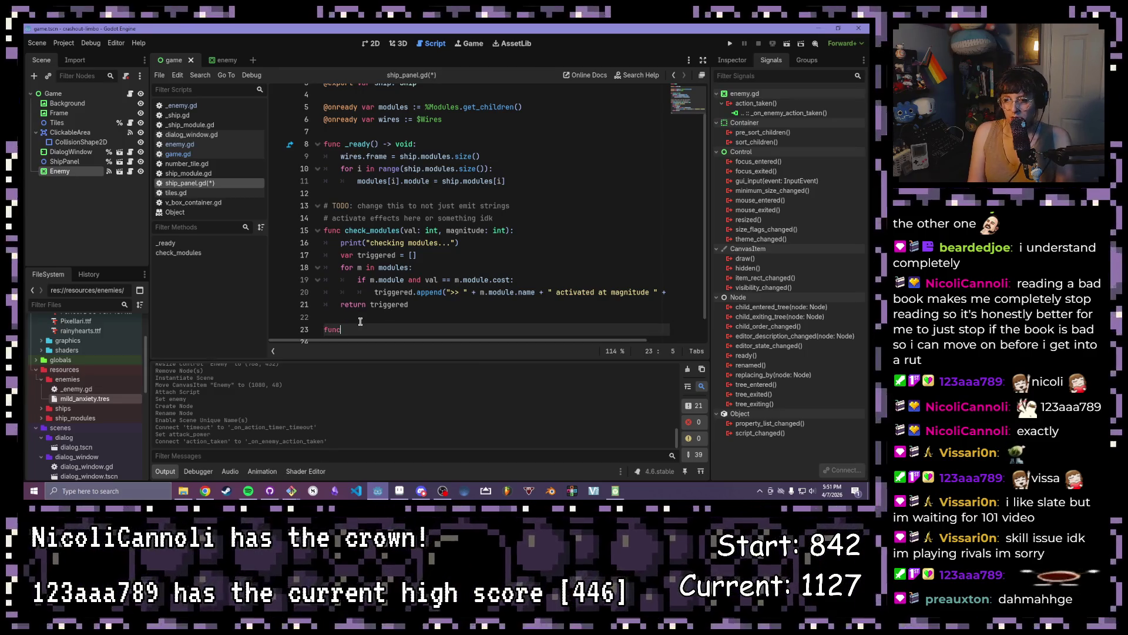
{"action": "type", "text": "check_damage("}
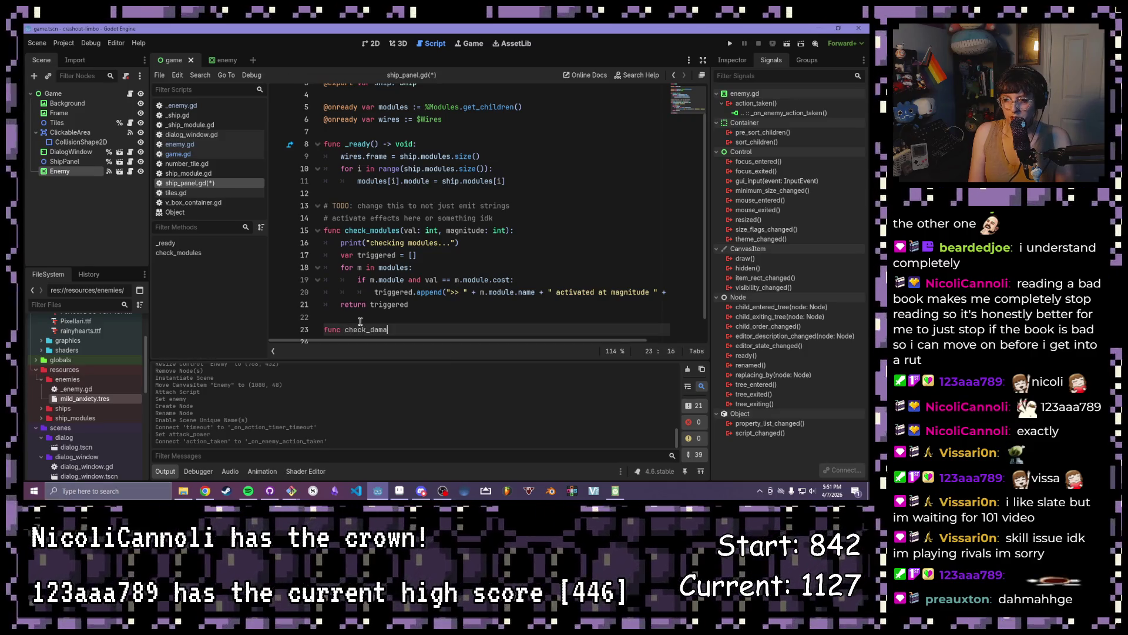
{"action": "type", "text": "damage(d"}
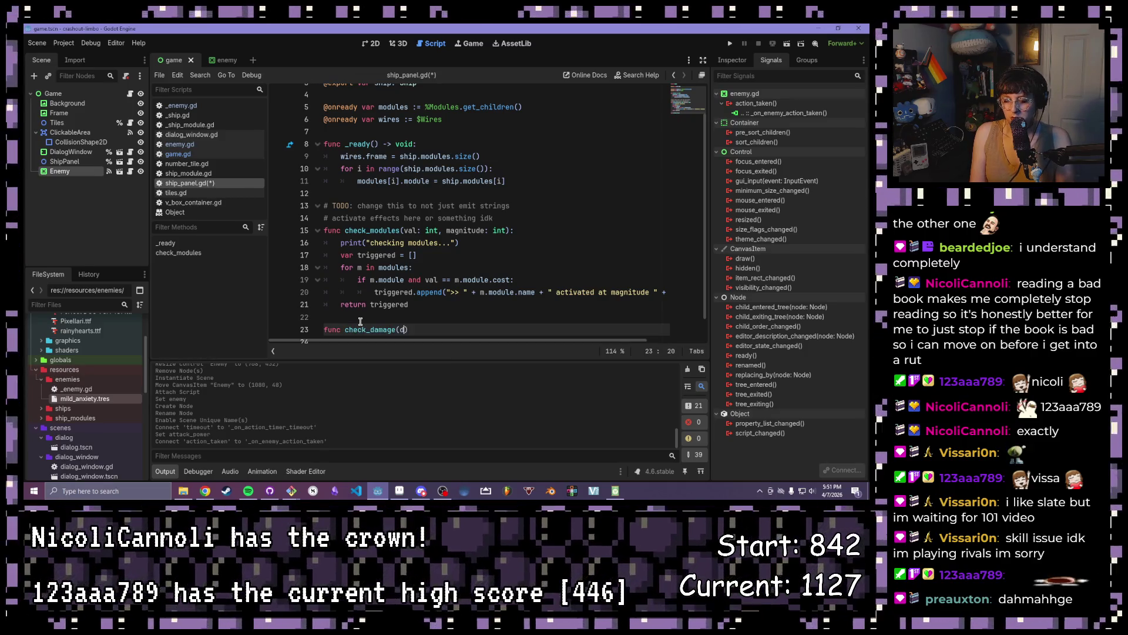
{"action": "type", "text": "):"}
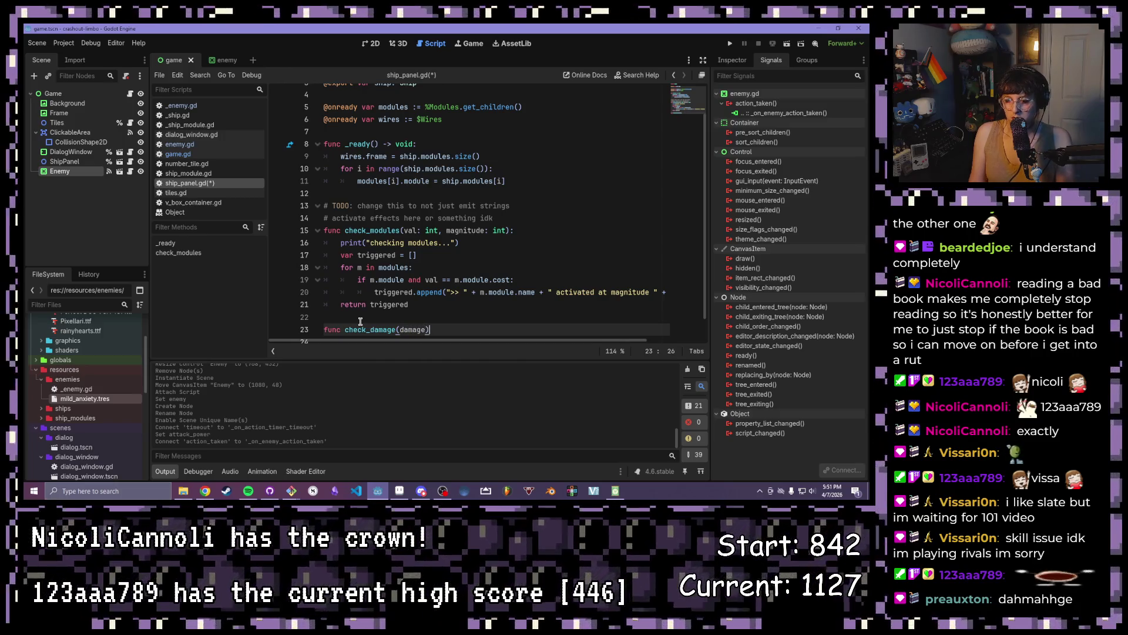
{"action": "key", "text": "Return"}
{"action": "key", "text": "ctrl+s"}
Check enemy.gd and game.gd for the damage call's name before returning to ship_panel.gd.
{"action": "left_click", "coordinate": [223, 60]}
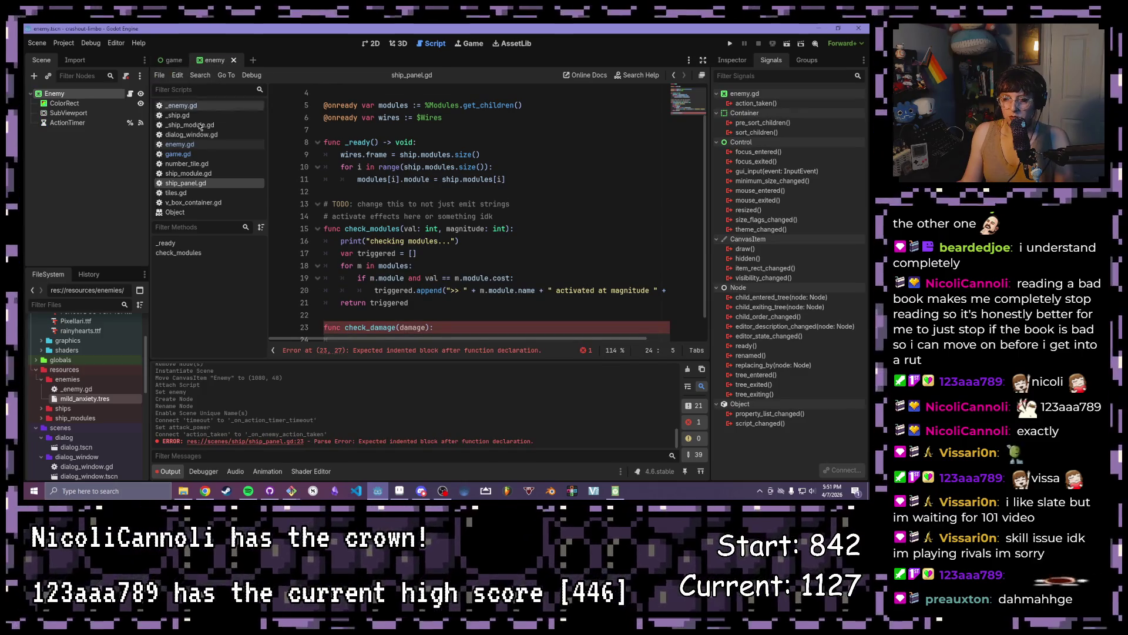
{"action": "left_click", "coordinate": [241, 145]}
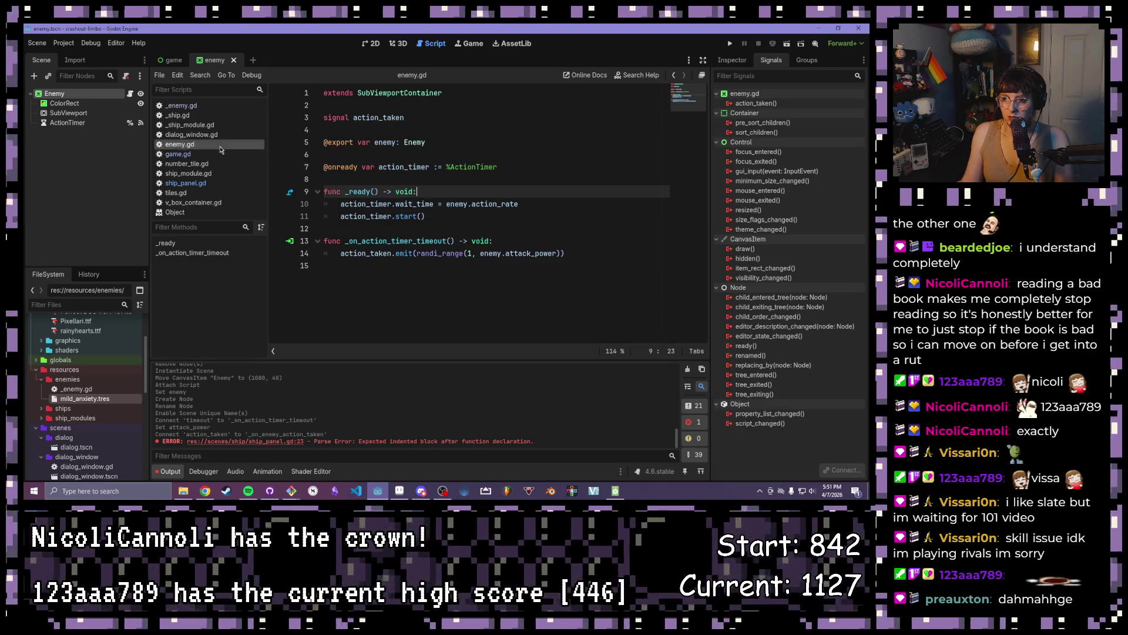
{"action": "left_click", "coordinate": [200, 154]}
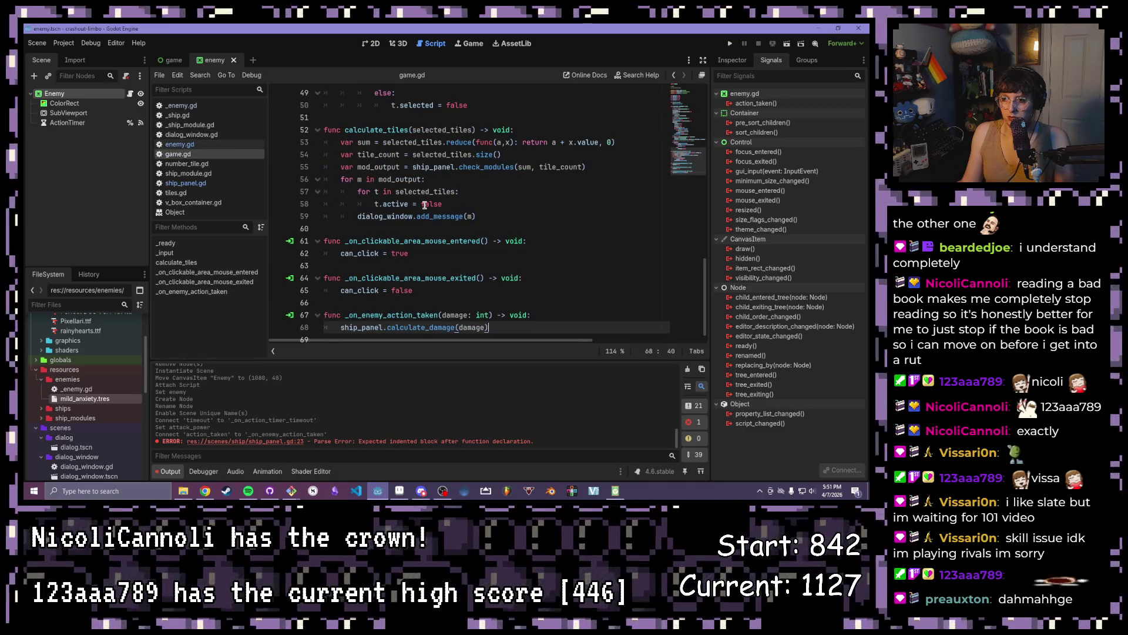
{"action": "left_click", "coordinate": [180, 184]}
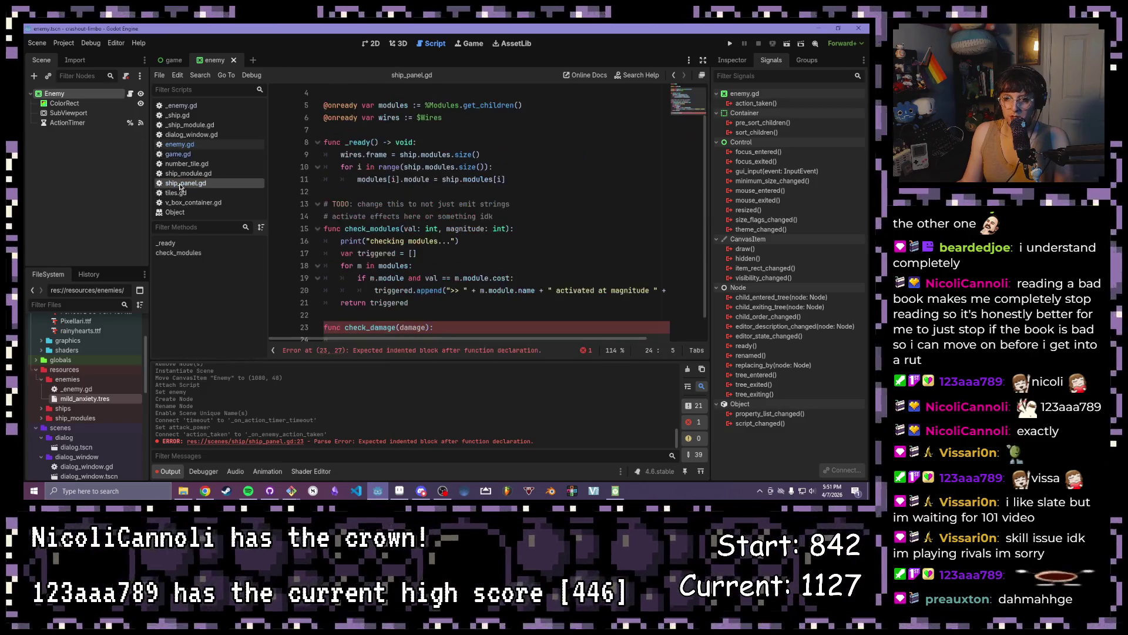
Rename the function to calculate_damage and add a -> void return type.
{"action": "left_click", "coordinate": [365, 327]}
{"action": "key", "text": "BackSpace"}
{"action": "key", "text": "BackSpace"}
{"action": "key", "text": "BackSpace"}
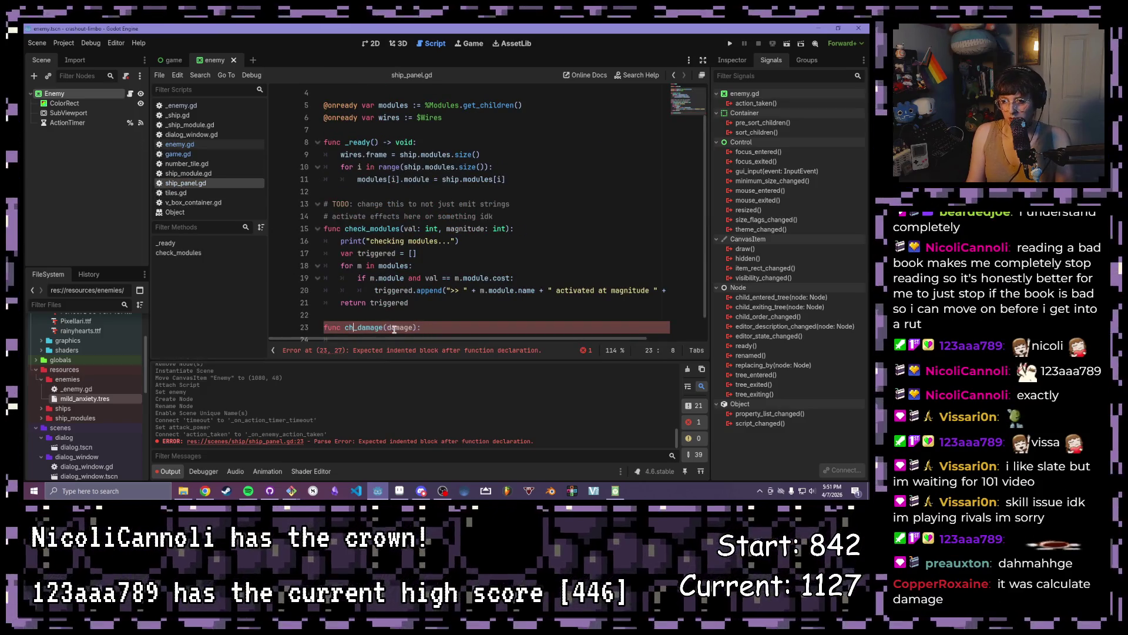
{"action": "key", "text": "BackSpace"}
{"action": "type", "text": "al"}
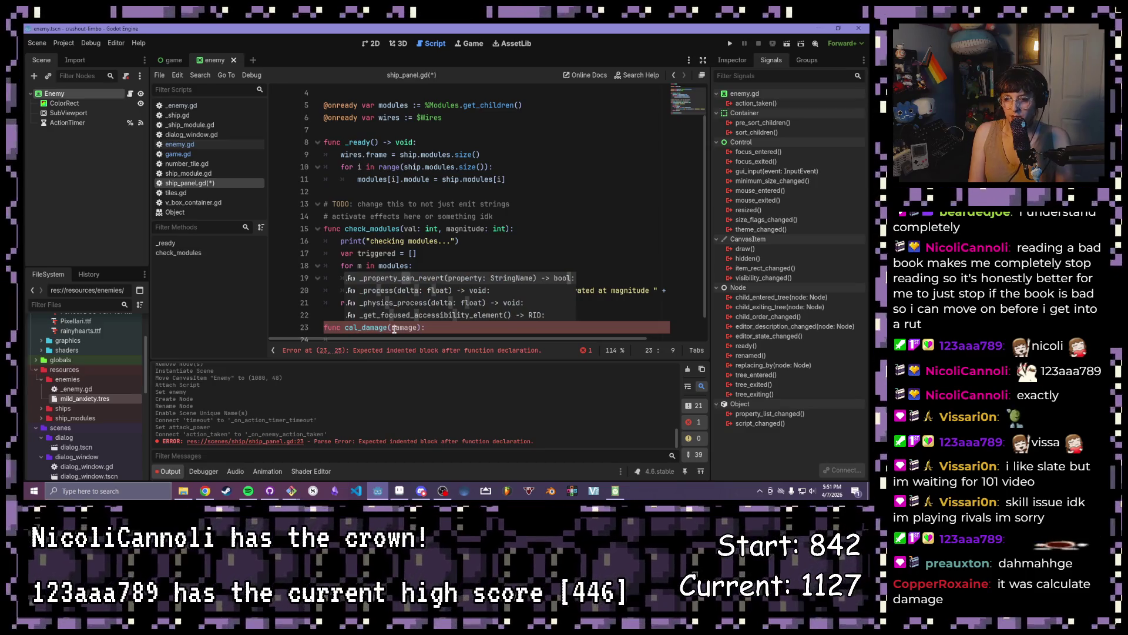
{"action": "type", "text": "culate"}
{"action": "scroll", "coordinate": [476, 313], "scroll_direction": "down", "scroll_amount": 1}
{"action": "key", "text": "End"}
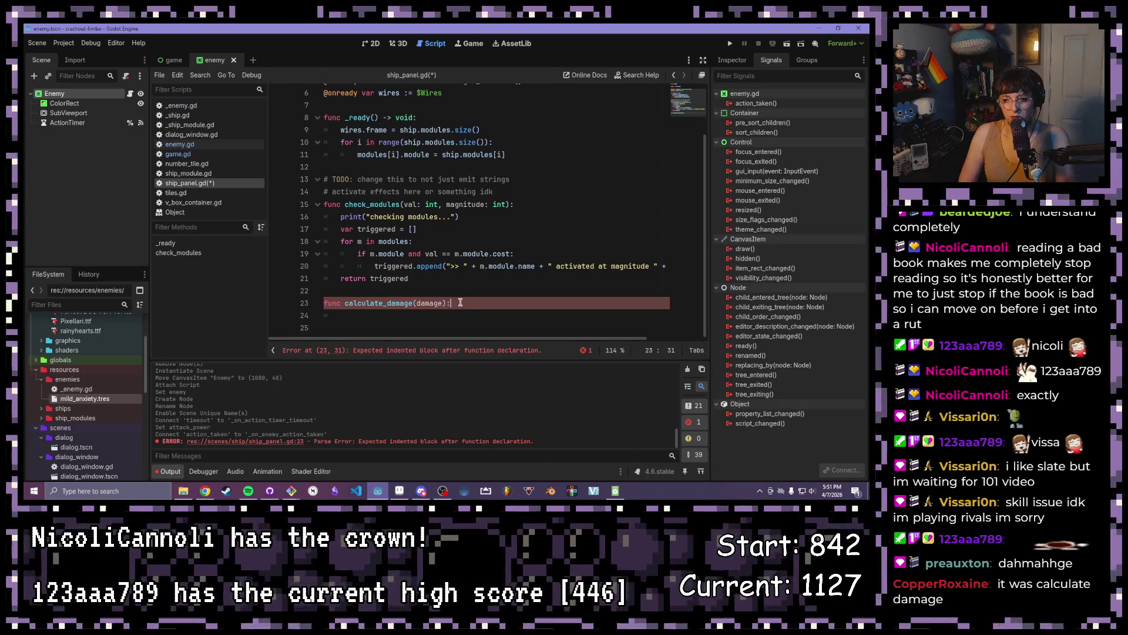
{"action": "type", "text": "-> void"}
{"action": "key", "text": "End"}
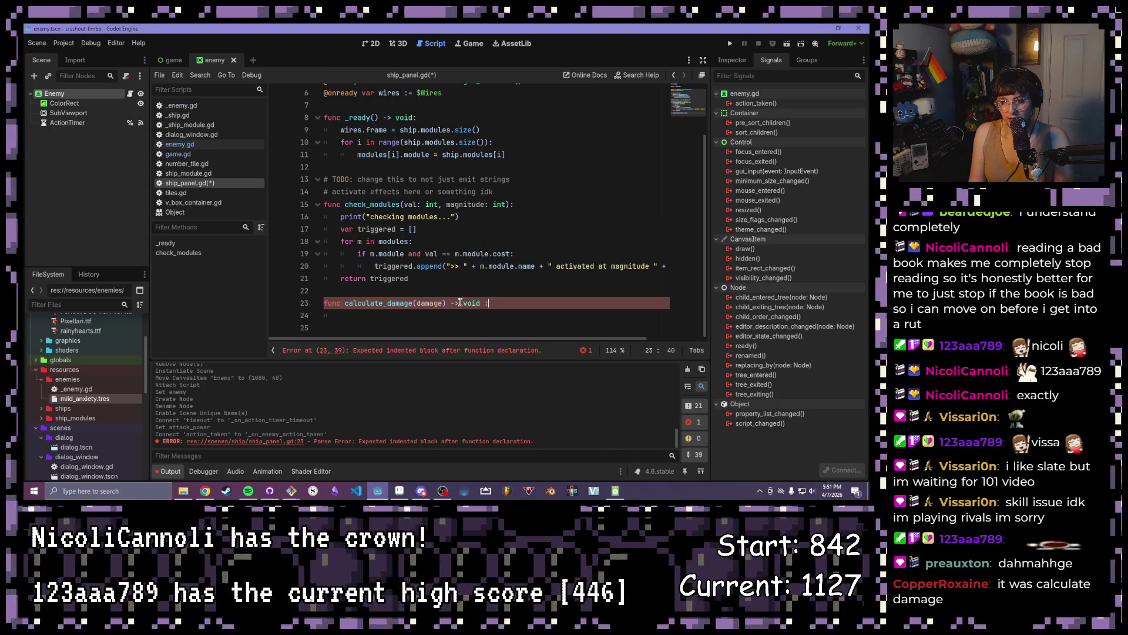
{"action": "key", "text": "BackSpace"}
{"action": "key", "text": "End"}
{"action": "key", "text": "Return"}
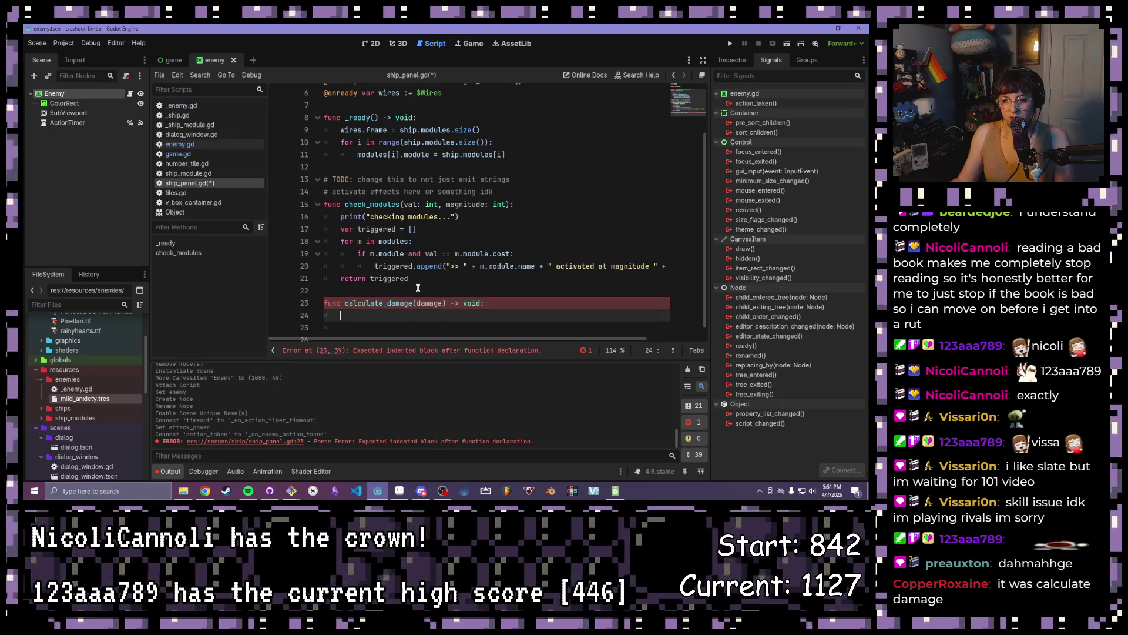
Open the Ship class definition from the modules declaration.
{"action": "scroll", "coordinate": [415, 284], "scroll_direction": "up", "scroll_amount": 2}
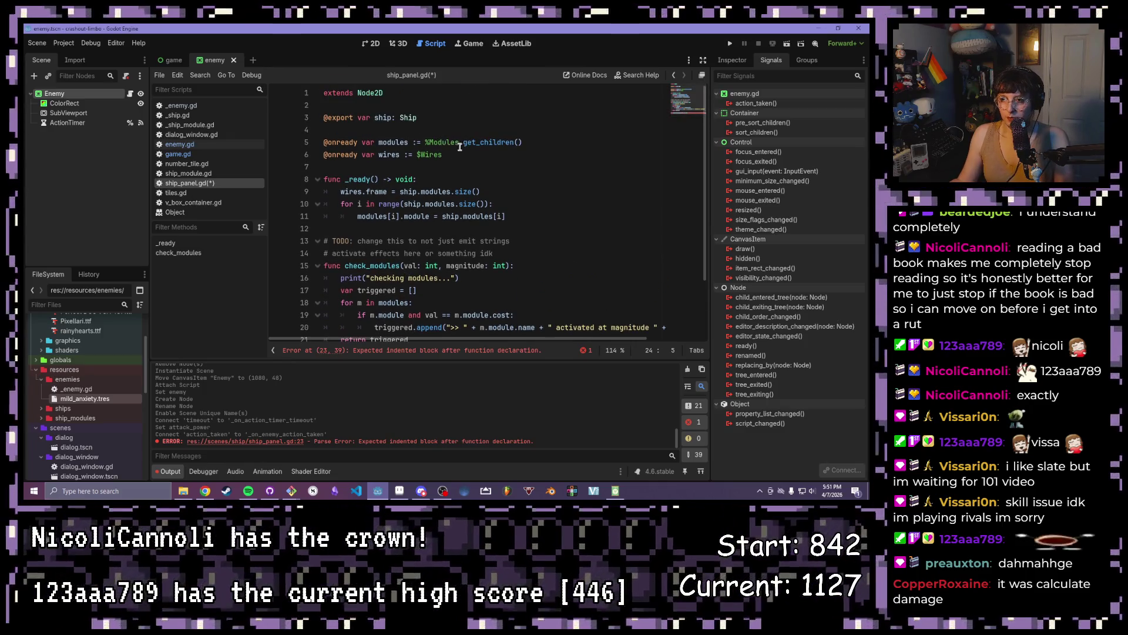
{"action": "left_click", "coordinate": [392, 143]}
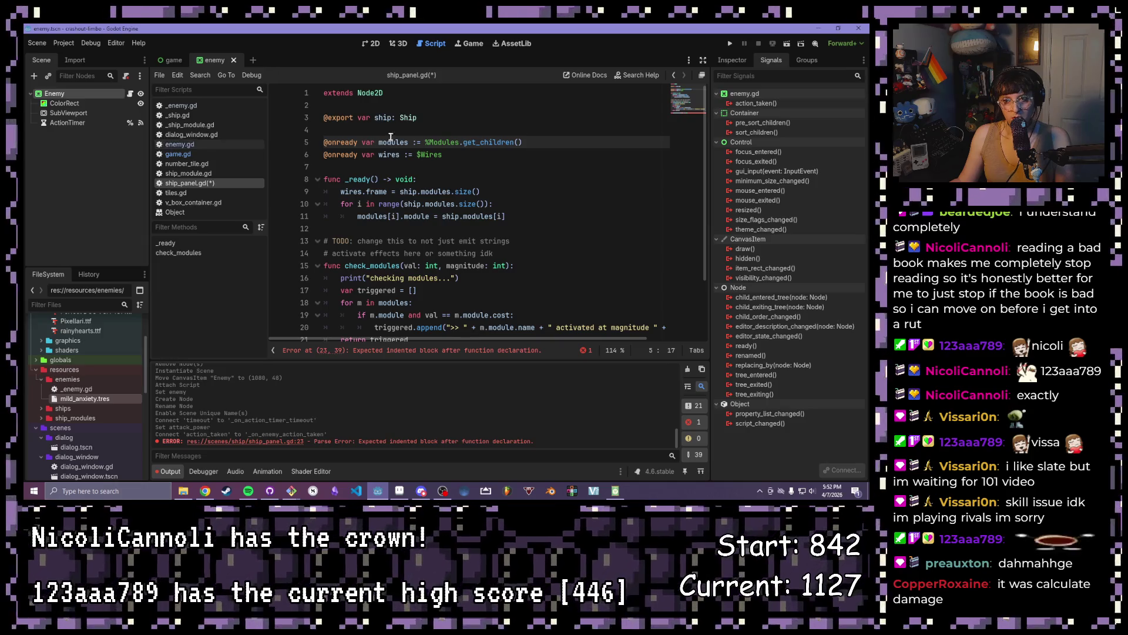
{"action": "left_click", "coordinate": [404, 117], "text": "ctrl"}
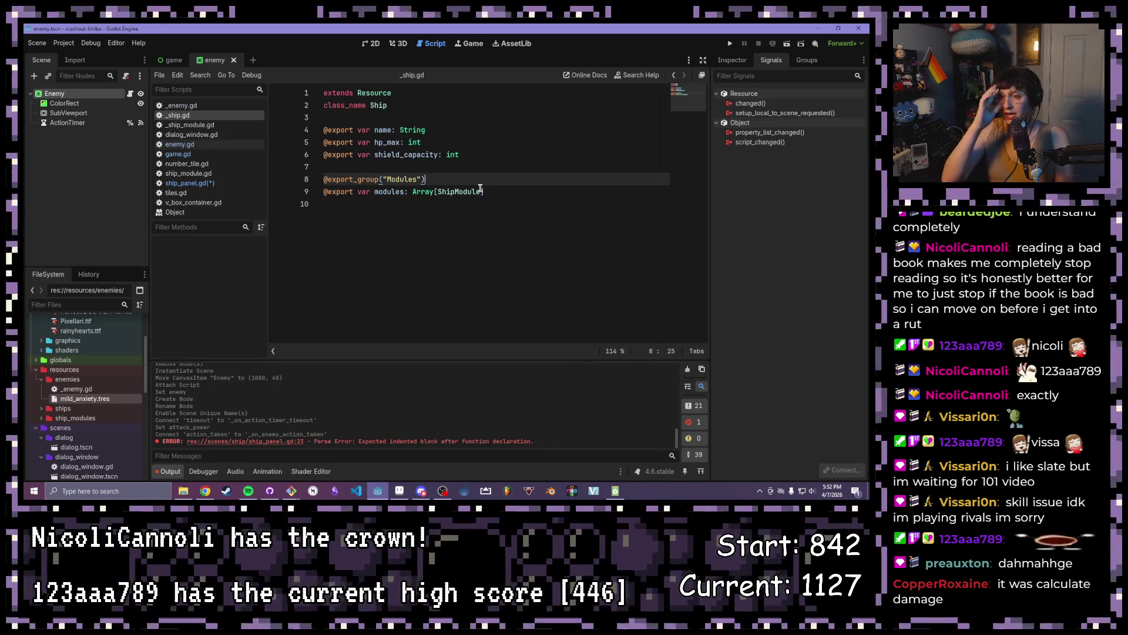
Highlight the hp_max and shield_capacity declarations in _ship.gd, then go back to ship_panel.gd.
{"action": "mouse_move", "coordinate": [461, 155]}
{"action": "left_mouse_down"}
{"action": "mouse_move", "coordinate": [353, 156]}
{"action": "mouse_move", "coordinate": [294, 137]}
{"action": "left_mouse_up"}
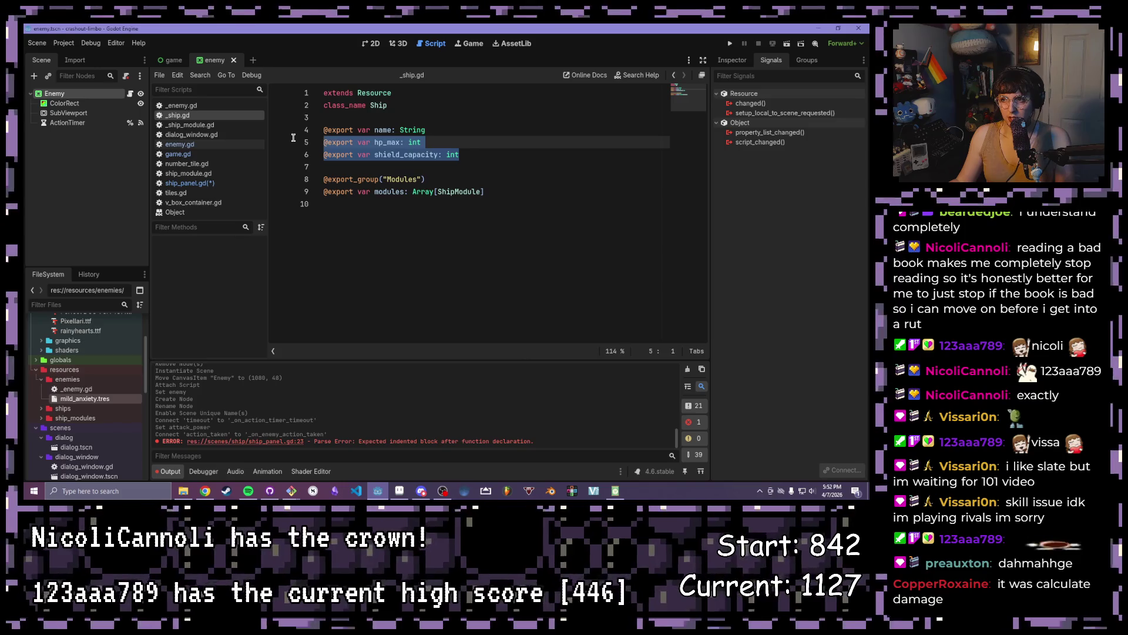
{"action": "left_click", "coordinate": [504, 155]}
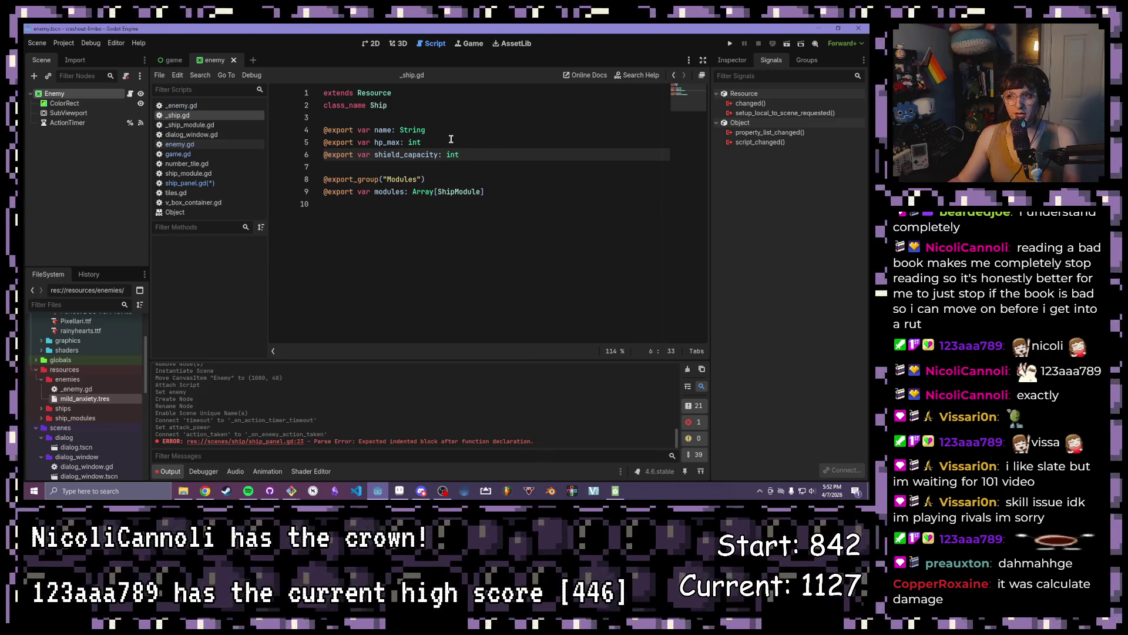
{"action": "left_click_drag", "start_coordinate": [403, 143], "coordinate": [372, 142]}
{"action": "left_click_drag", "start_coordinate": [459, 155], "coordinate": [324, 155]}
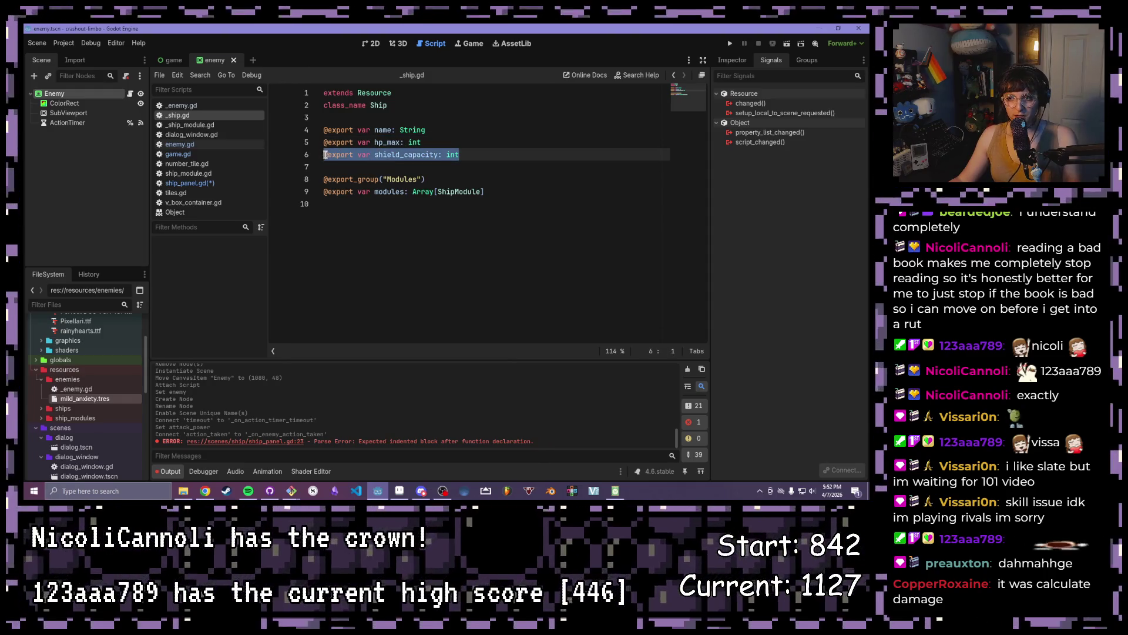
{"action": "left_click", "coordinate": [472, 154]}
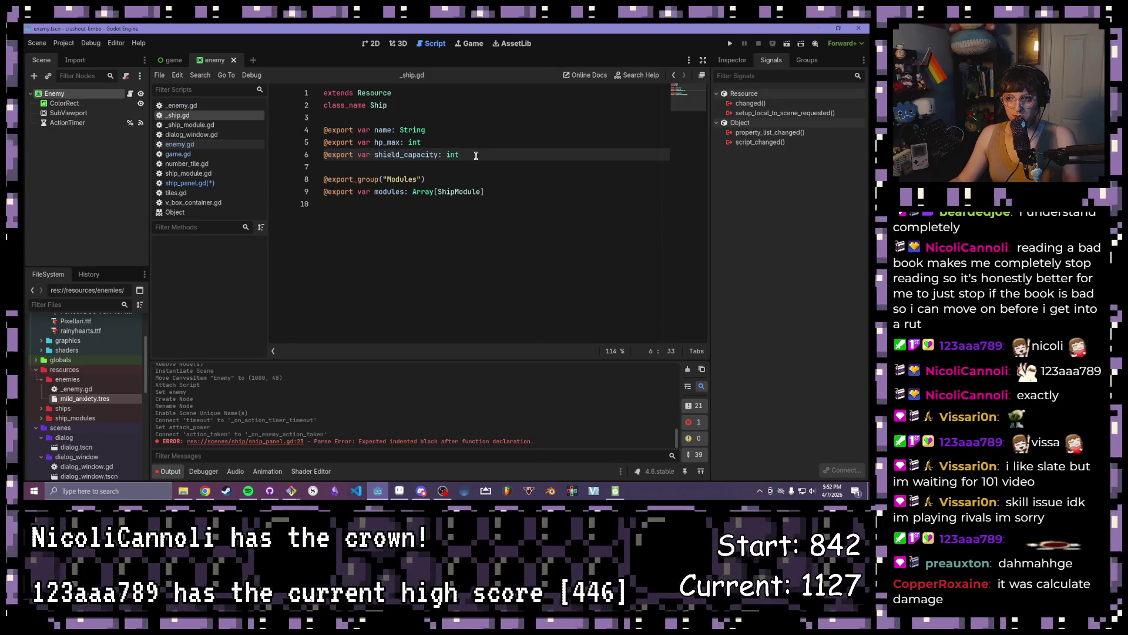
{"action": "left_click_drag", "start_coordinate": [454, 154], "coordinate": [374, 154]}
{"action": "left_click", "coordinate": [484, 154]}
{"action": "left_click_drag", "start_coordinate": [484, 154], "coordinate": [356, 155]}
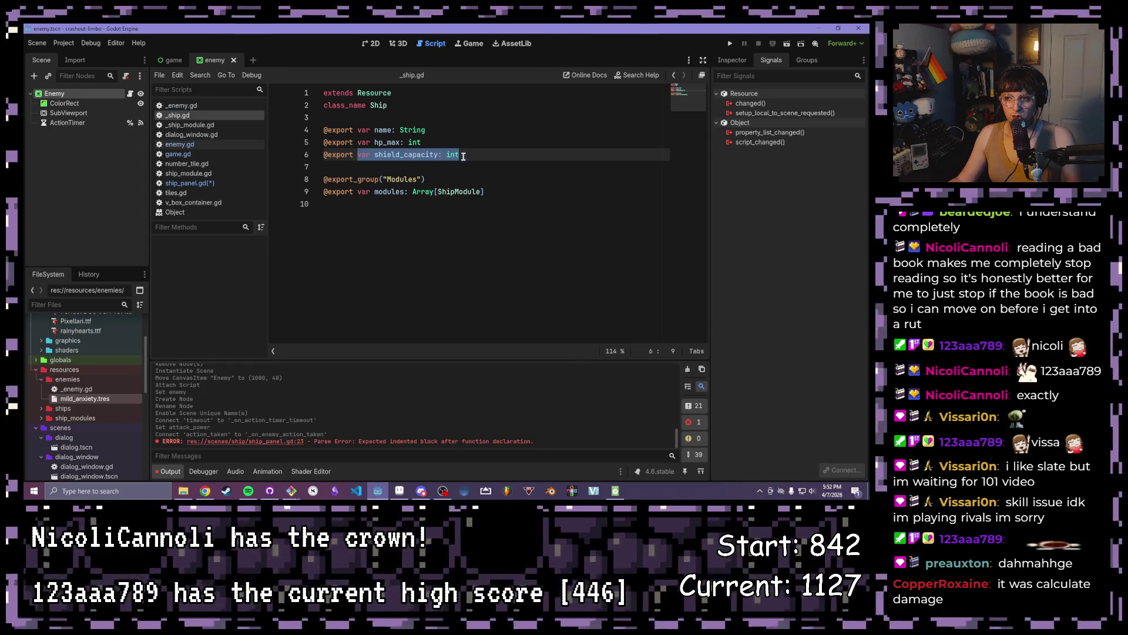
{"action": "left_click", "coordinate": [463, 154]}
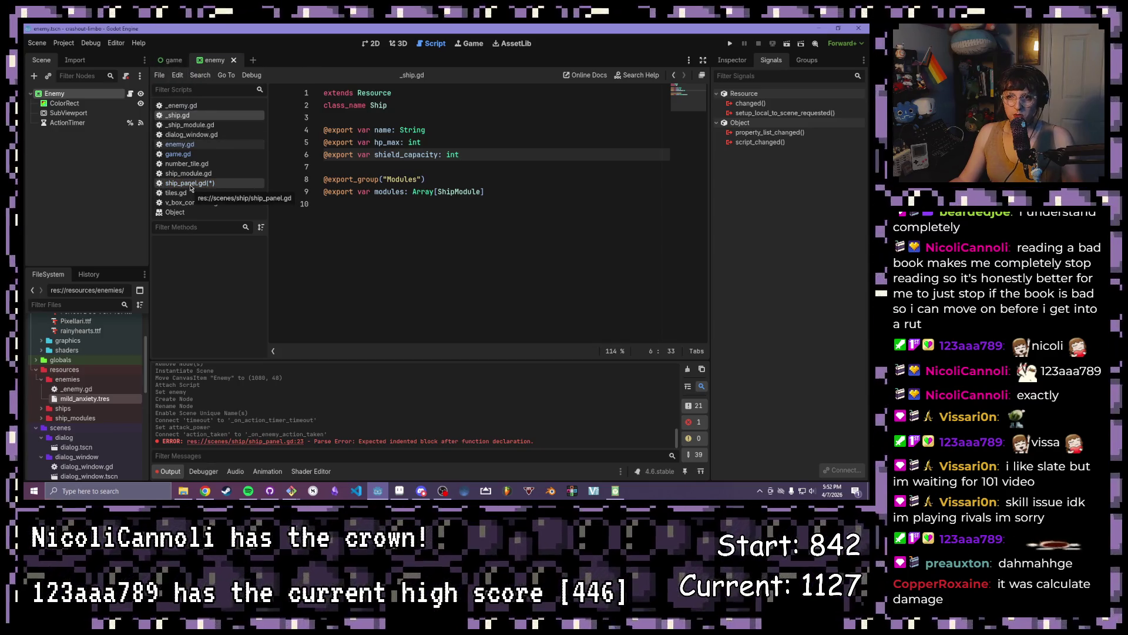
{"action": "left_click", "coordinate": [189, 185]}
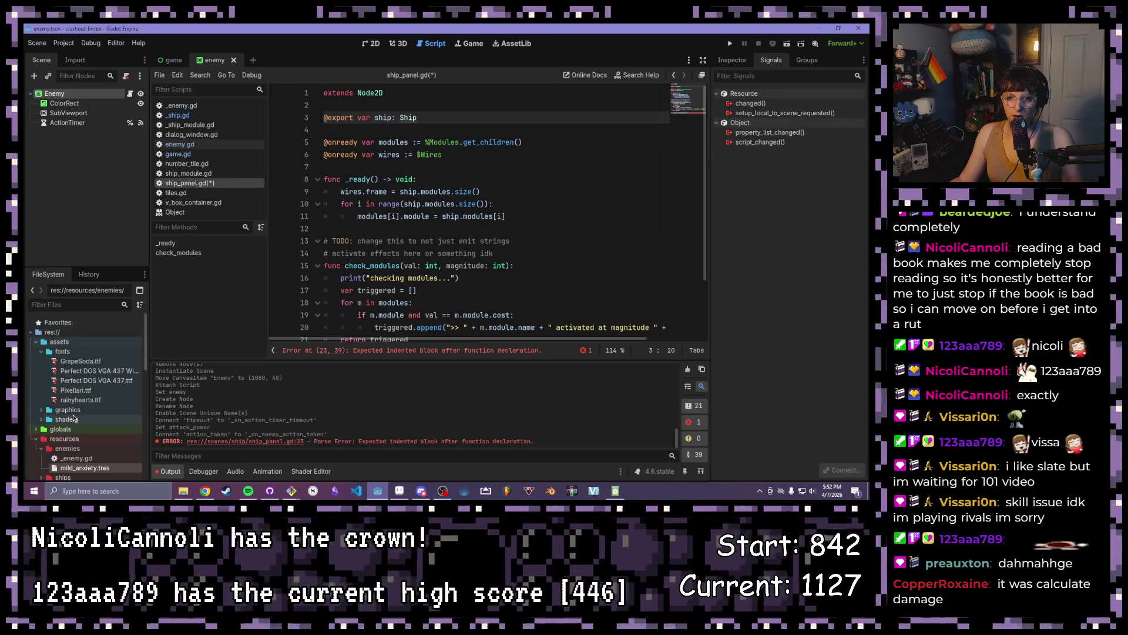
Inspect the_canary.tres in the ships folder, then run the project to test.
{"action": "scroll", "coordinate": [59, 406], "scroll_direction": "down", "scroll_amount": 2}
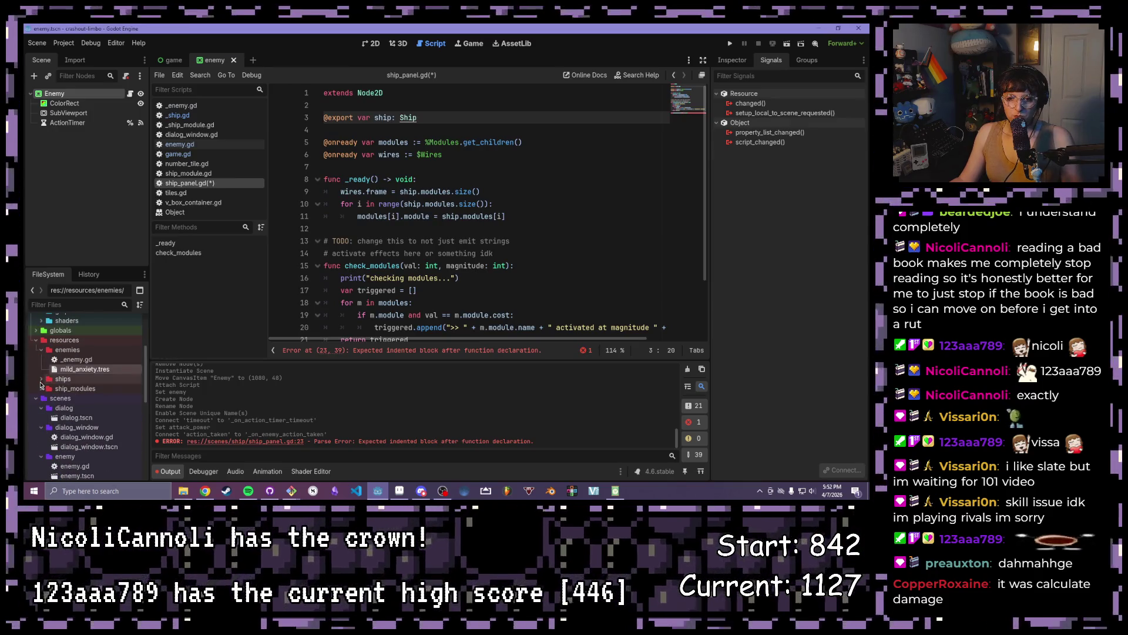
{"action": "left_click", "coordinate": [41, 378]}
{"action": "left_click", "coordinate": [88, 398]}
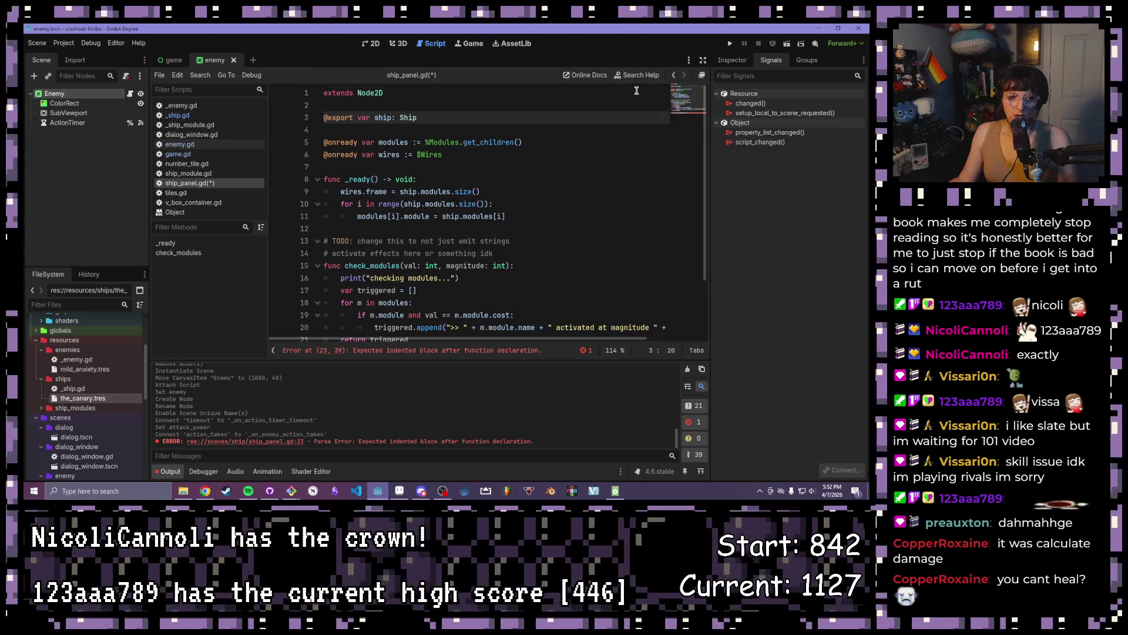
{"action": "left_click", "coordinate": [722, 64]}
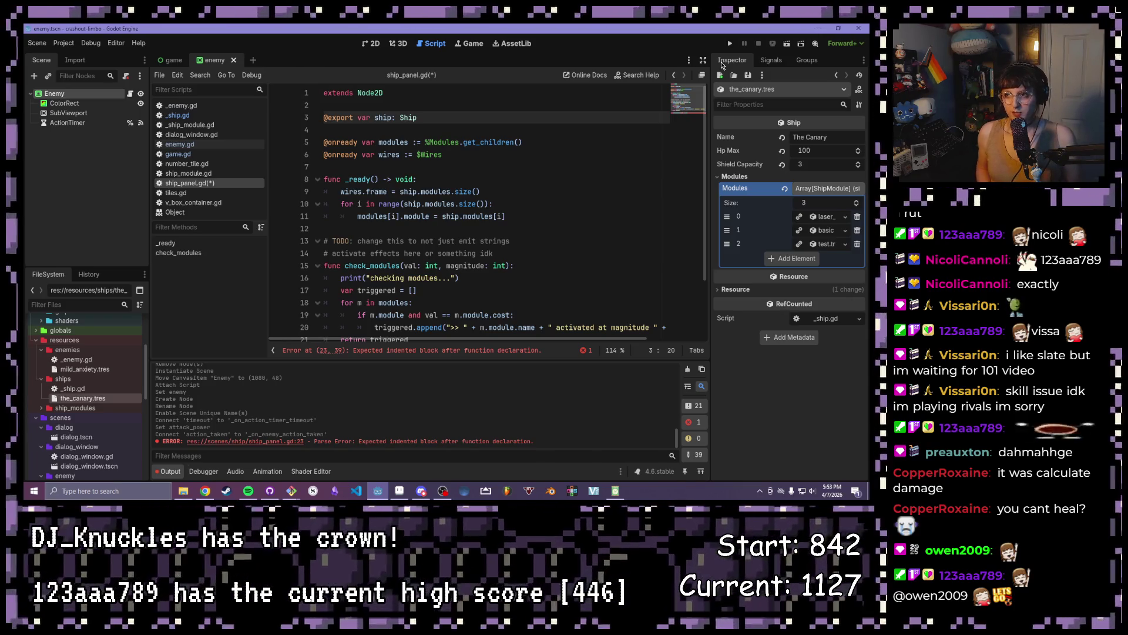
{"action": "scroll", "coordinate": [439, 237], "scroll_direction": "down", "scroll_amount": 2}
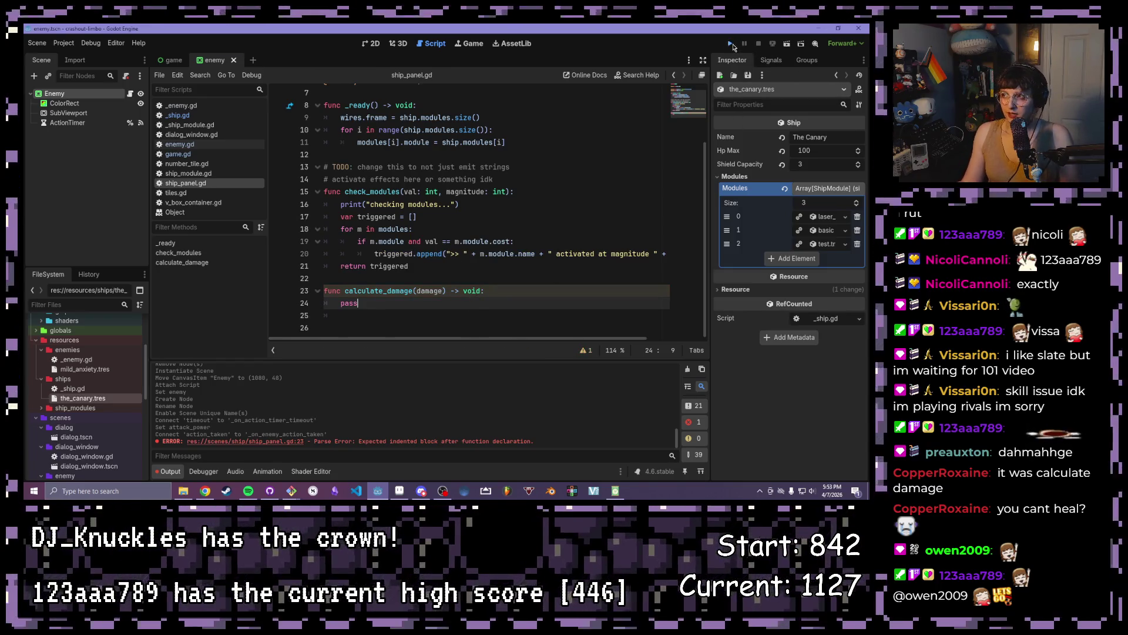
{"action": "left_click", "coordinate": [731, 44]}
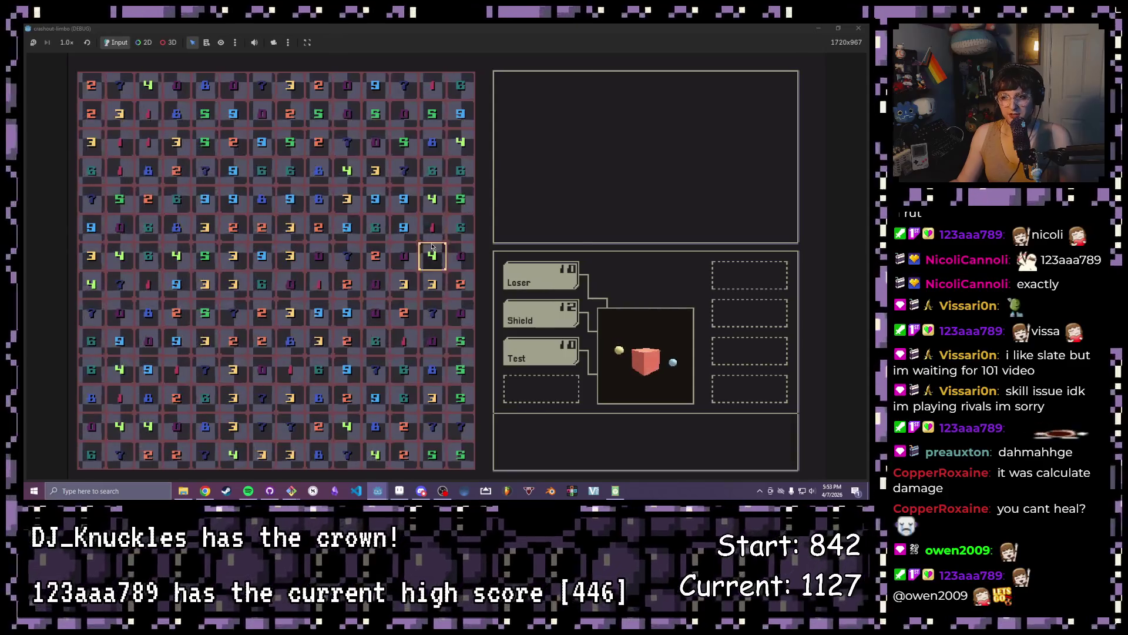
Clear tile groups across the upper and right parts of the board, including the 9-1 and 7-3 pairs.
{"action": "left_click_drag", "start_coordinate": [319, 284], "coordinate": [320, 304]}
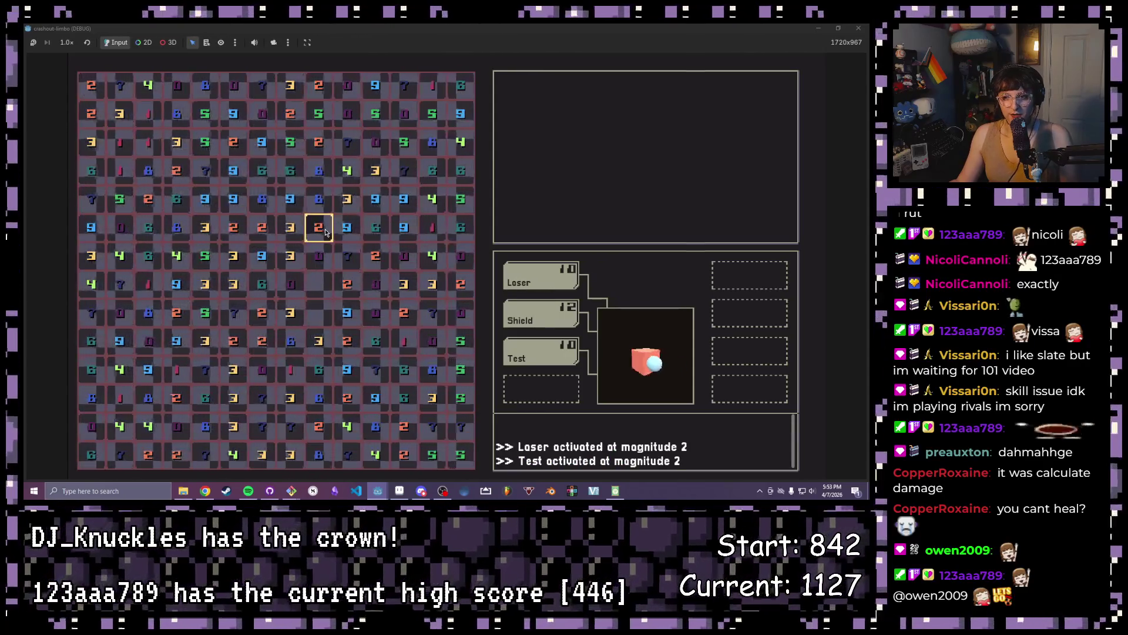
{"action": "mouse_move", "coordinate": [317, 201]}
{"action": "left_mouse_down"}
{"action": "mouse_move", "coordinate": [319, 257]}
{"action": "mouse_move", "coordinate": [346, 256]}
{"action": "left_mouse_up"}
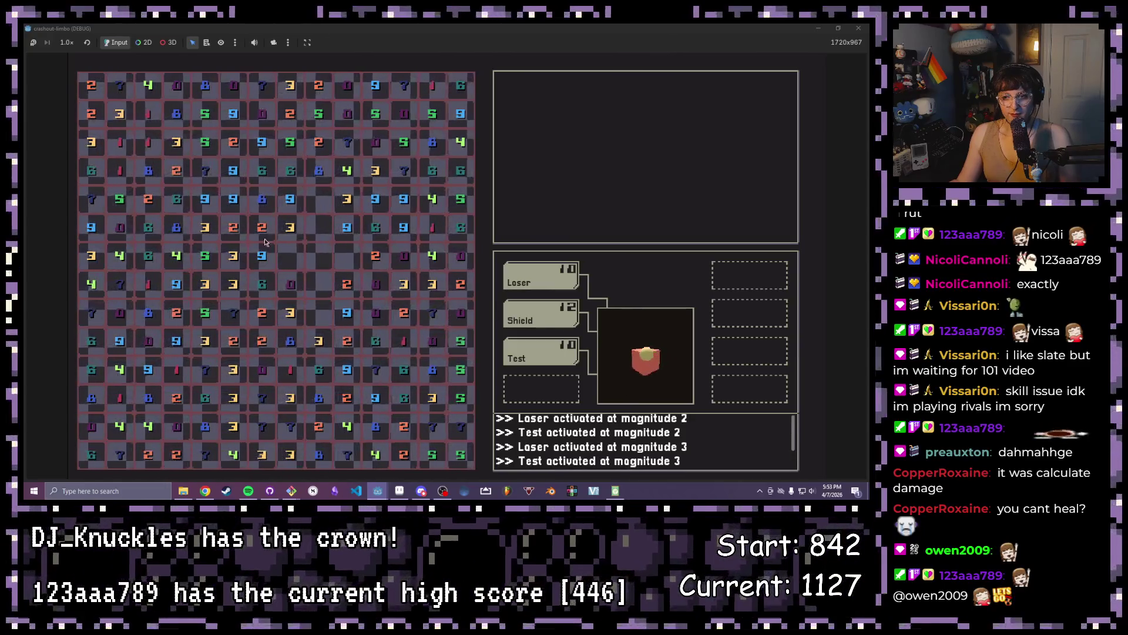
{"action": "mouse_move", "coordinate": [261, 228]}
{"action": "left_mouse_down"}
{"action": "mouse_move", "coordinate": [205, 227]}
{"action": "mouse_move", "coordinate": [290, 227]}
{"action": "left_mouse_up"}
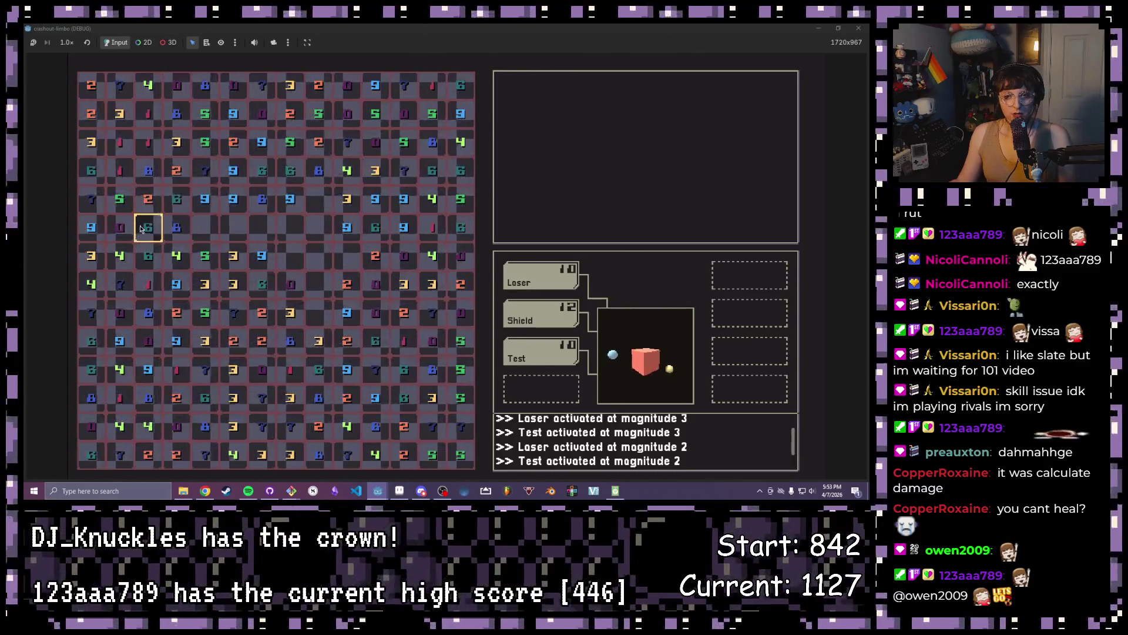
{"action": "left_click", "coordinate": [124, 171]}
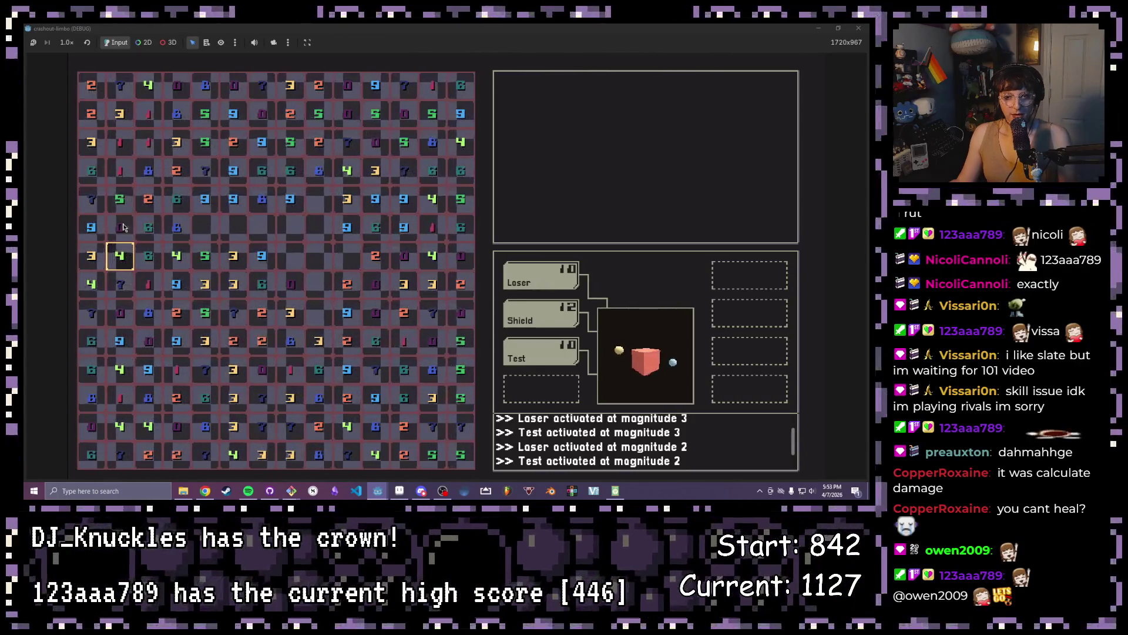
{"action": "left_click", "coordinate": [121, 87]}
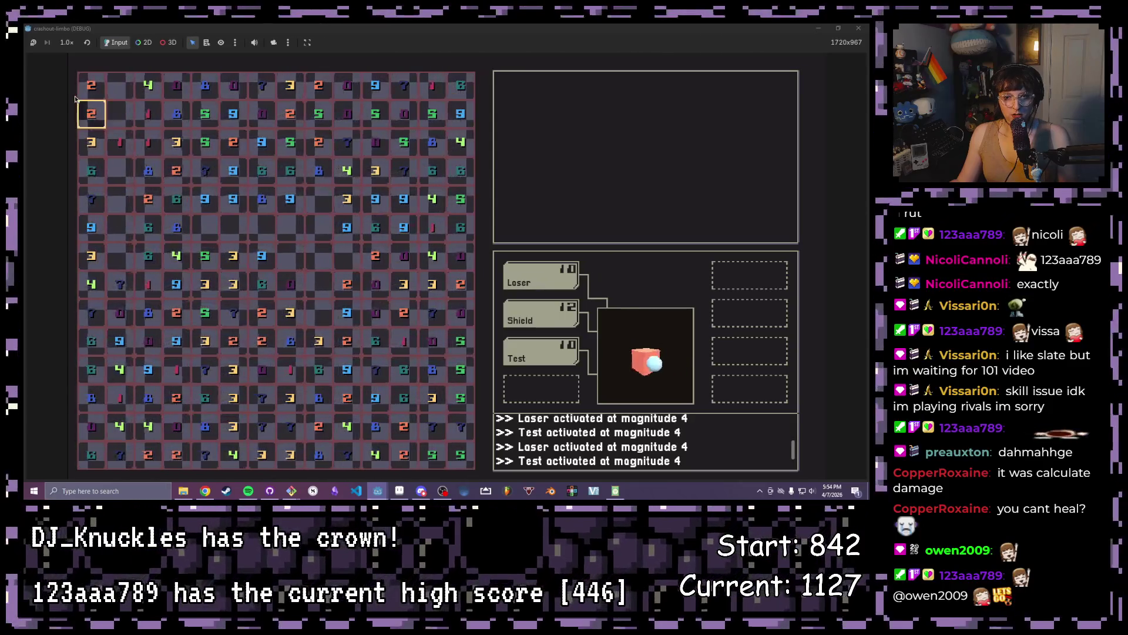
{"action": "left_click", "coordinate": [91, 141]}
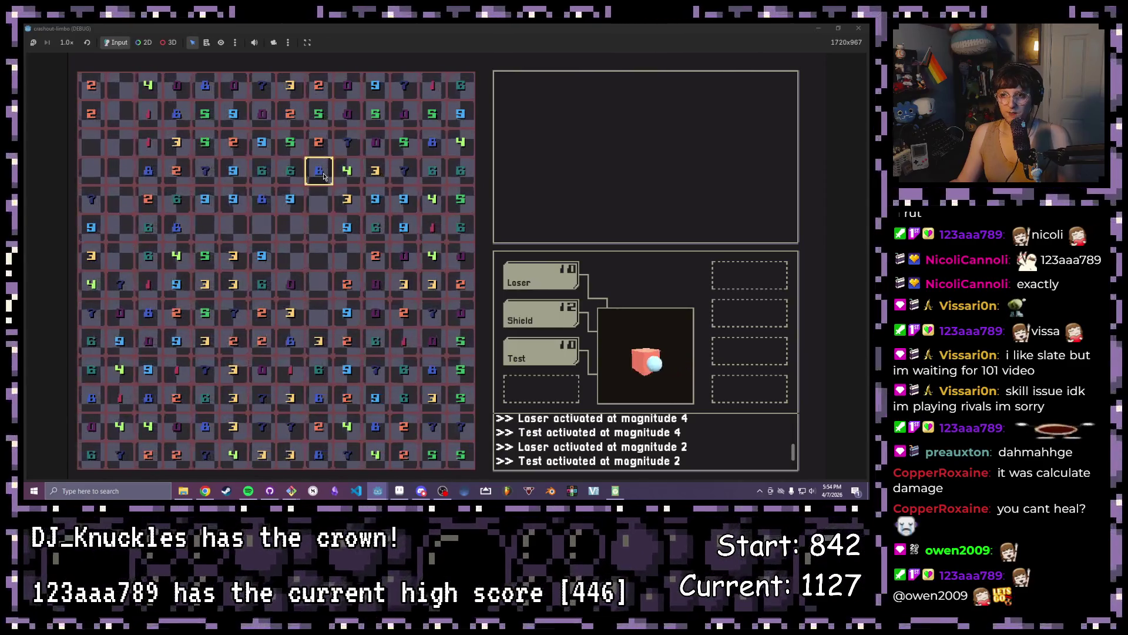
{"action": "left_click_drag", "start_coordinate": [320, 171], "coordinate": [403, 170]}
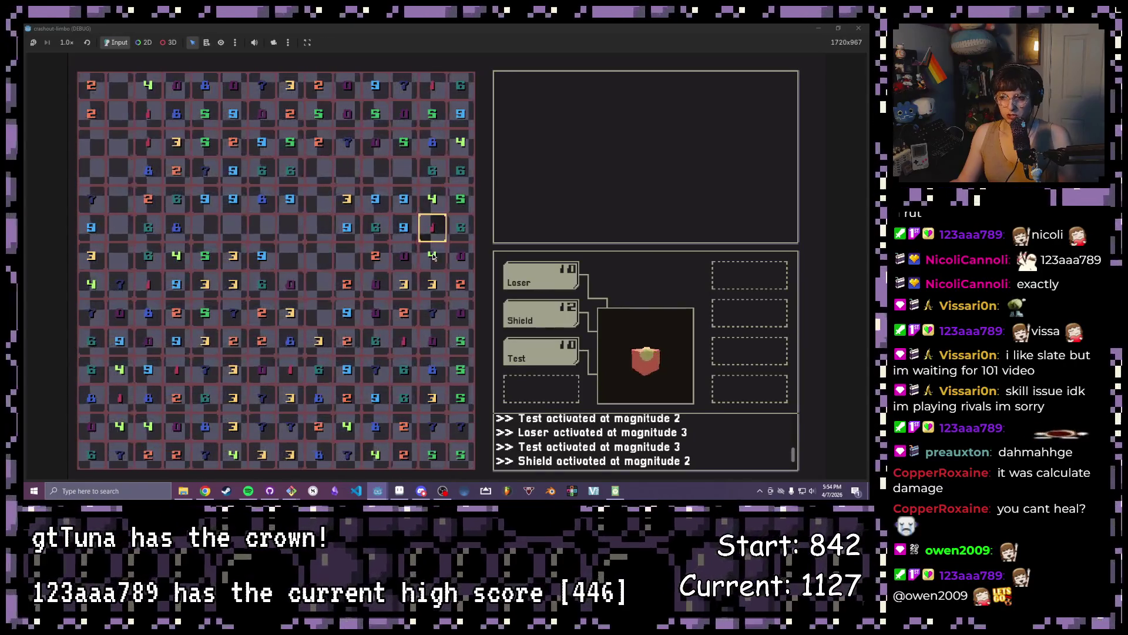
{"action": "left_click_drag", "start_coordinate": [403, 227], "coordinate": [432, 227]}
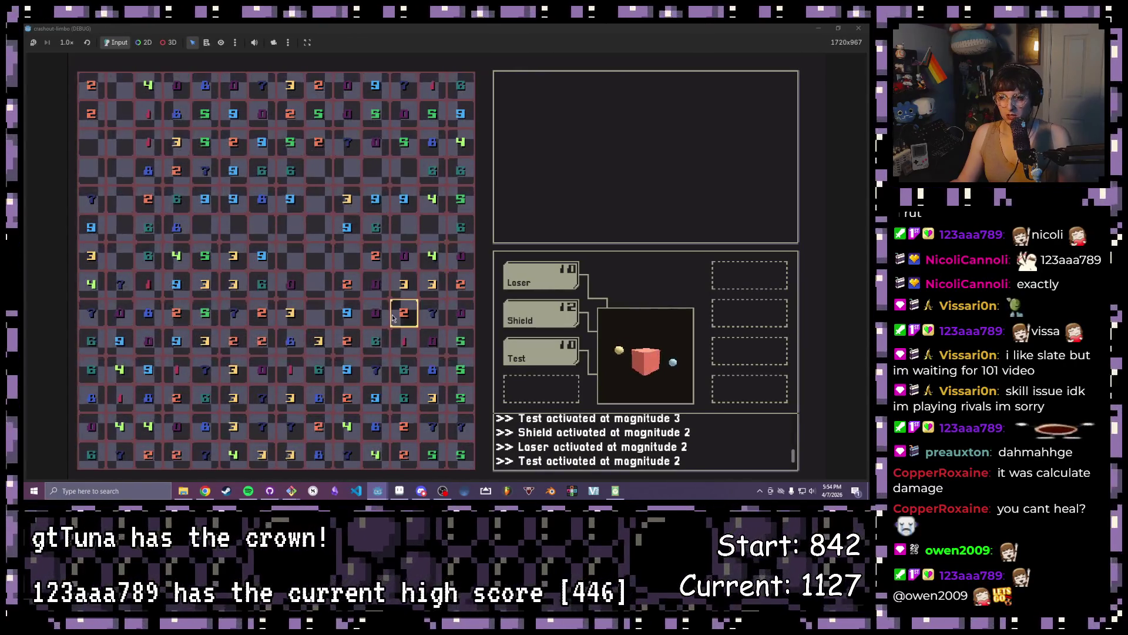
{"action": "left_click_drag", "start_coordinate": [432, 313], "coordinate": [432, 284]}
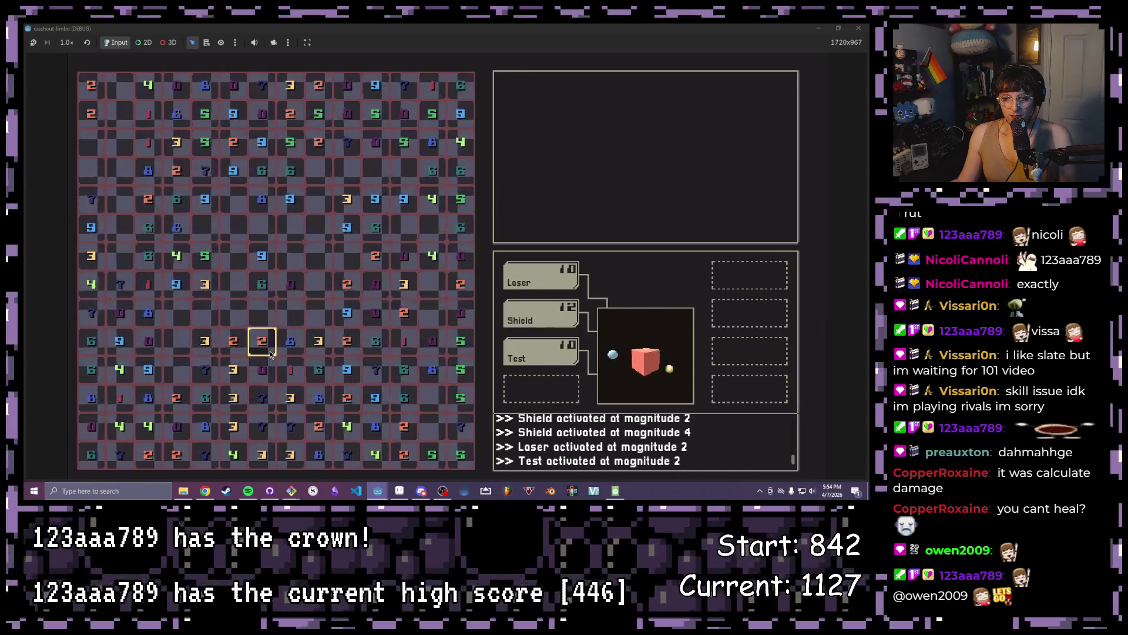
Clear more tile chains near the bottom, then the 1, 3, 5, 2, 9 run in row 3.
{"action": "left_click_drag", "start_coordinate": [206, 343], "coordinate": [205, 370]}
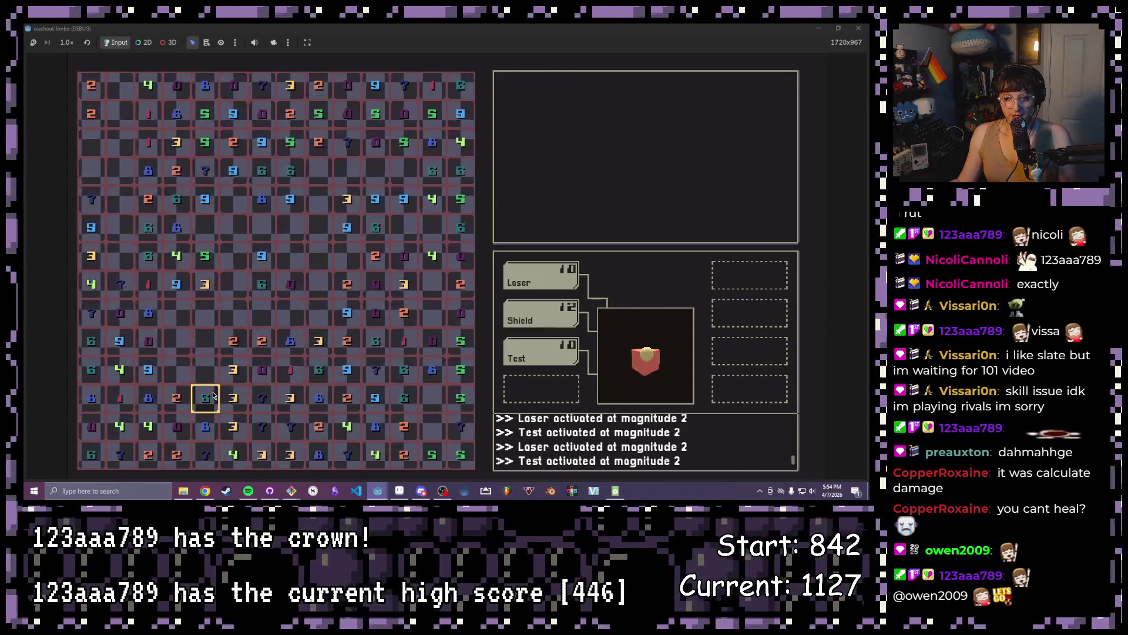
{"action": "left_click_drag", "start_coordinate": [214, 266], "coordinate": [234, 342]}
{"action": "left_click_drag", "start_coordinate": [302, 347], "coordinate": [262, 341]}
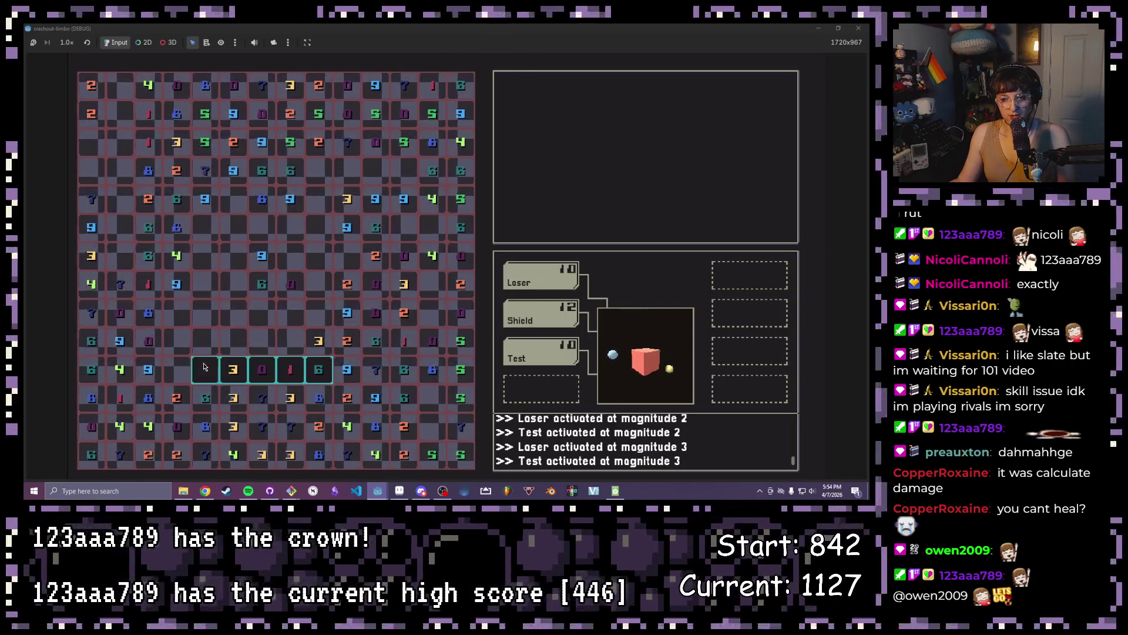
{"action": "left_click_drag", "start_coordinate": [204, 366], "coordinate": [205, 368]}
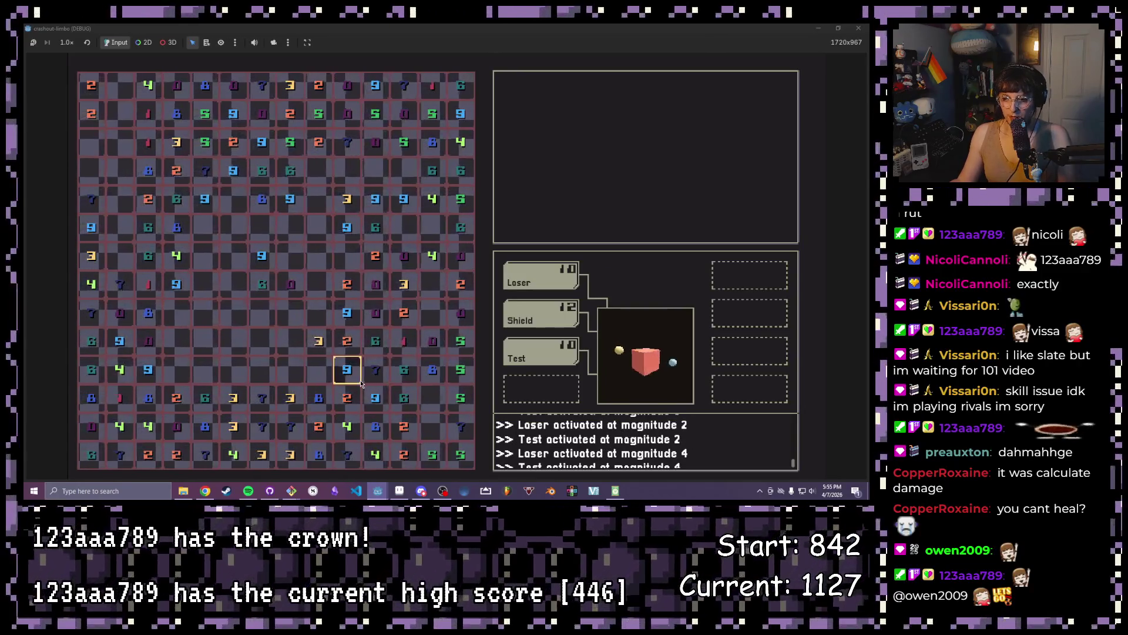
{"action": "left_click_drag", "start_coordinate": [299, 430], "coordinate": [290, 400]}
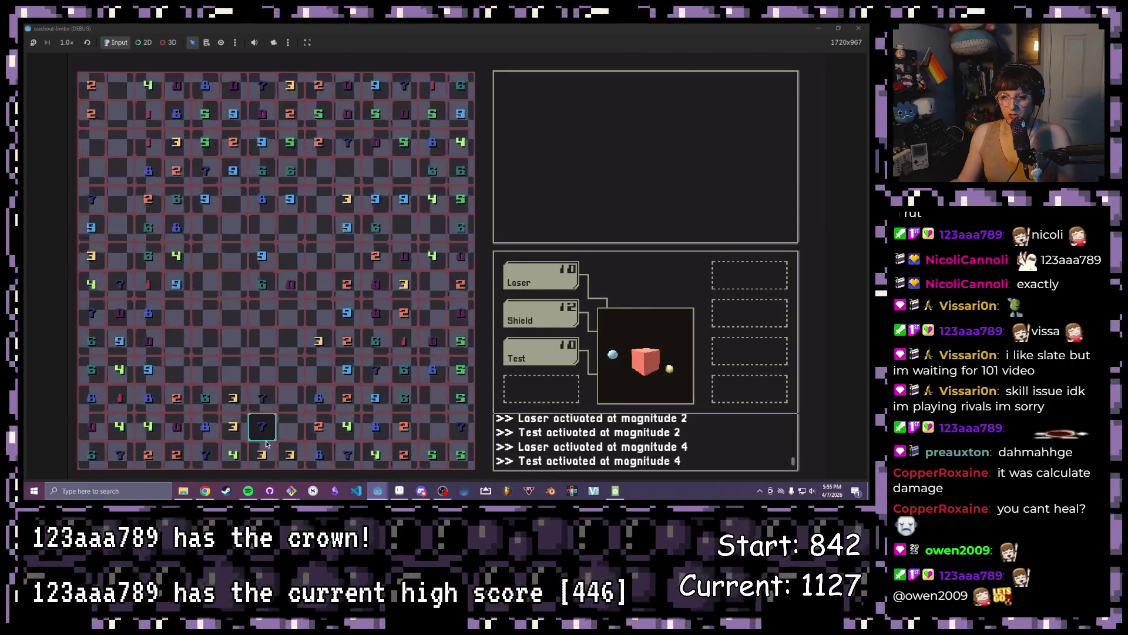
{"action": "left_click_drag", "start_coordinate": [262, 397], "coordinate": [297, 459]}
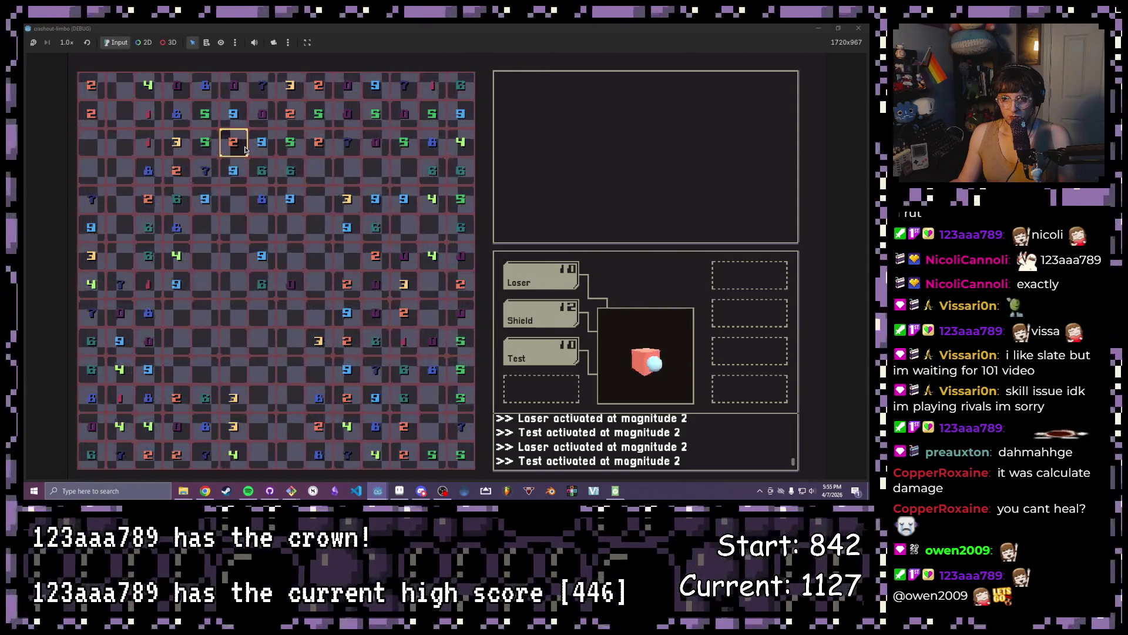
{"action": "left_click_drag", "start_coordinate": [148, 142], "coordinate": [238, 146]}
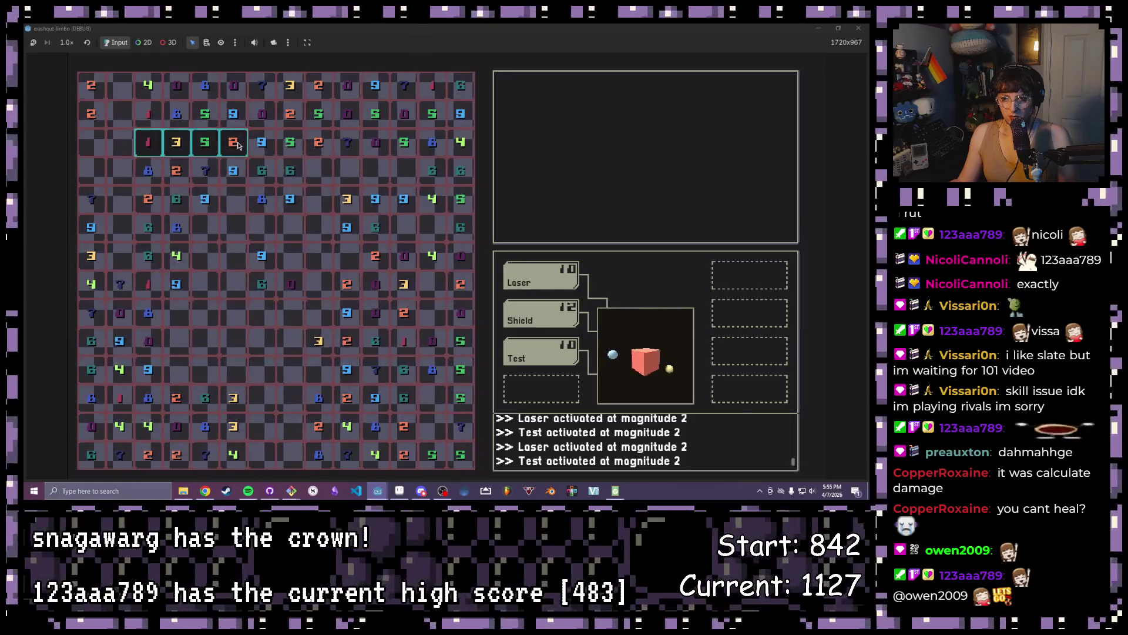
{"action": "left_click_drag", "start_coordinate": [148, 142], "coordinate": [259, 143]}
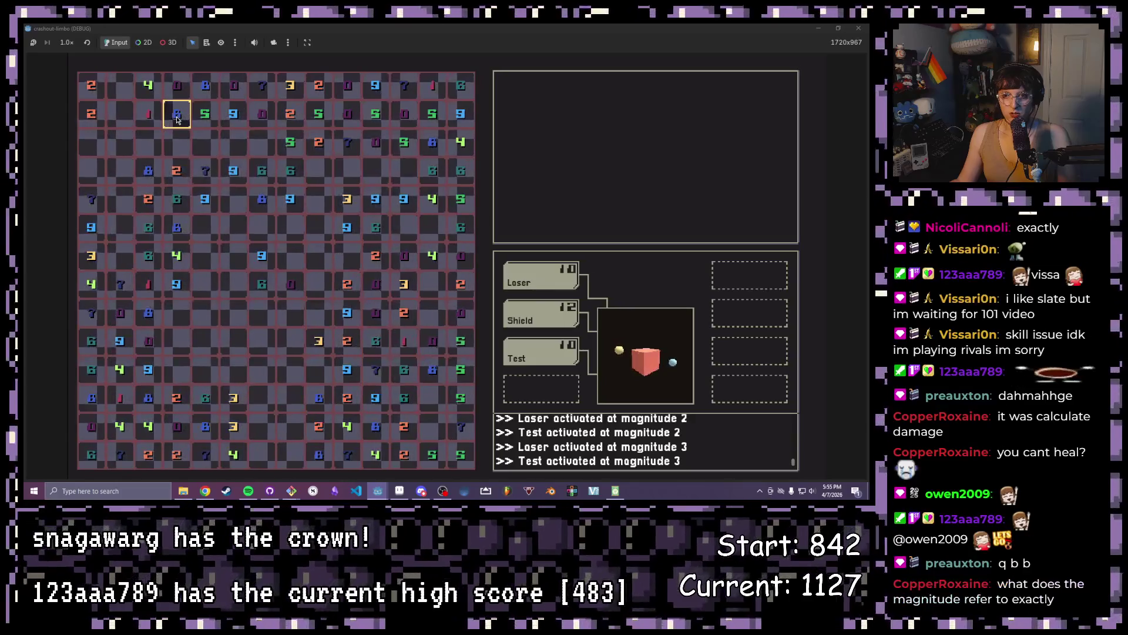
Clear the 8-2 pairs and a group of bottom-row tiles.
{"action": "left_click_drag", "start_coordinate": [175, 122], "coordinate": [176, 170]}
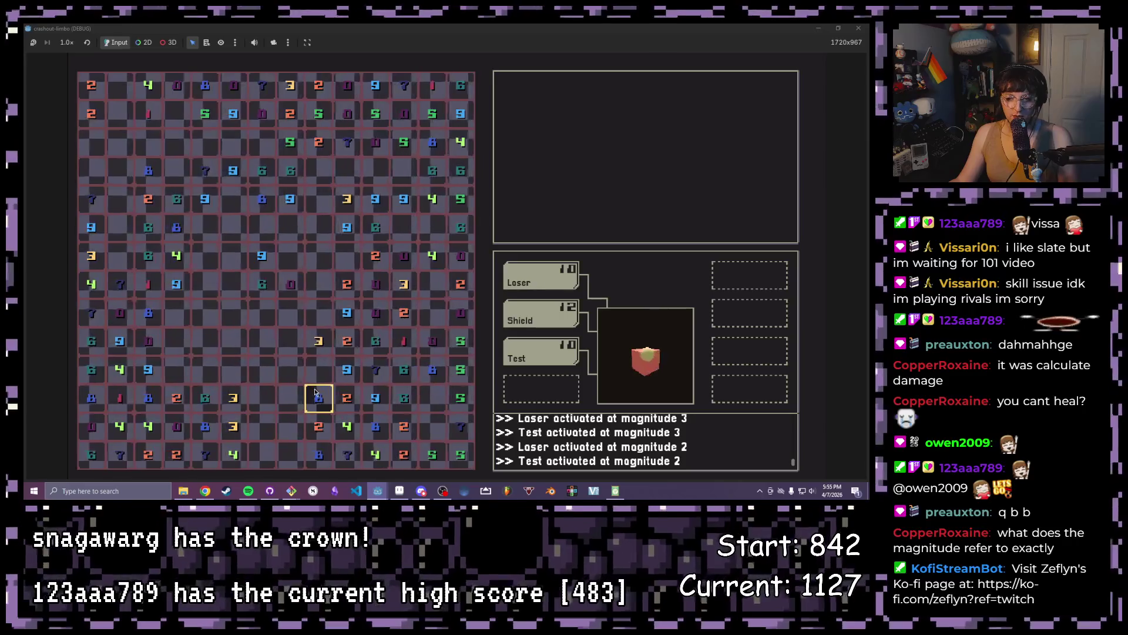
{"action": "left_click_drag", "start_coordinate": [315, 403], "coordinate": [350, 408]}
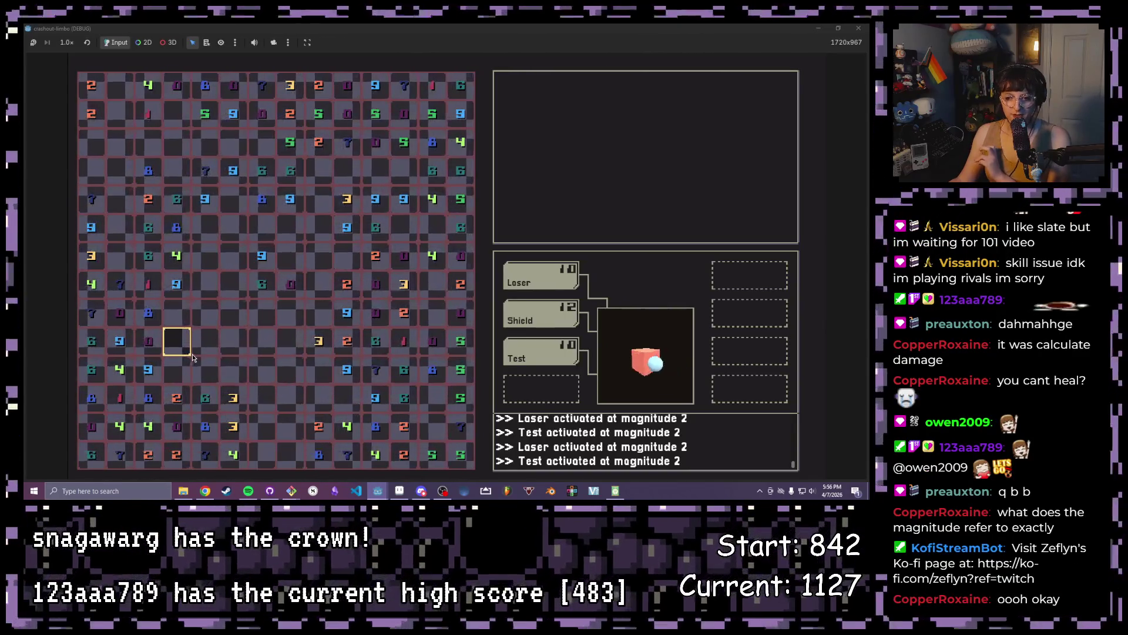
{"action": "left_click_drag", "start_coordinate": [206, 426], "coordinate": [146, 429]}
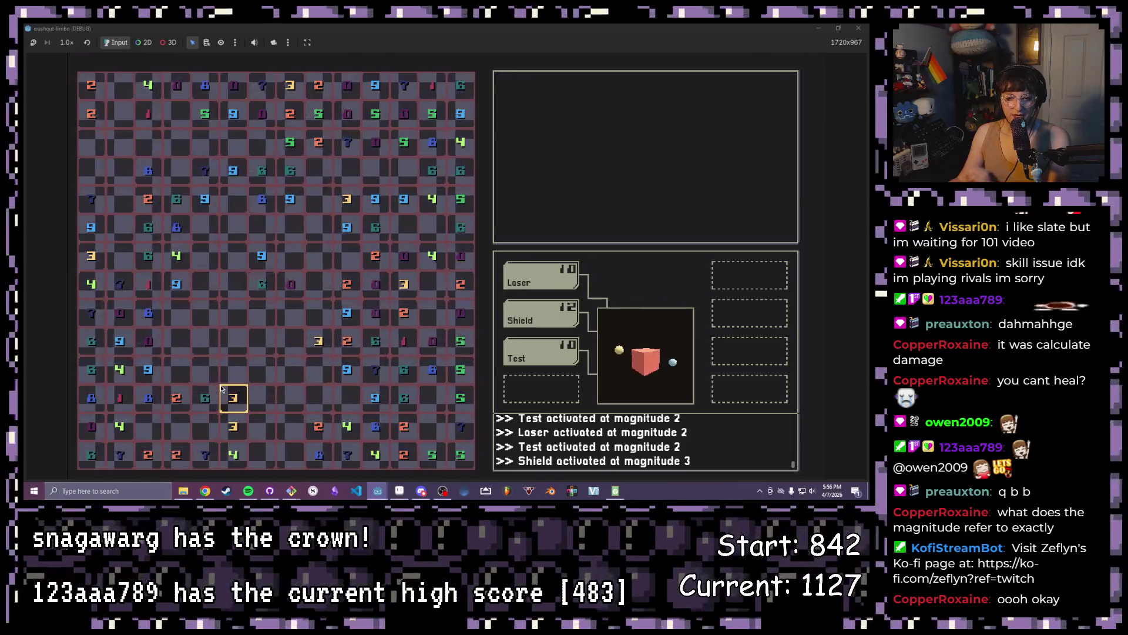
{"action": "left_click", "coordinate": [234, 405]}
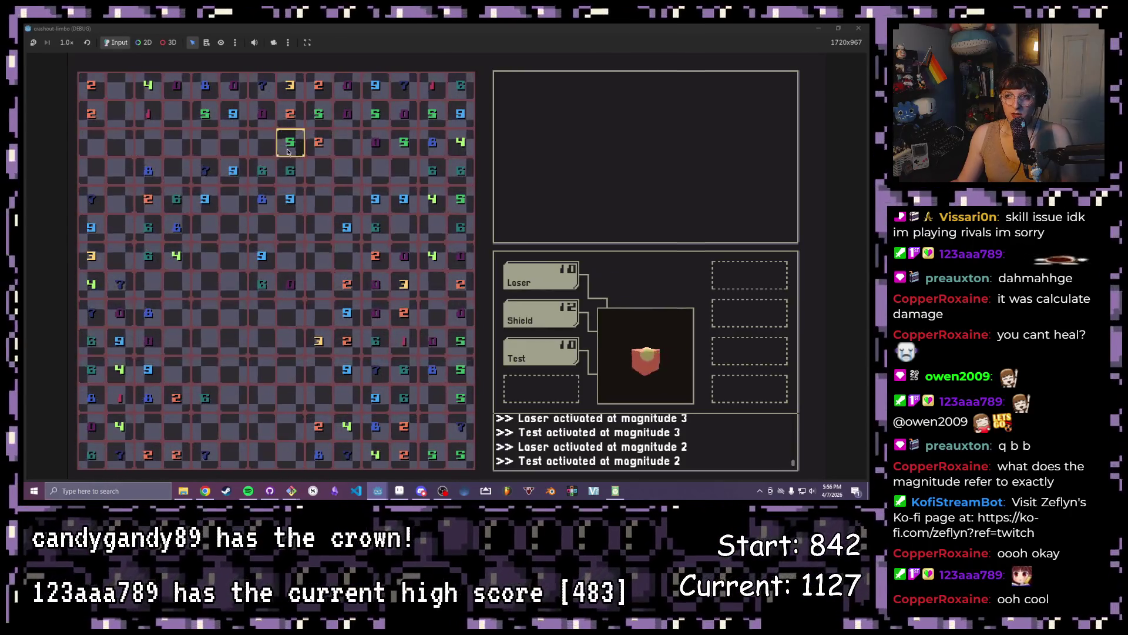
Clear the top-row 7-3 pair and the 8-to-2 run, then stop the game with F8.
{"action": "left_click_drag", "start_coordinate": [258, 82], "coordinate": [292, 87]}
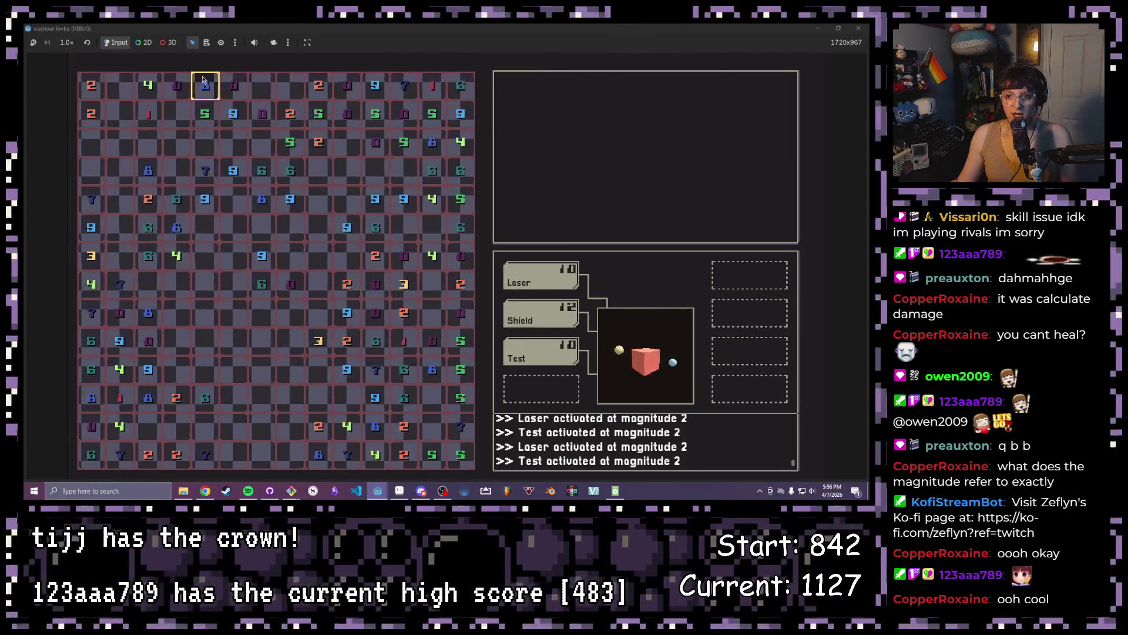
{"action": "left_click_drag", "start_coordinate": [205, 87], "coordinate": [320, 90]}
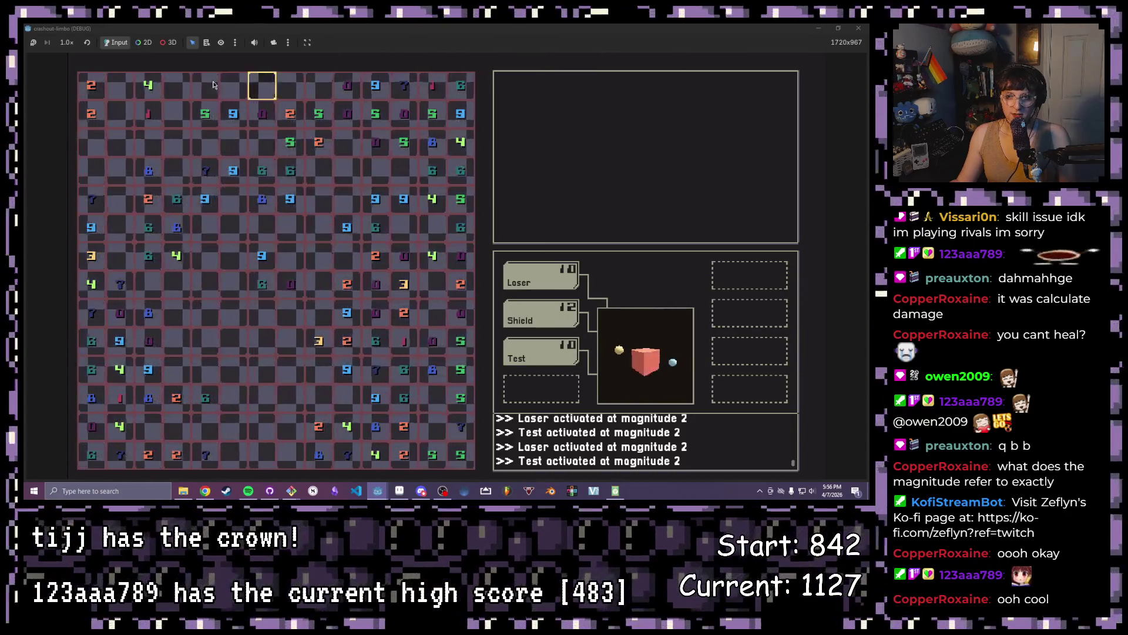
{"action": "key", "text": "F8"}
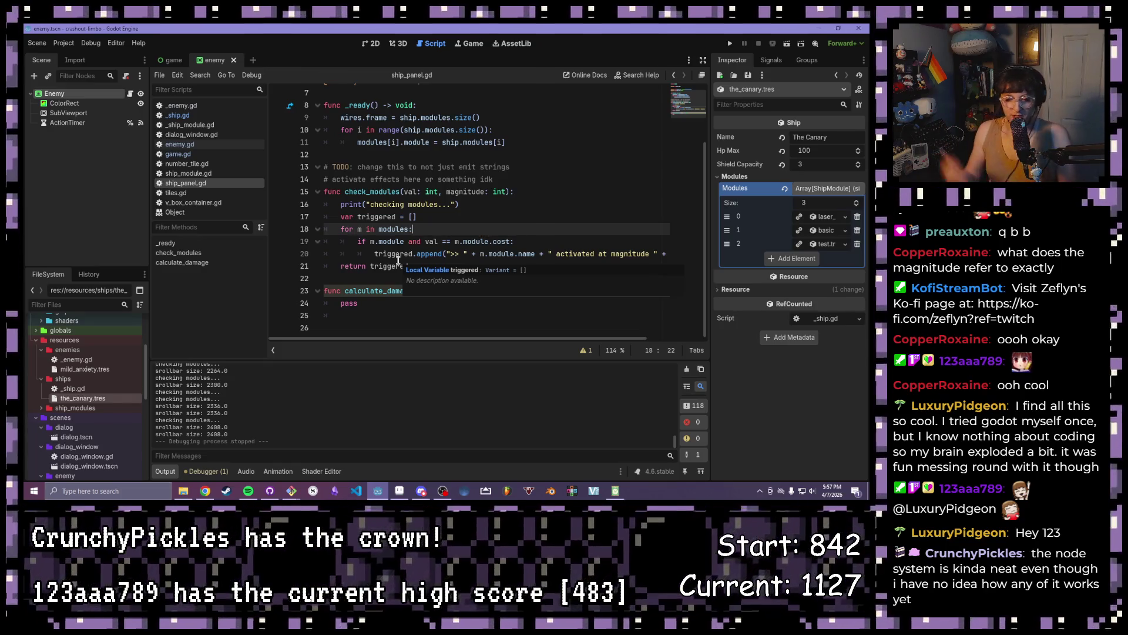
Delete the trailing blank line after calculate_damage in ship_panel.gd, then switch to _ship.gd.
{"action": "left_click", "coordinate": [400, 300]}
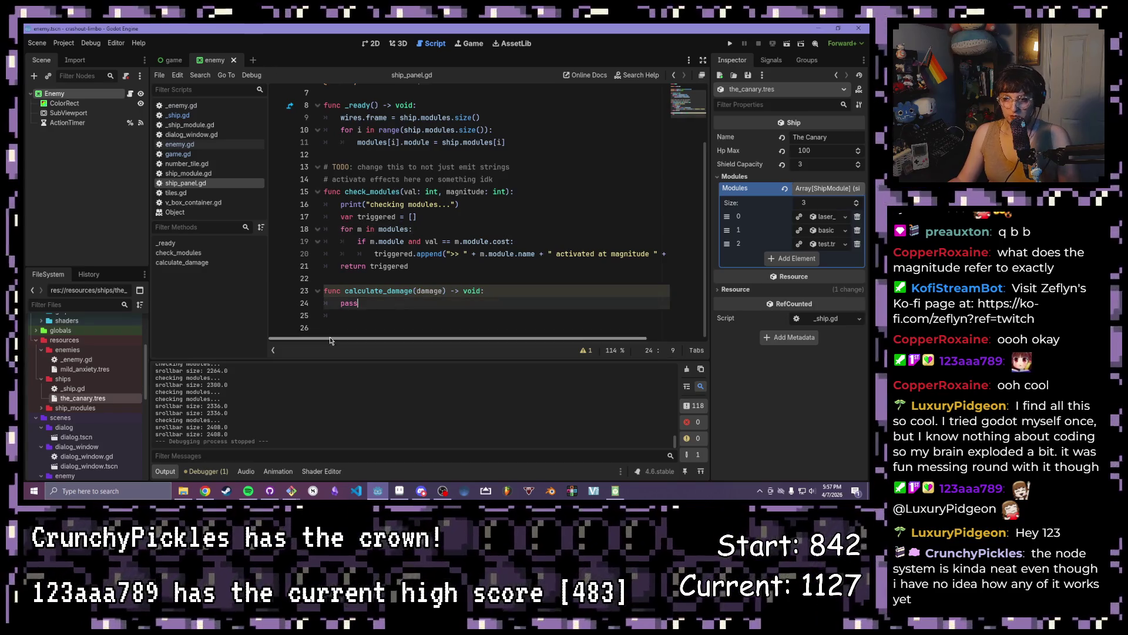
{"action": "left_click", "coordinate": [341, 317]}
{"action": "key", "text": "BackSpace"}
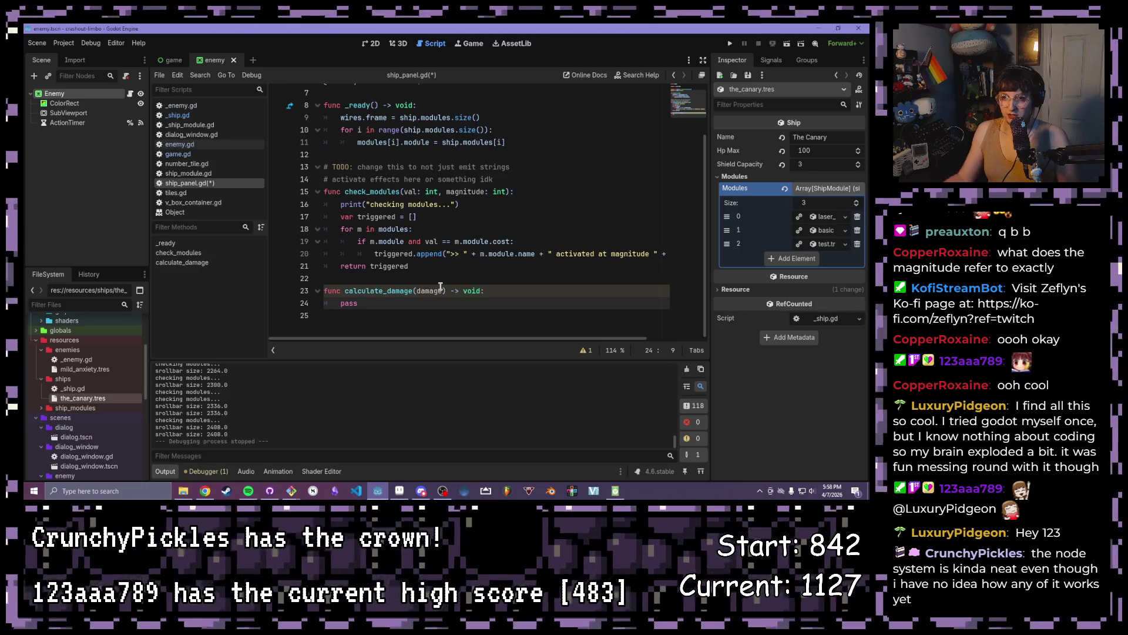
{"action": "scroll", "coordinate": [364, 190], "scroll_direction": "up", "scroll_amount": 2}
{"action": "scroll", "coordinate": [363, 189], "scroll_direction": "down", "scroll_amount": 2}
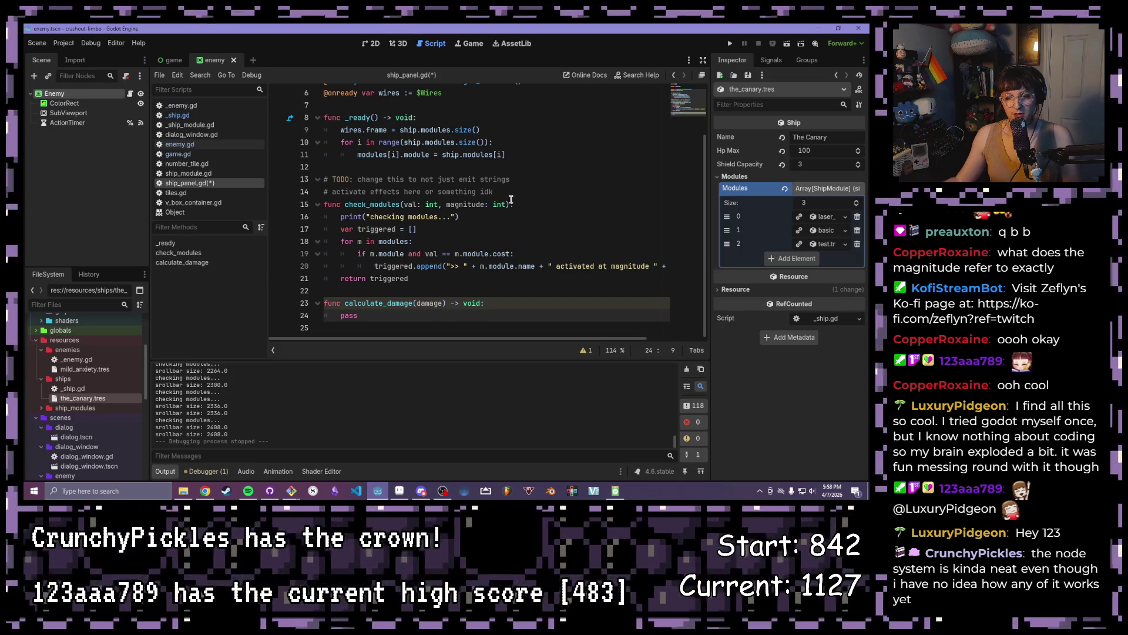
{"action": "scroll", "coordinate": [383, 278], "scroll_direction": "up", "scroll_amount": 2}
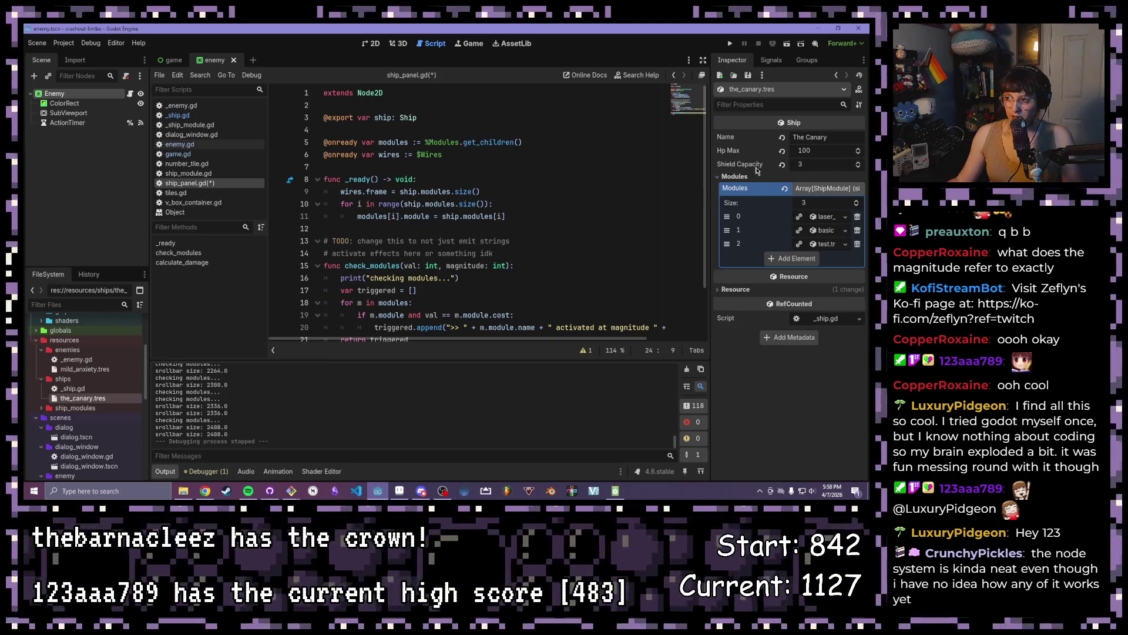
{"action": "left_click", "coordinate": [178, 115]}
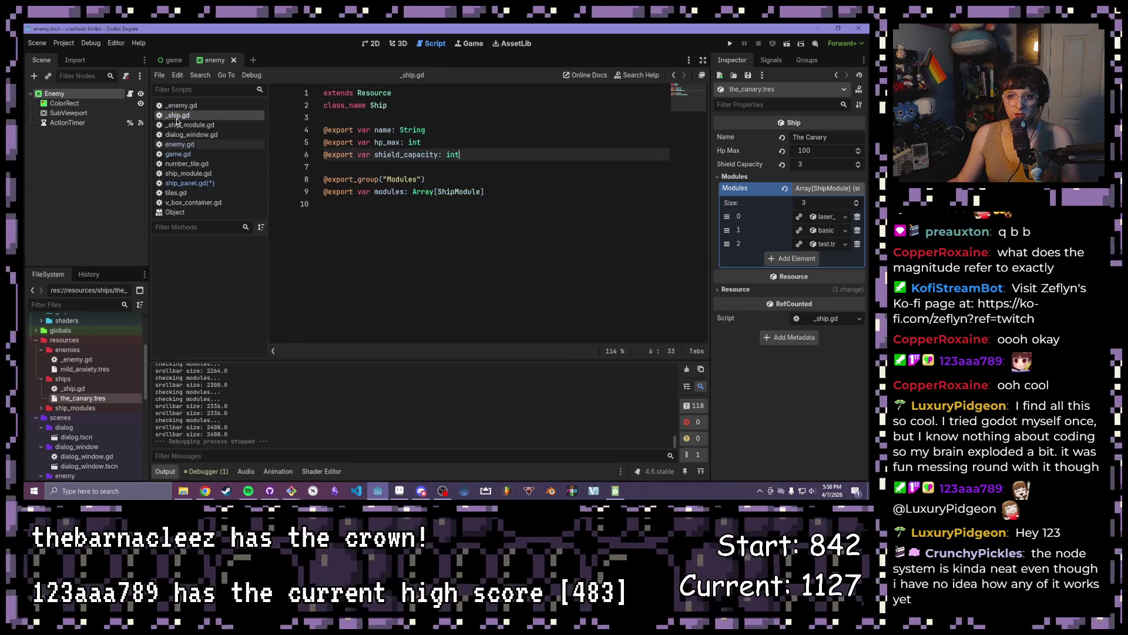
Review the export lines in _ship.gd and expand the ship_modules folder.
{"action": "left_click", "coordinate": [504, 186]}
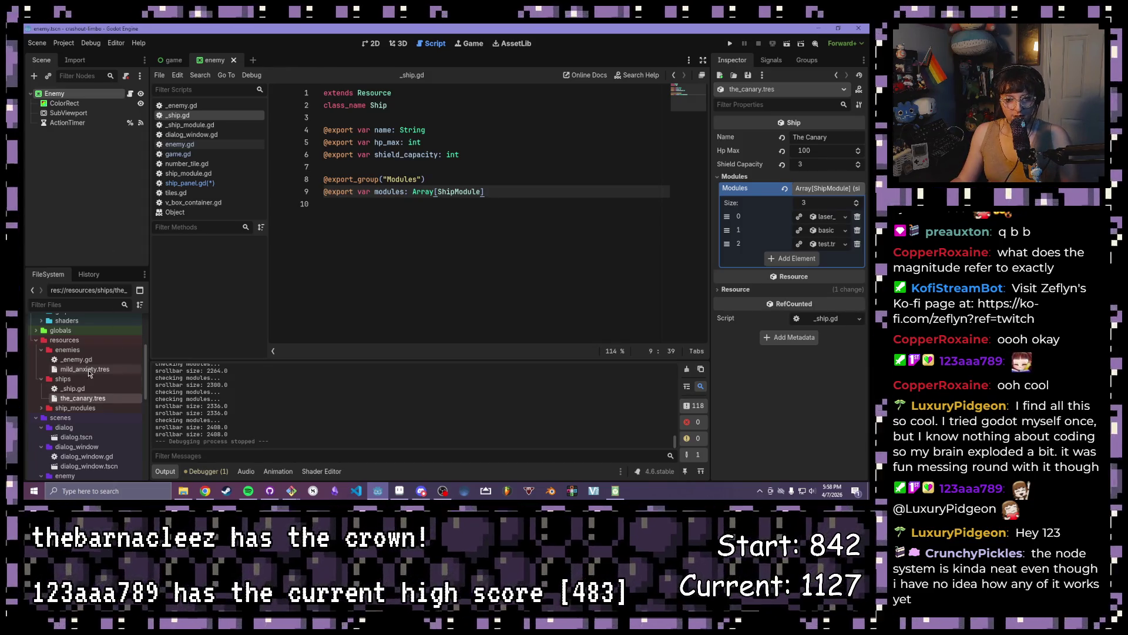
{"action": "left_click", "coordinate": [41, 408]}
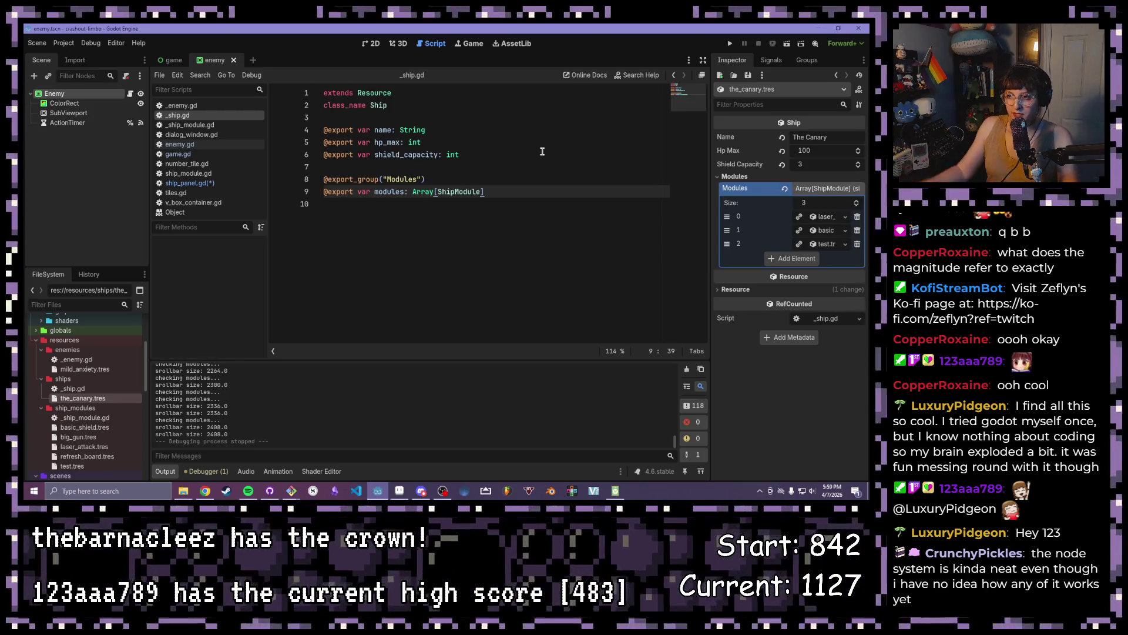
{"action": "left_click", "coordinate": [553, 156]}
{"action": "left_click", "coordinate": [527, 168]}
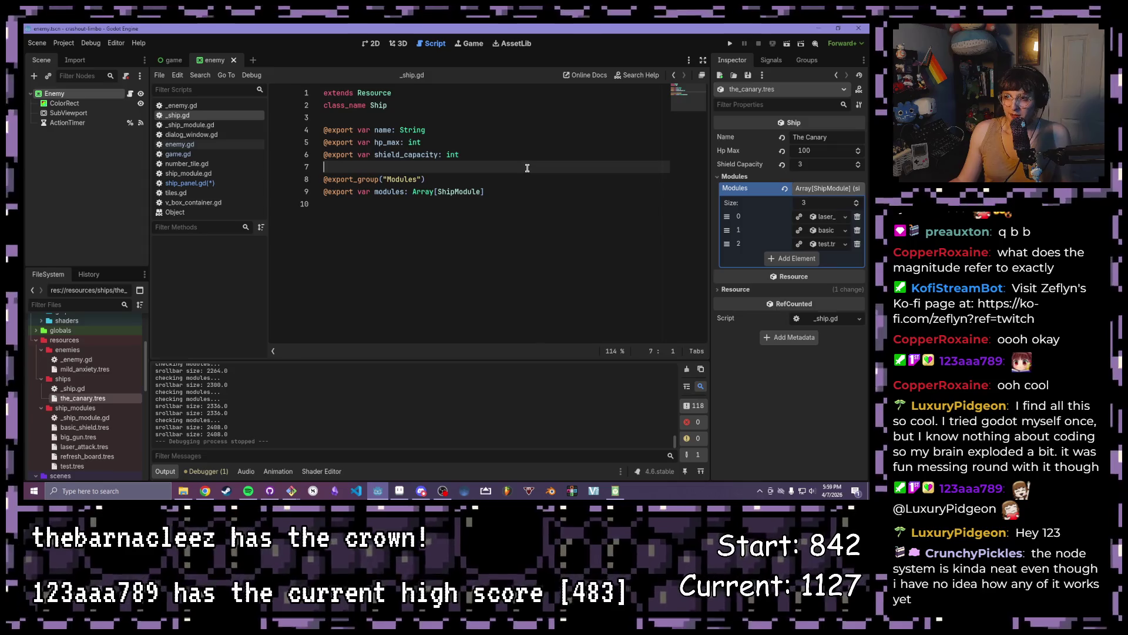
{"action": "left_click", "coordinate": [479, 155]}
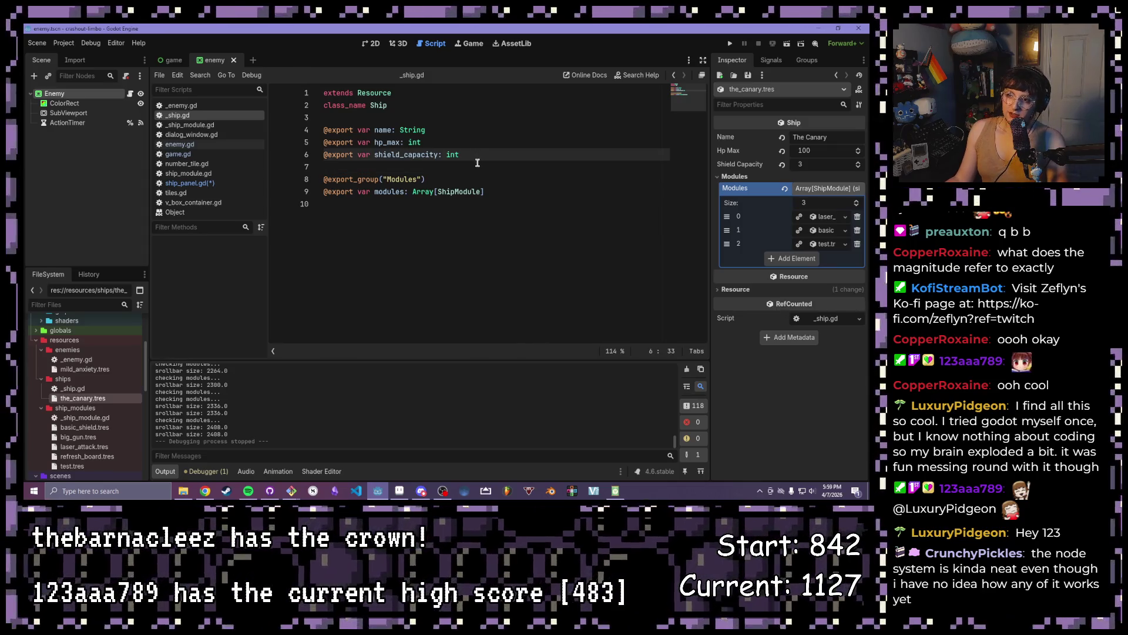
{"action": "left_click", "coordinate": [466, 166]}
{"action": "mouse_move", "coordinate": [366, 161]}
{"action": "left_mouse_down"}
{"action": "mouse_move", "coordinate": [326, 138]}
{"action": "mouse_move", "coordinate": [421, 143]}
{"action": "left_mouse_up"}
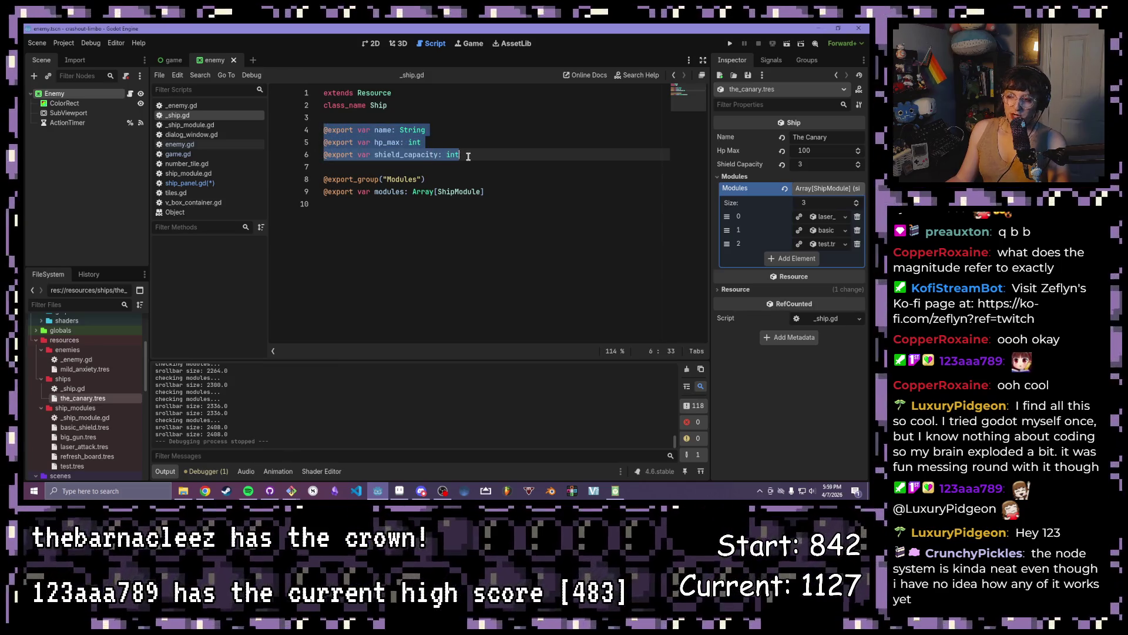
{"action": "left_click", "coordinate": [467, 156]}
{"action": "left_click", "coordinate": [466, 174]}
{"action": "left_click", "coordinate": [466, 168]}
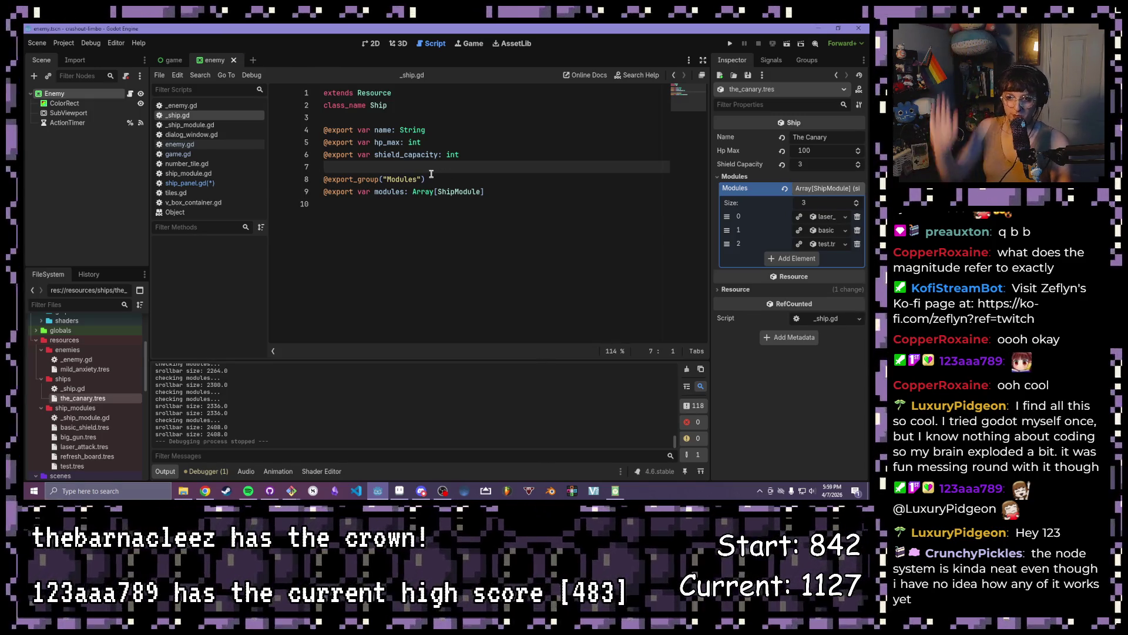
{"action": "left_click", "coordinate": [435, 176]}
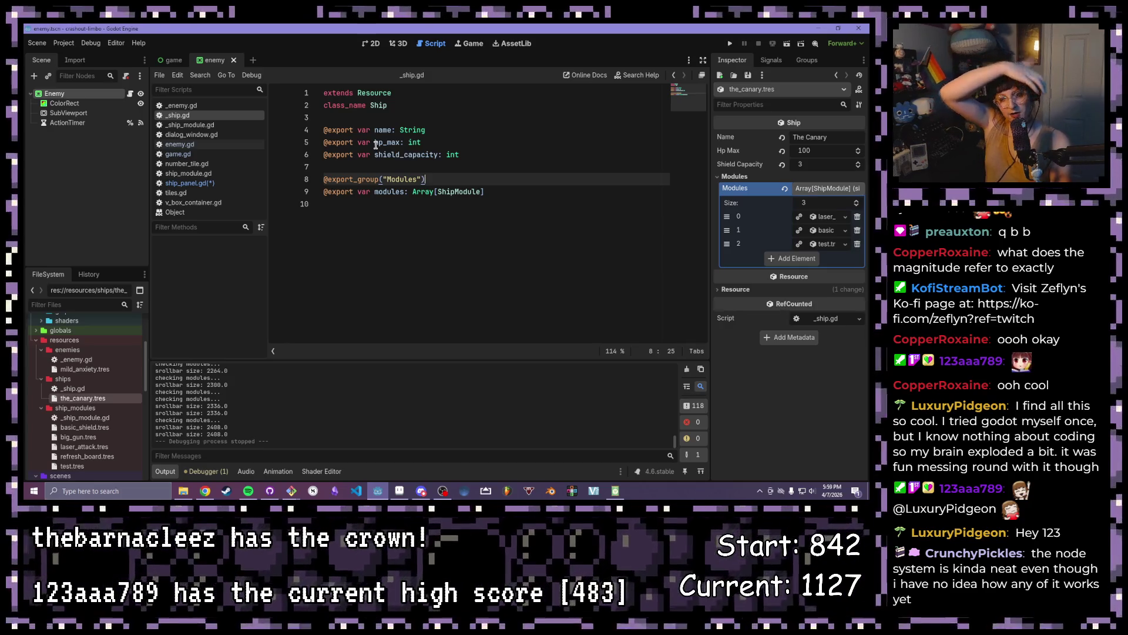
Look through _ship_module.gd and _enemy.gd, then bring up calculate_damage in ship_panel.gd.
{"action": "left_click", "coordinate": [221, 125]}
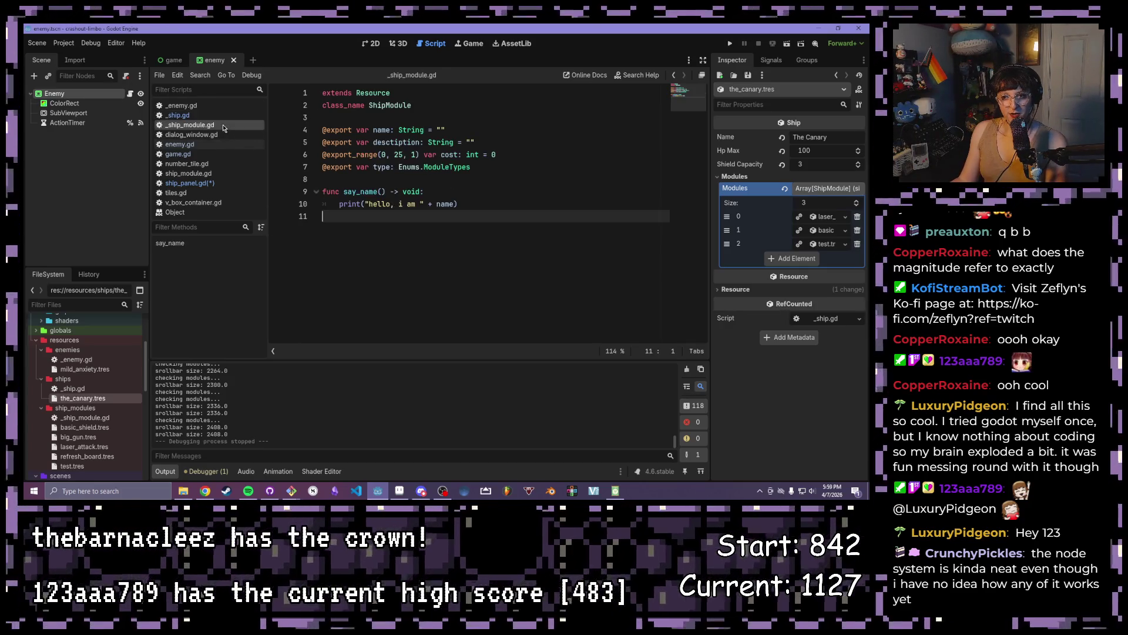
{"action": "left_click", "coordinate": [194, 115]}
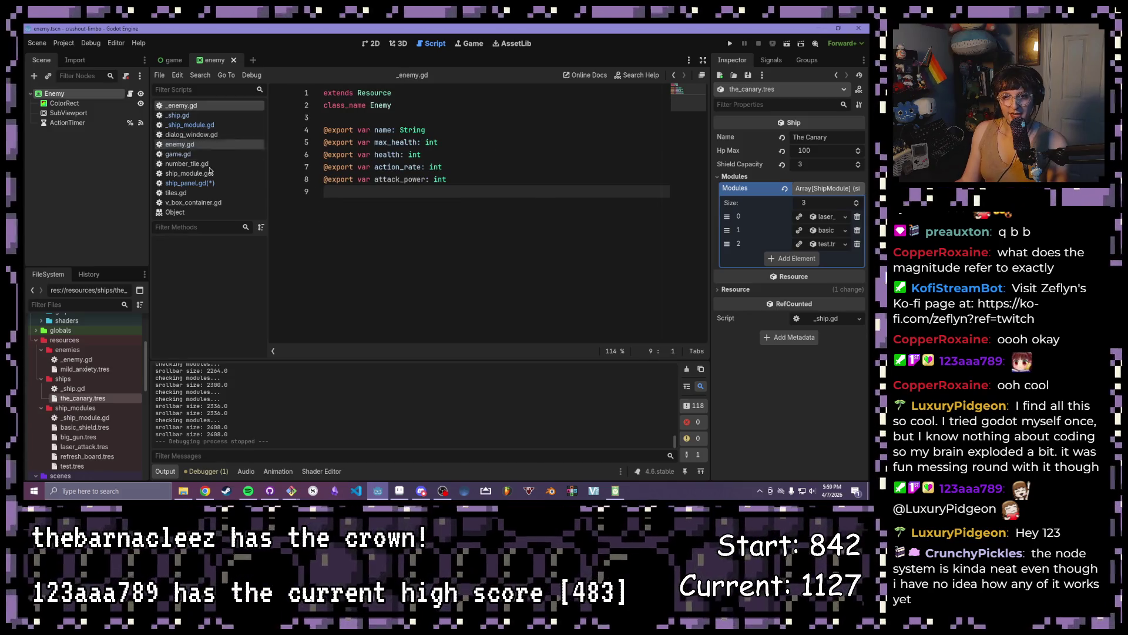
{"action": "left_click", "coordinate": [210, 183]}
{"action": "scroll", "coordinate": [411, 252], "scroll_direction": "down", "scroll_amount": 2}
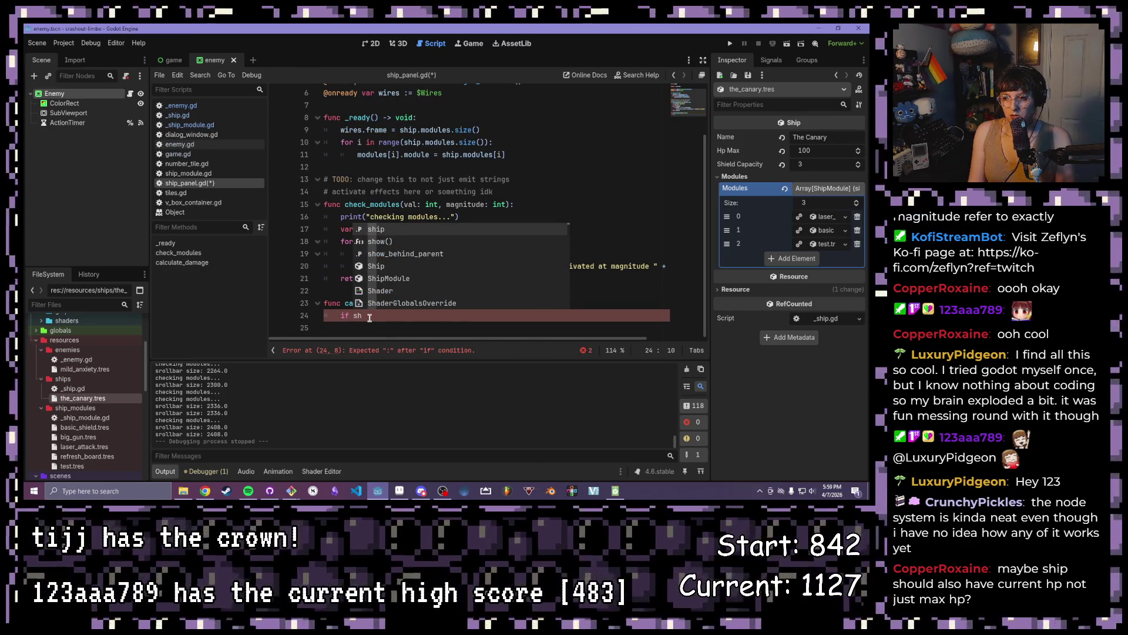
Replace calculate_damage's unfinished if check with a return statement and save.
{"action": "key", "text": "BackSpace"}
{"action": "key", "text": "BackSpace"}
{"action": "key", "text": "BackSpace"}
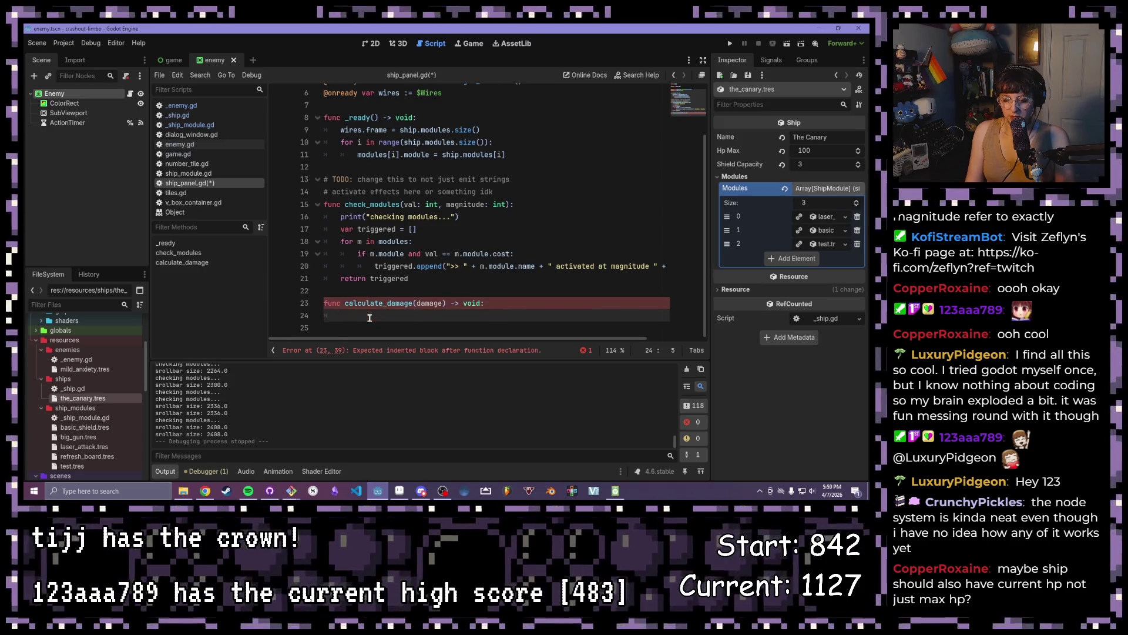
{"action": "key", "text": "BackSpace"}
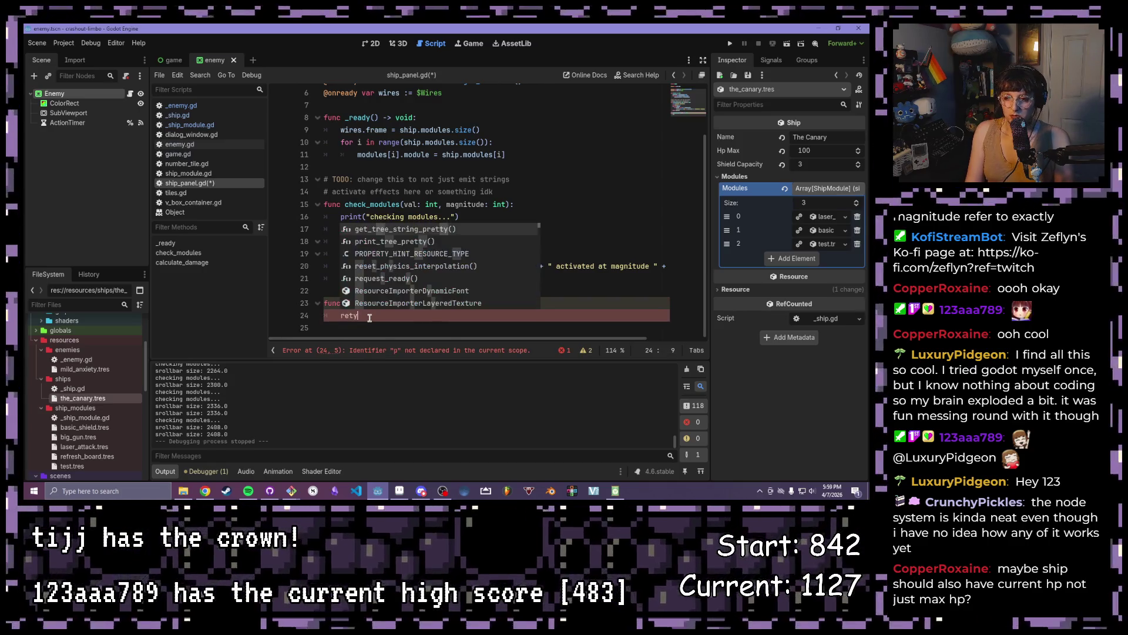
{"action": "type", "text": "urn 0"}
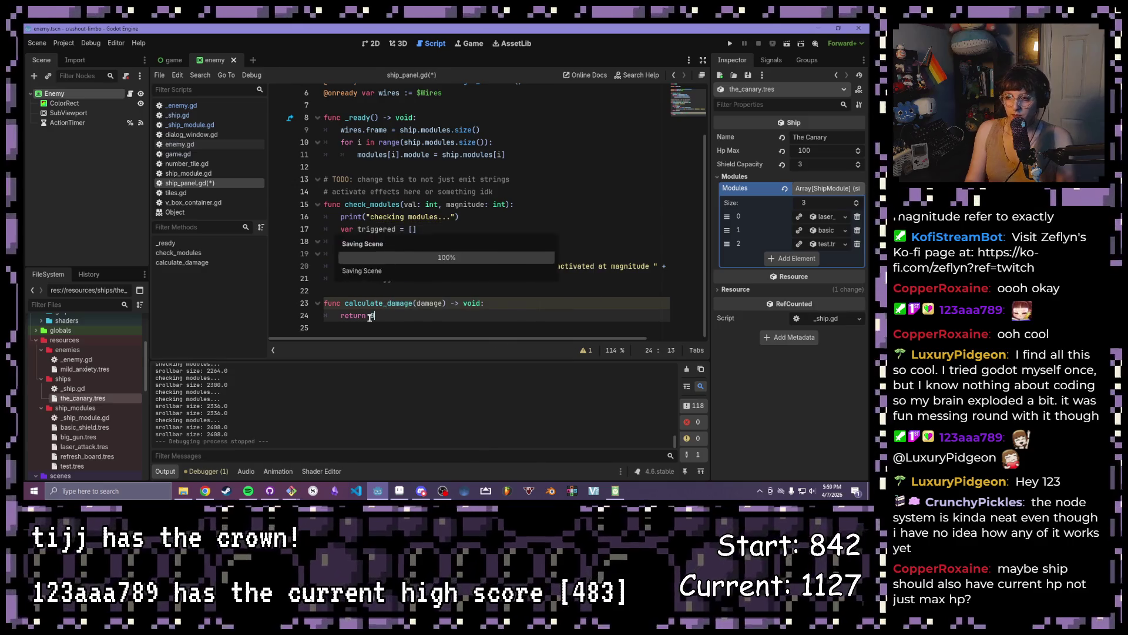
{"action": "key", "text": "ctrl+s"}
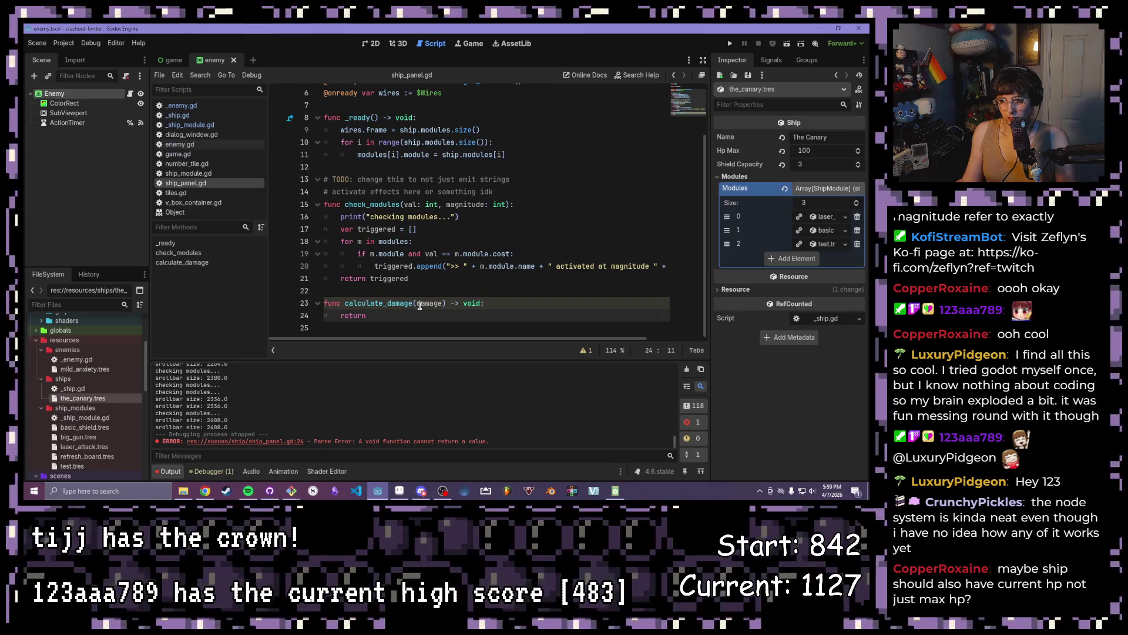
Rename calculate_damage's parameter from damage to _damage.
{"action": "left_click", "coordinate": [417, 303]}
{"action": "type", "text": "_"}
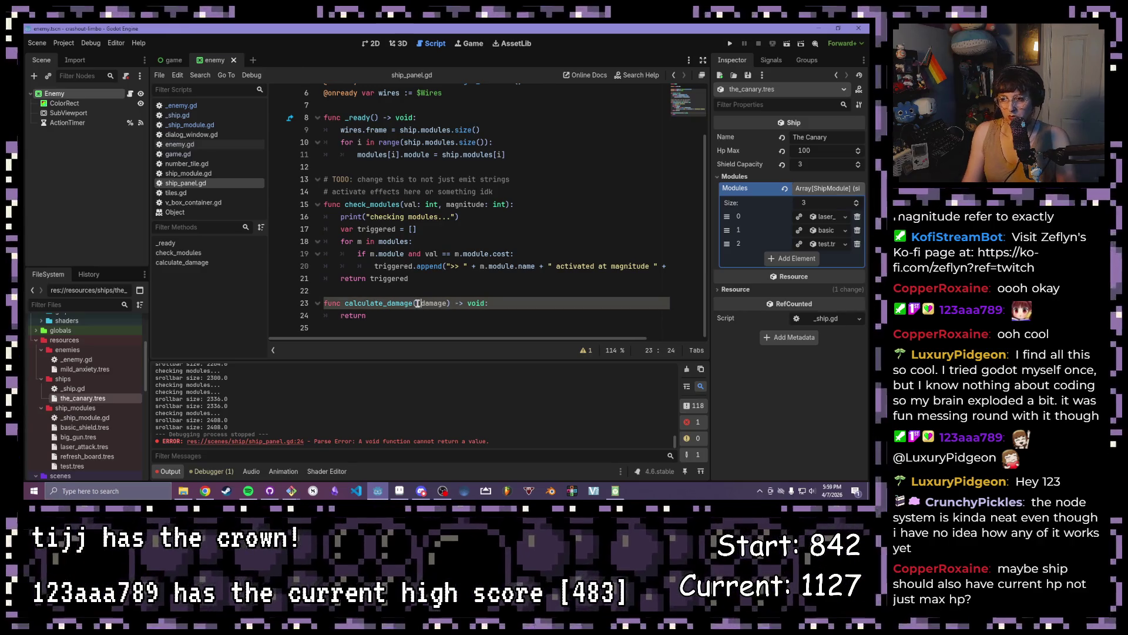
{"action": "scroll", "coordinate": [384, 254], "scroll_direction": "up", "scroll_amount": 1}
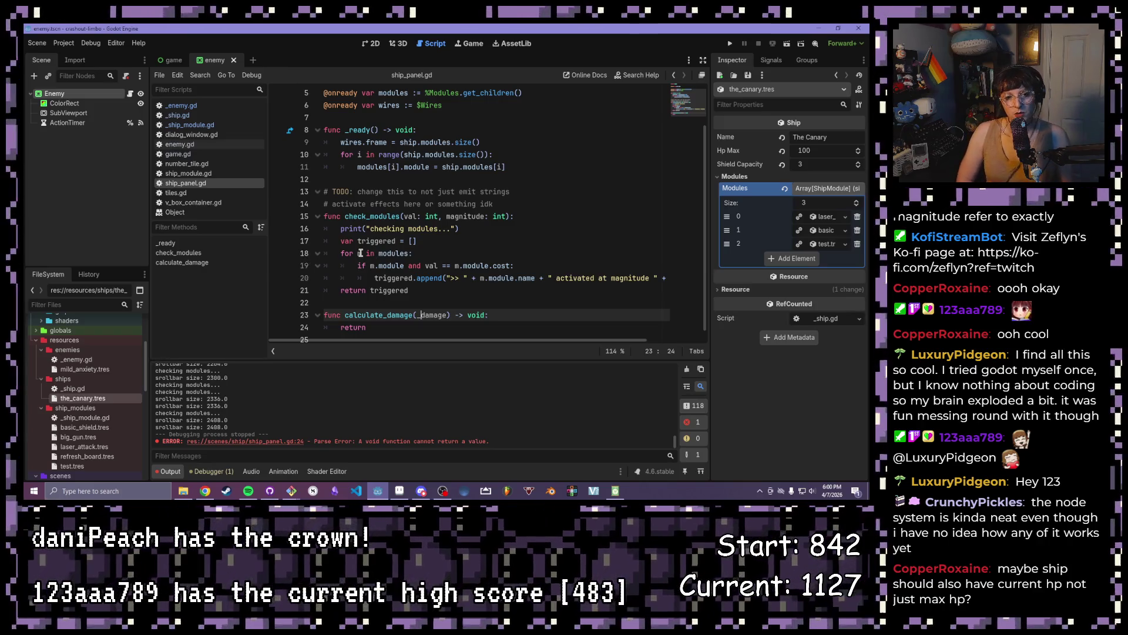
{"action": "left_click", "coordinate": [180, 116]}
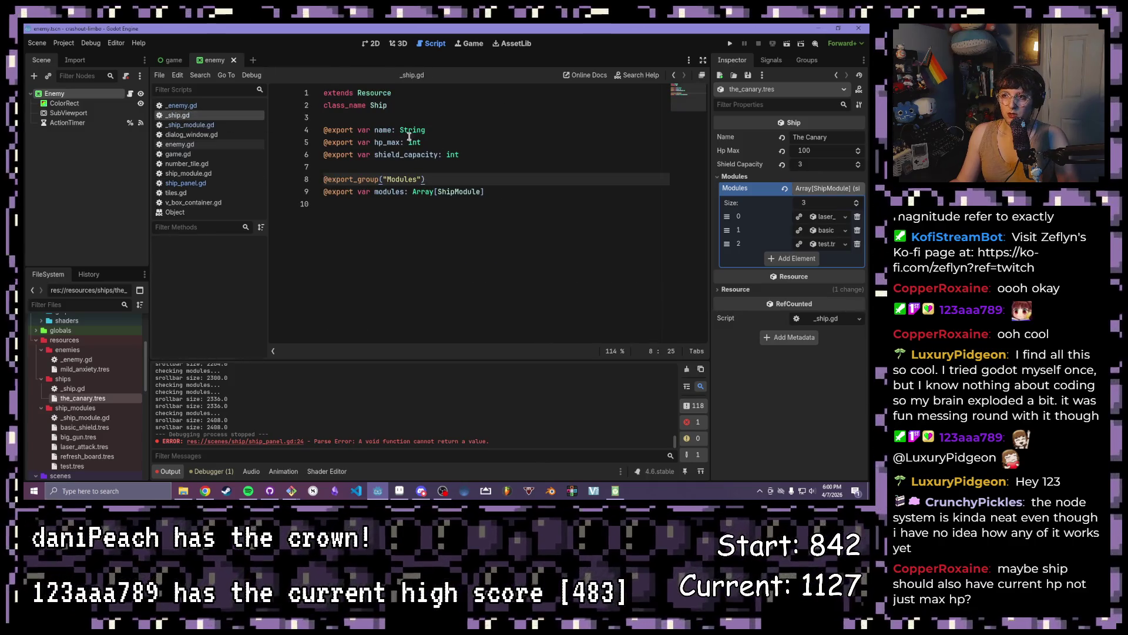
Rename shield_capacity to shield_max in _ship.gd and save.
{"action": "left_click", "coordinate": [442, 145]}
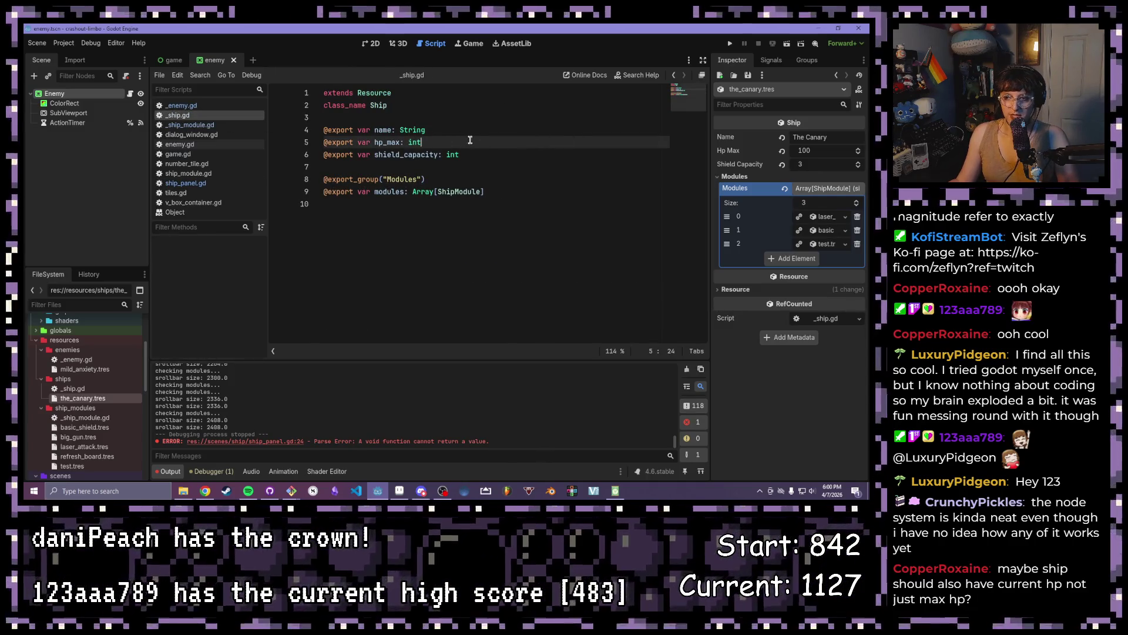
{"action": "left_click_drag", "start_coordinate": [505, 154], "coordinate": [319, 154]}
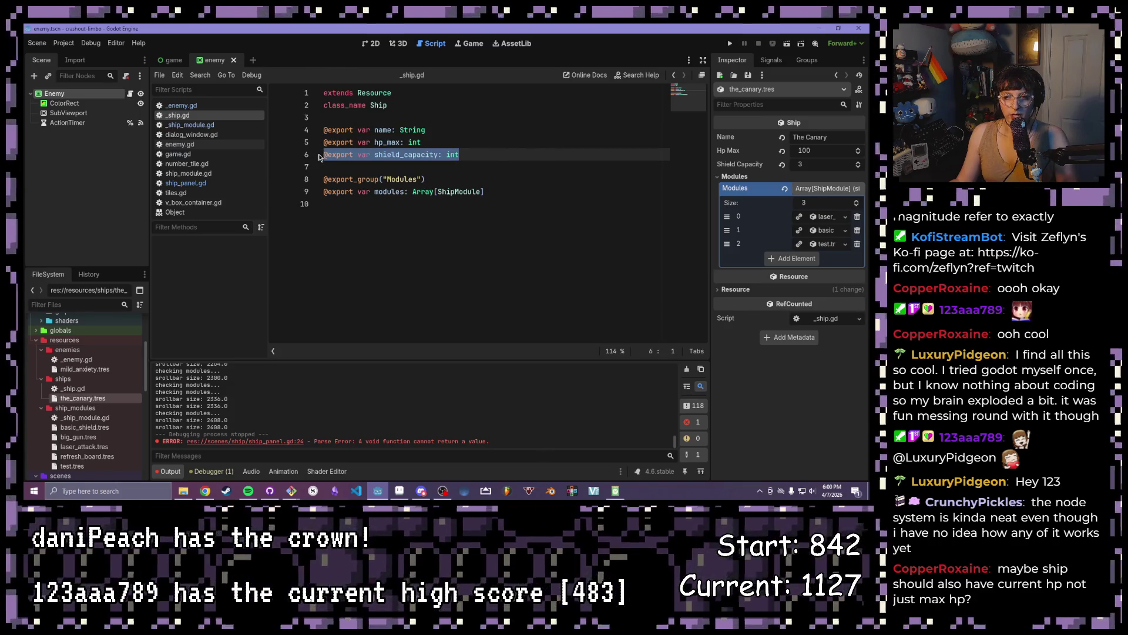
{"action": "left_click", "coordinate": [413, 154]}
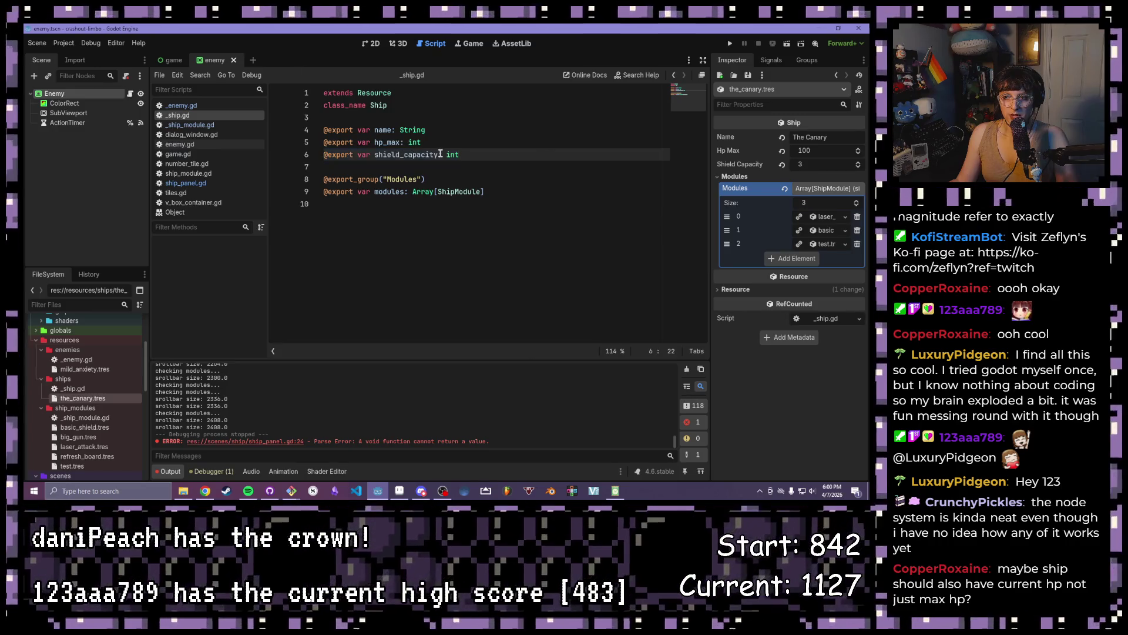
{"action": "left_click_drag", "start_coordinate": [438, 154], "coordinate": [403, 155]}
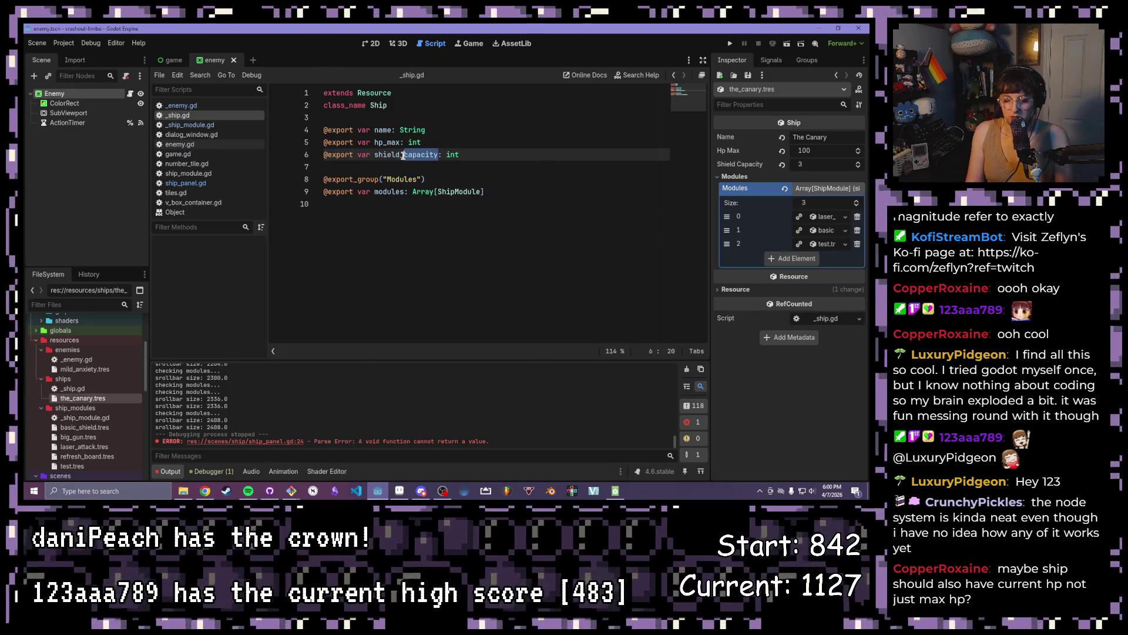
{"action": "type", "text": "max"}
{"action": "key", "text": "ctrl+s"}
Add a new exported int property line after hp_max and save.
{"action": "left_click", "coordinate": [444, 141]}
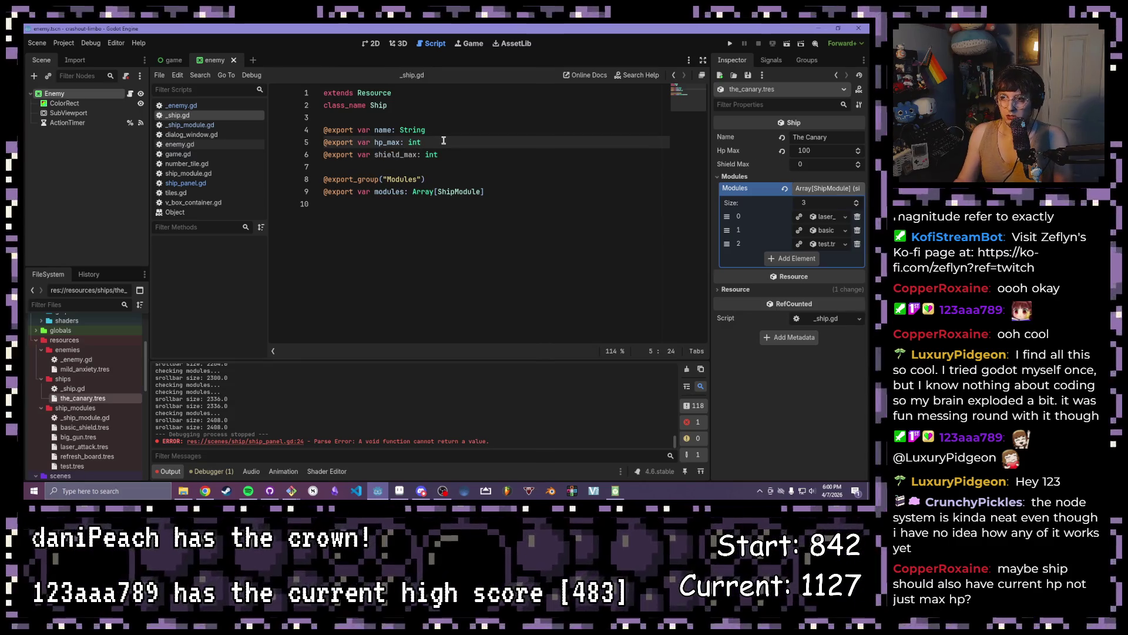
{"action": "key", "text": "Return"}
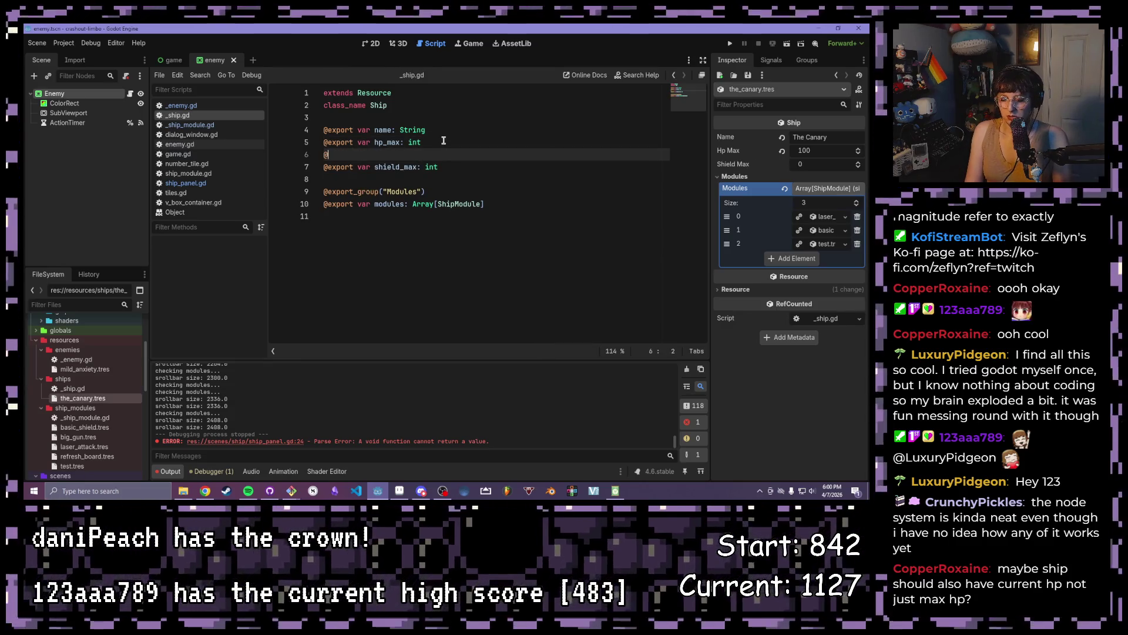
{"action": "type", "text": "export var hp"}
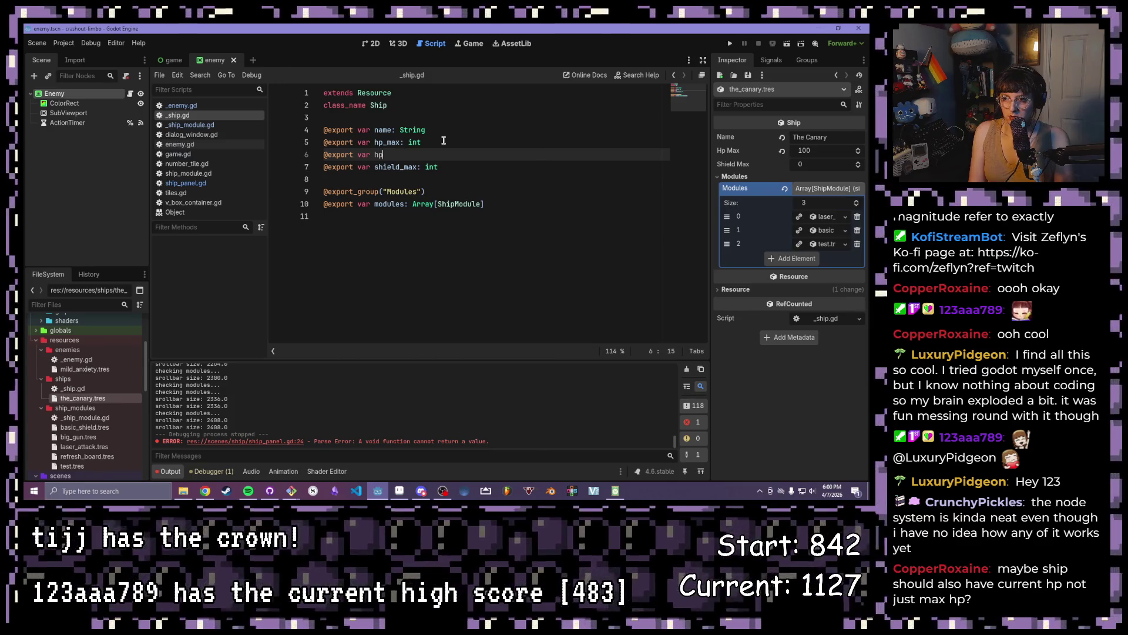
{"action": "type", "text": "int"}
{"action": "key", "text": "ctrl+s"}
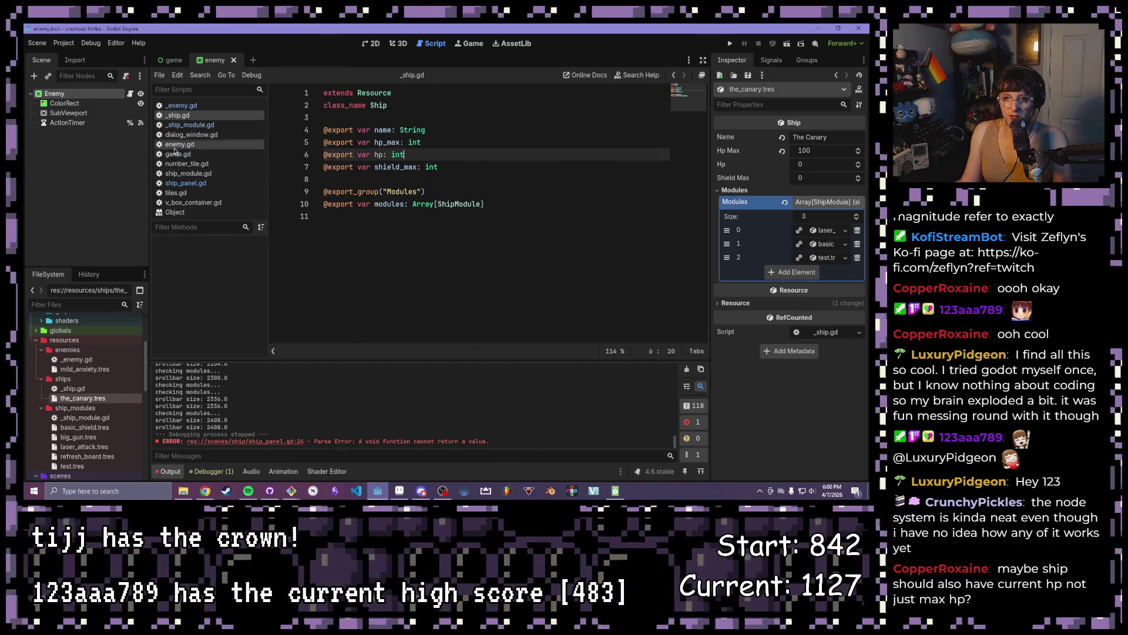
After checking _enemy.gd's names, rename hp_max to max_health and hp to health.
{"action": "left_click", "coordinate": [181, 106]}
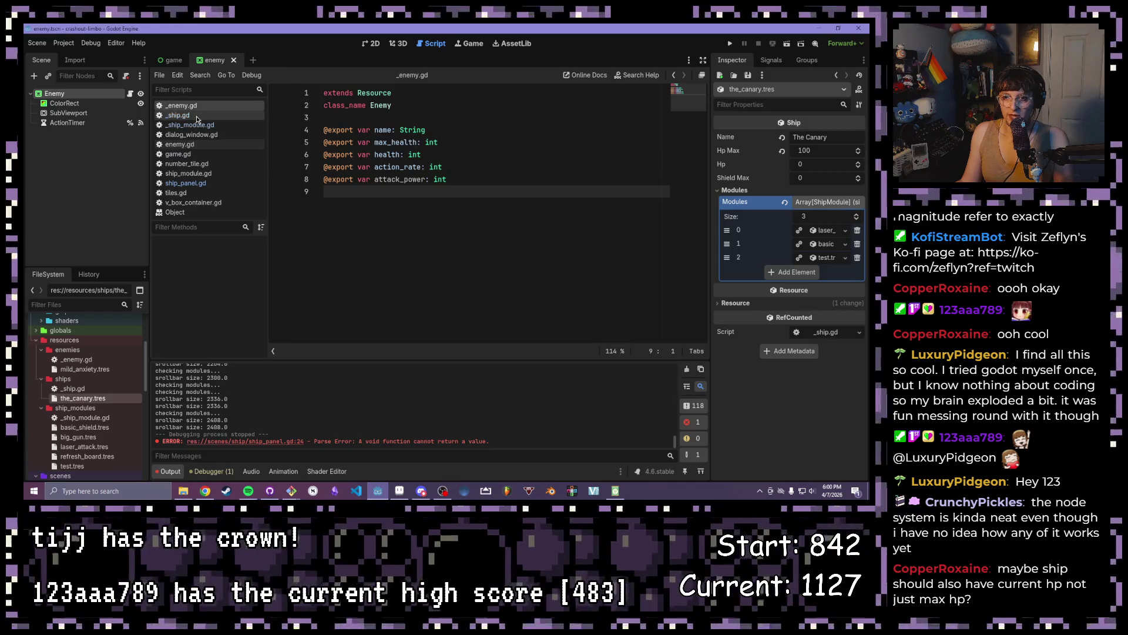
{"action": "left_click", "coordinate": [177, 115]}
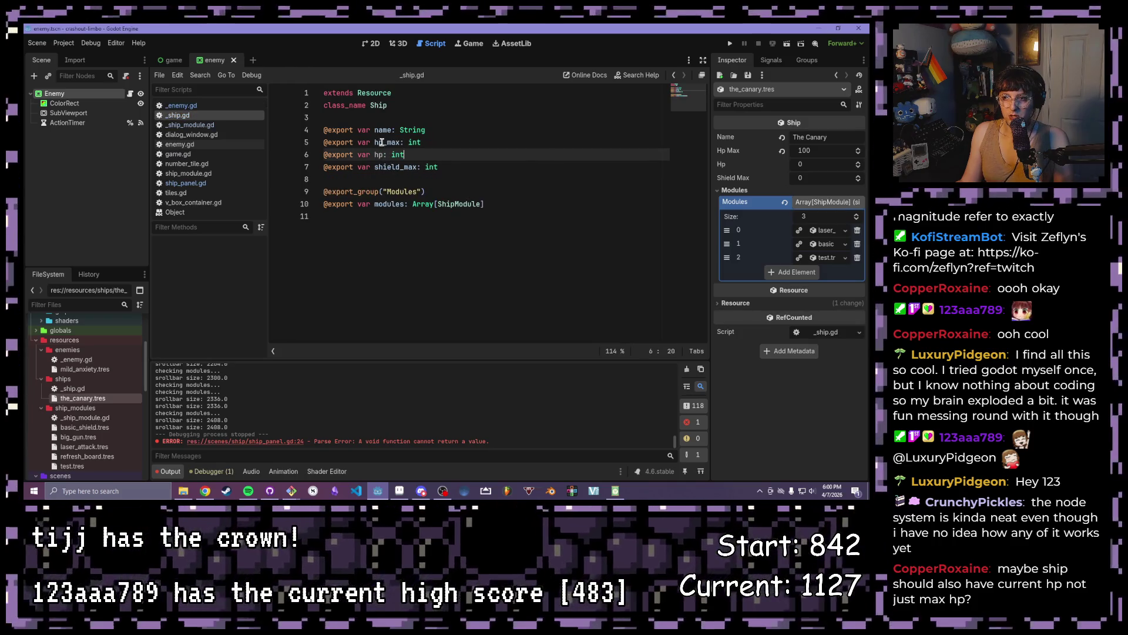
{"action": "left_click_drag", "start_coordinate": [399, 142], "coordinate": [375, 142]}
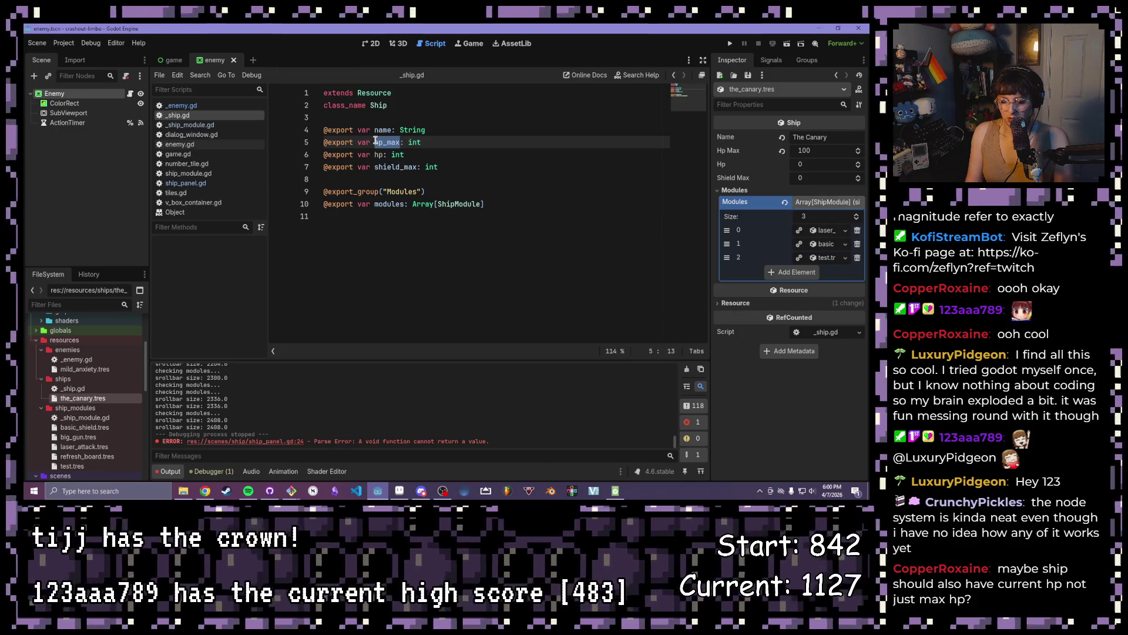
{"action": "type", "text": "max"}
{"action": "type", "text": "ealth"}
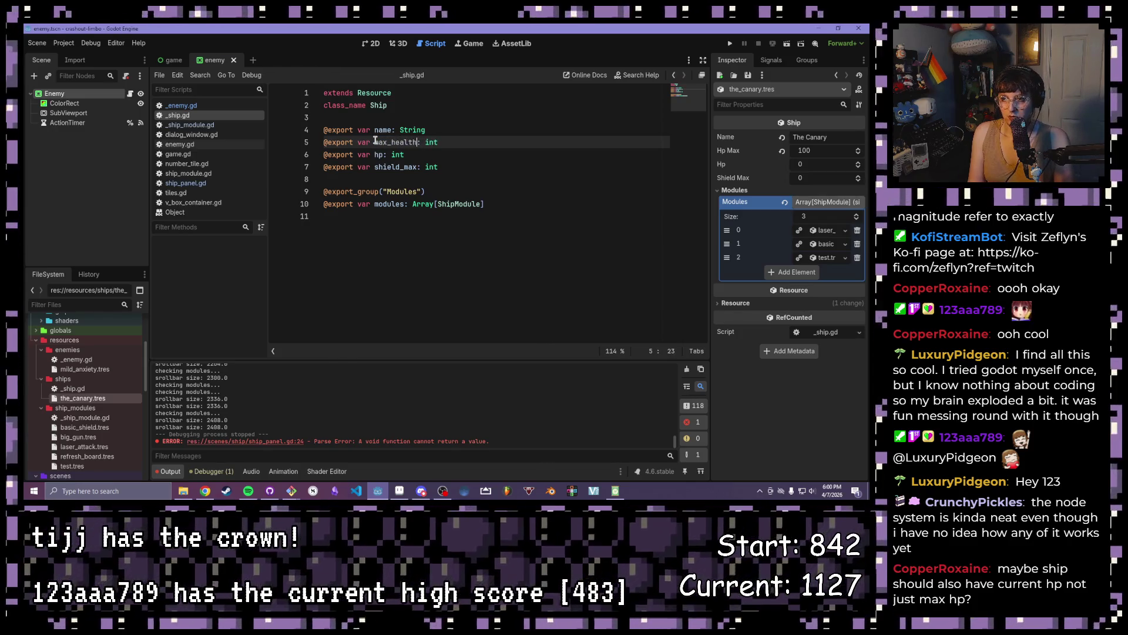
{"action": "double_click", "coordinate": [380, 155]}
{"action": "type", "text": "hea"}
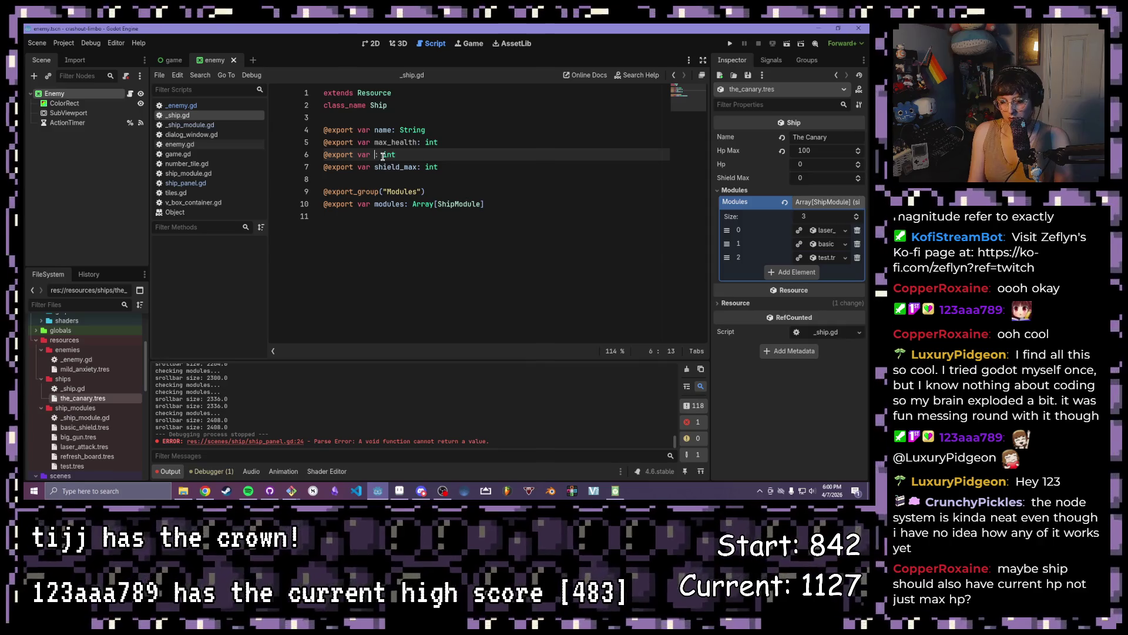
{"action": "type", "text": "lth"}
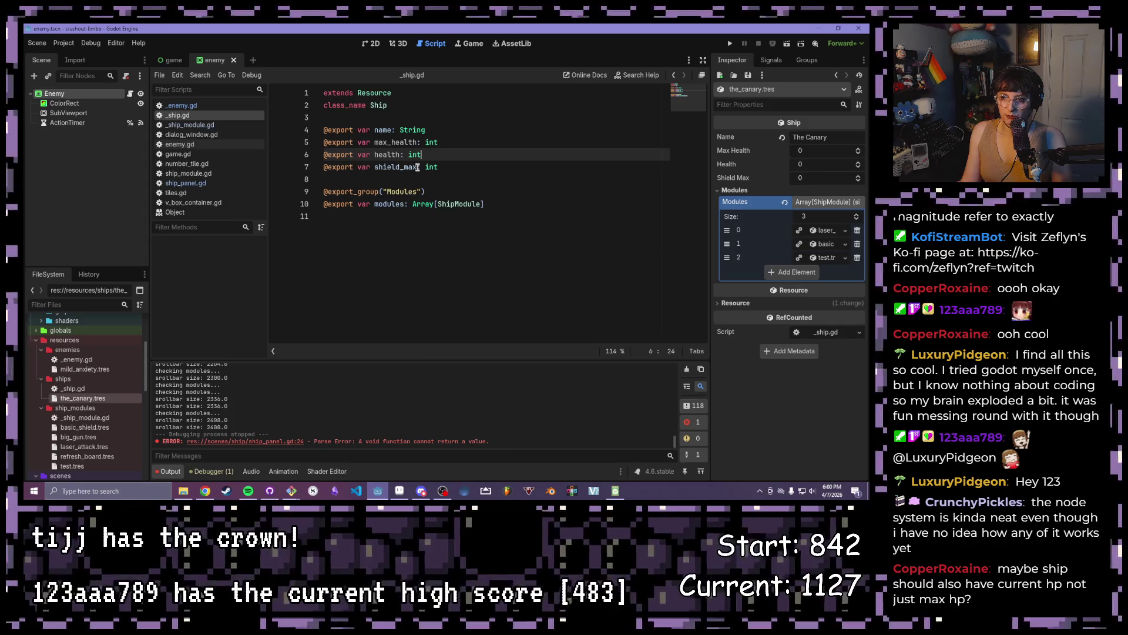
Rename shield_max to max_shield and save the script.
{"action": "left_click", "coordinate": [377, 166]}
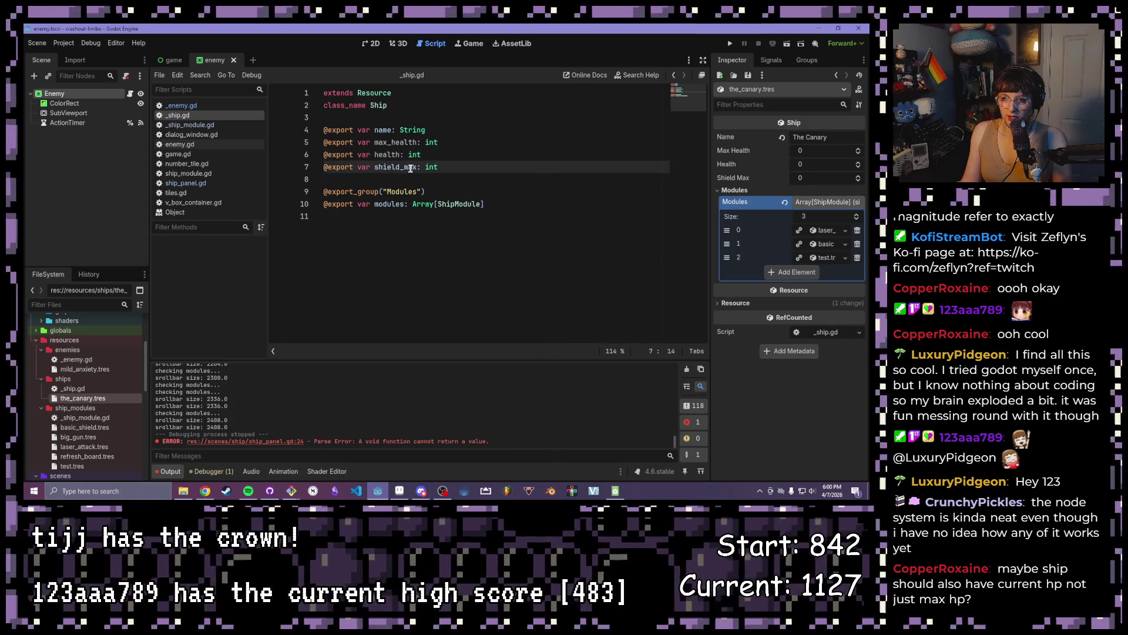
{"action": "key", "text": "BackSpace"}
{"action": "key", "text": "BackSpace"}
{"action": "key", "text": "BackSpace"}
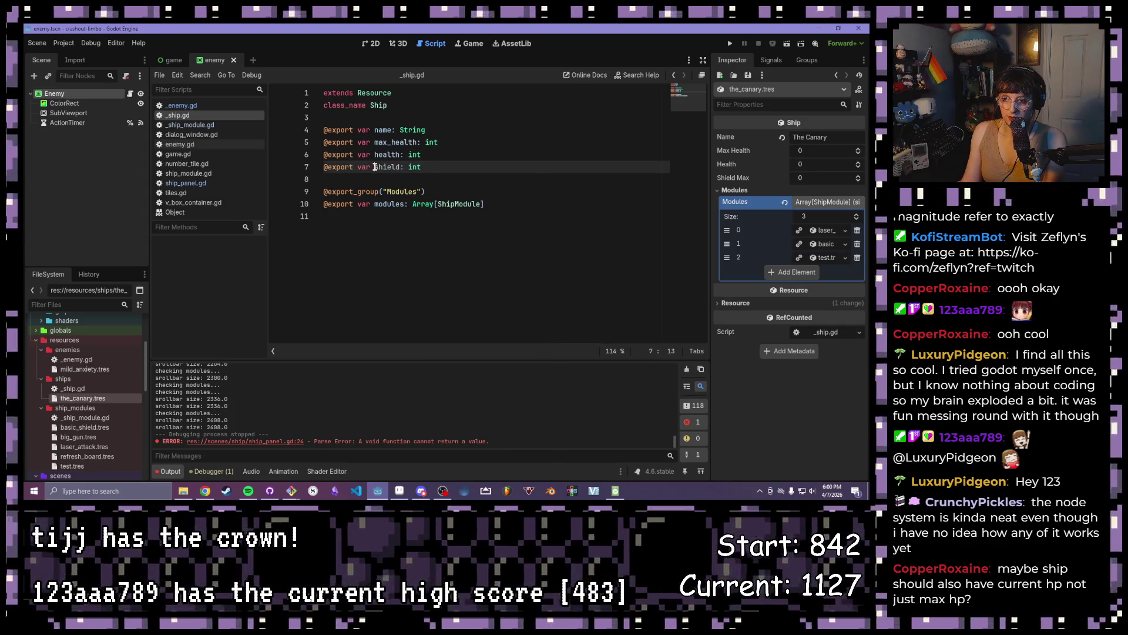
{"action": "type", "text": "max_"}
{"action": "key", "text": "Right"}
{"action": "key", "text": "Delete"}
{"action": "left_click", "coordinate": [473, 169]}
{"action": "key", "text": "ctrl+s"}
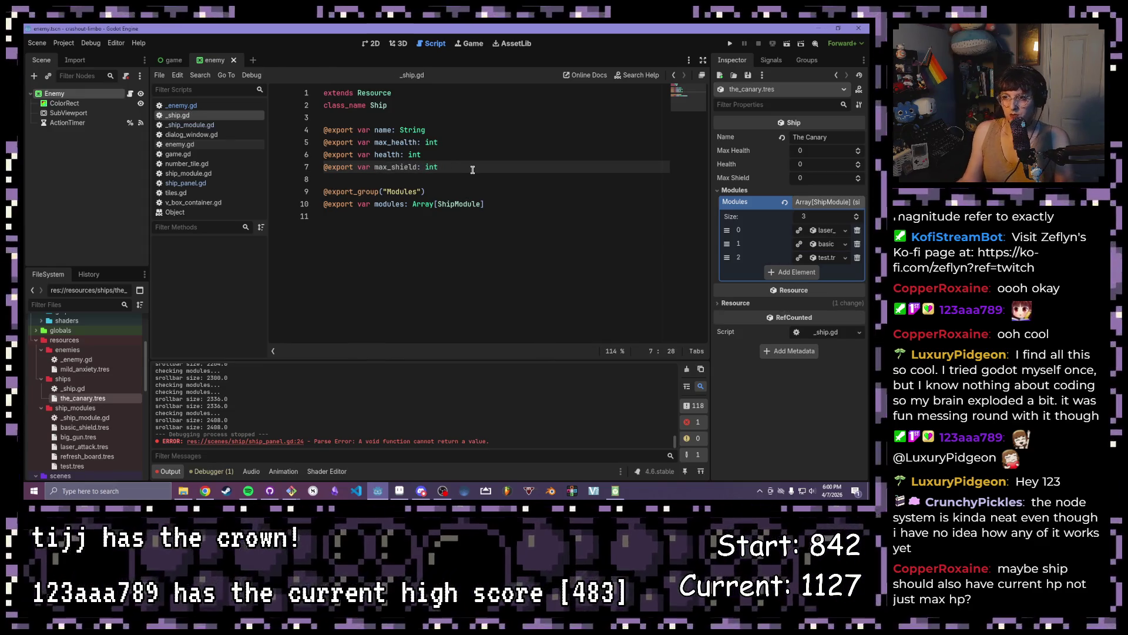
{"action": "key", "text": "Return"}
{"action": "type", "text": "@export "}
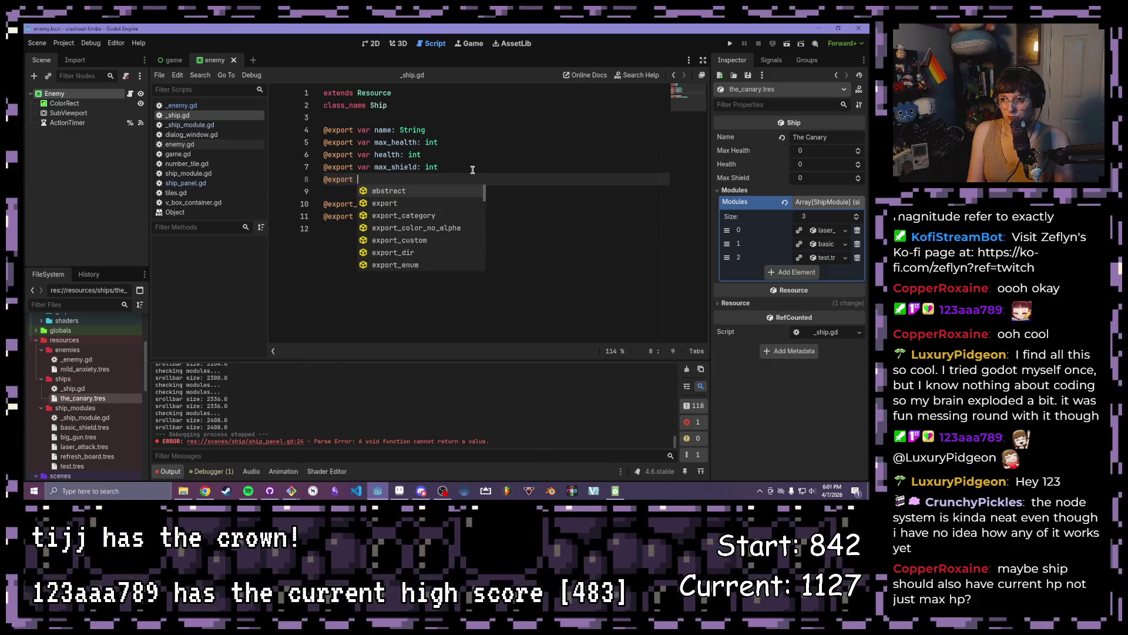
{"action": "type", "text": "var shield"}
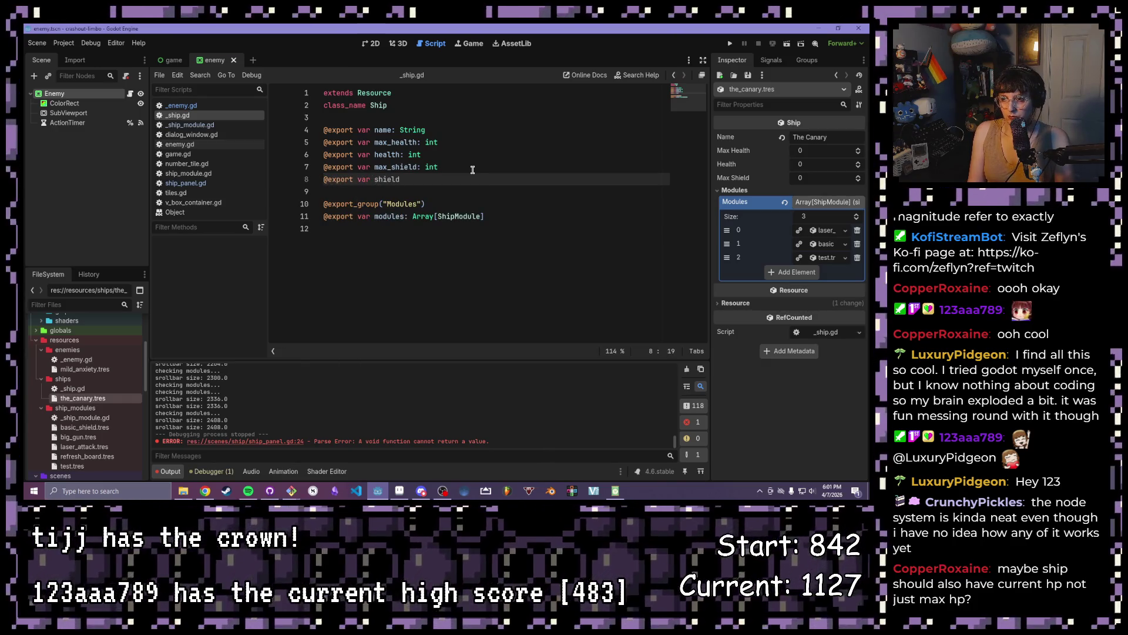
{"action": "type", "text": ": int"}
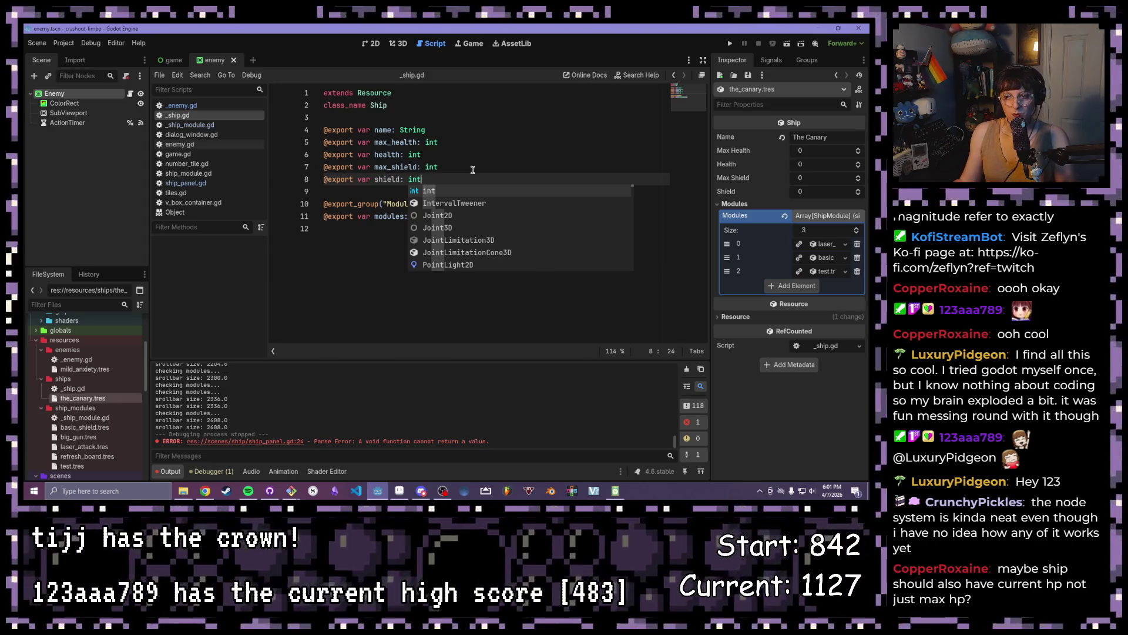
{"action": "key", "text": "Escape"}
{"action": "left_click_drag", "start_coordinate": [431, 180], "coordinate": [318, 168]}
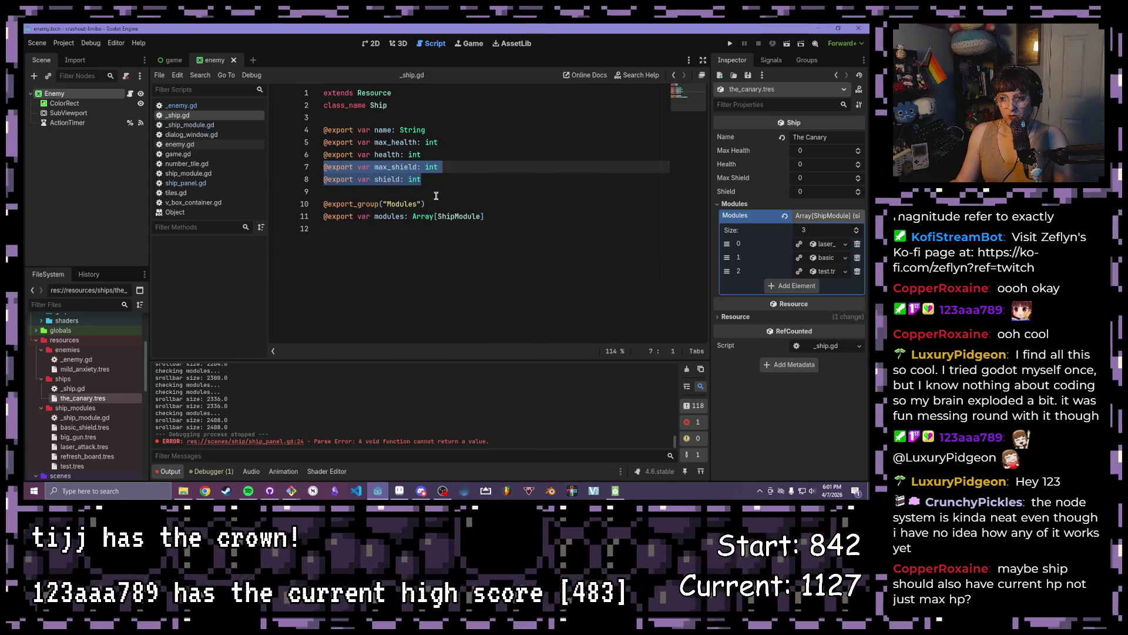
{"action": "left_click", "coordinate": [436, 196]}
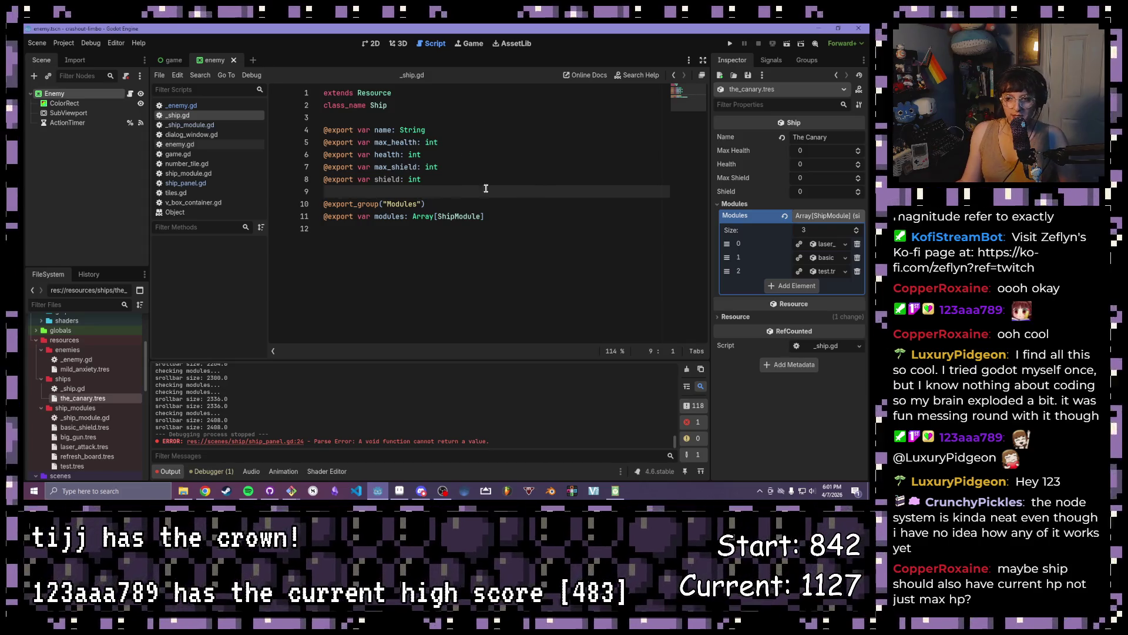
{"action": "left_click_drag", "start_coordinate": [459, 180], "coordinate": [301, 147]}
{"action": "left_click", "coordinate": [512, 202]}
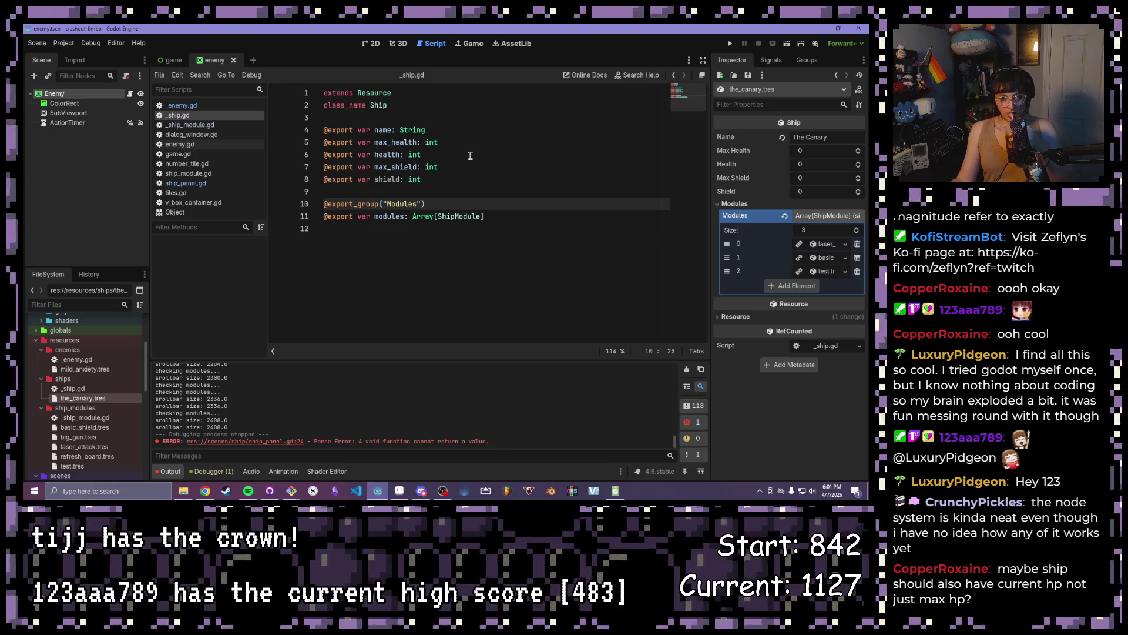
{"action": "left_click", "coordinate": [407, 134]}
{"action": "mouse_move", "coordinate": [429, 142]}
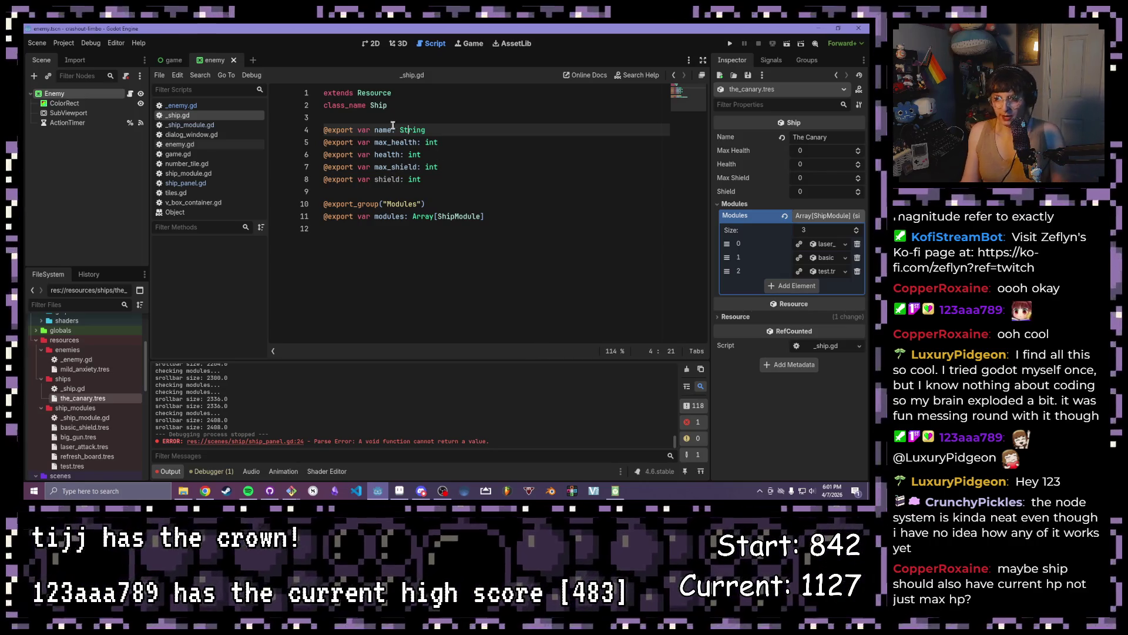
{"action": "left_click_drag", "start_coordinate": [404, 178], "coordinate": [375, 178]}
{"action": "left_click", "coordinate": [374, 178]}
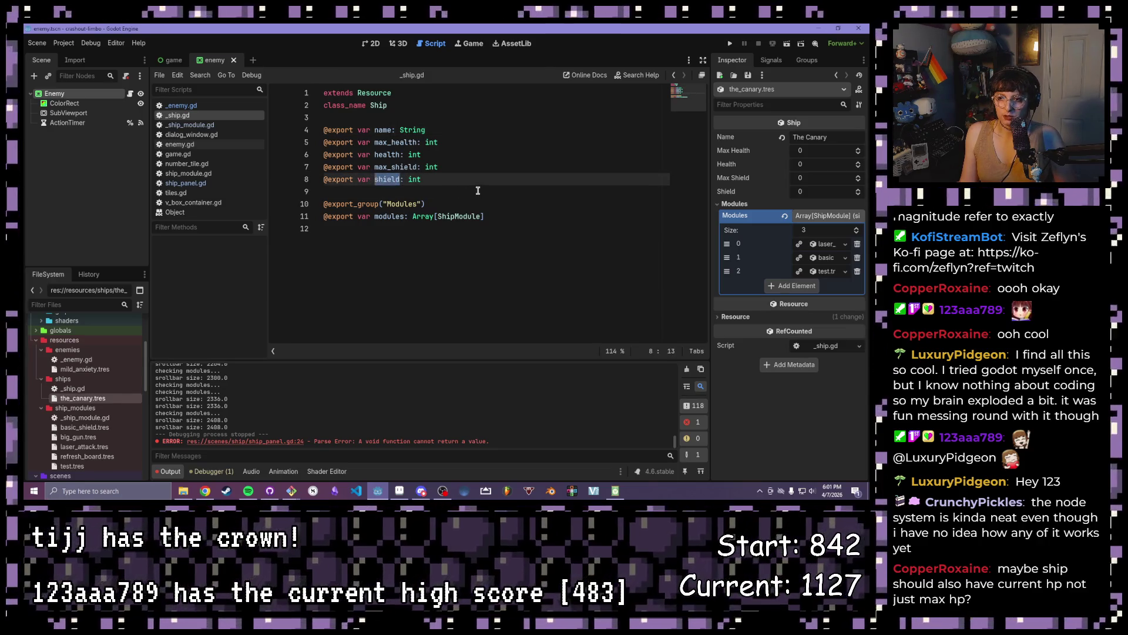
{"action": "left_click", "coordinate": [478, 190]}
{"action": "double_click", "coordinate": [387, 179]}
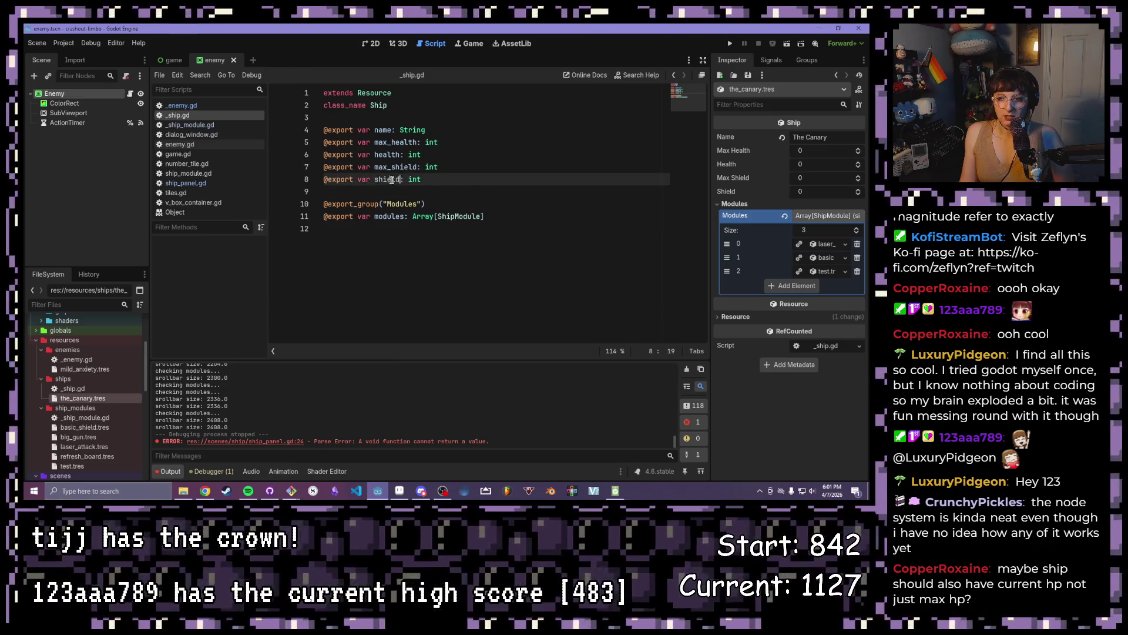
{"action": "left_click", "coordinate": [466, 168]}
{"action": "left_click_drag", "start_coordinate": [466, 167], "coordinate": [458, 130]}
{"action": "left_click", "coordinate": [493, 156]}
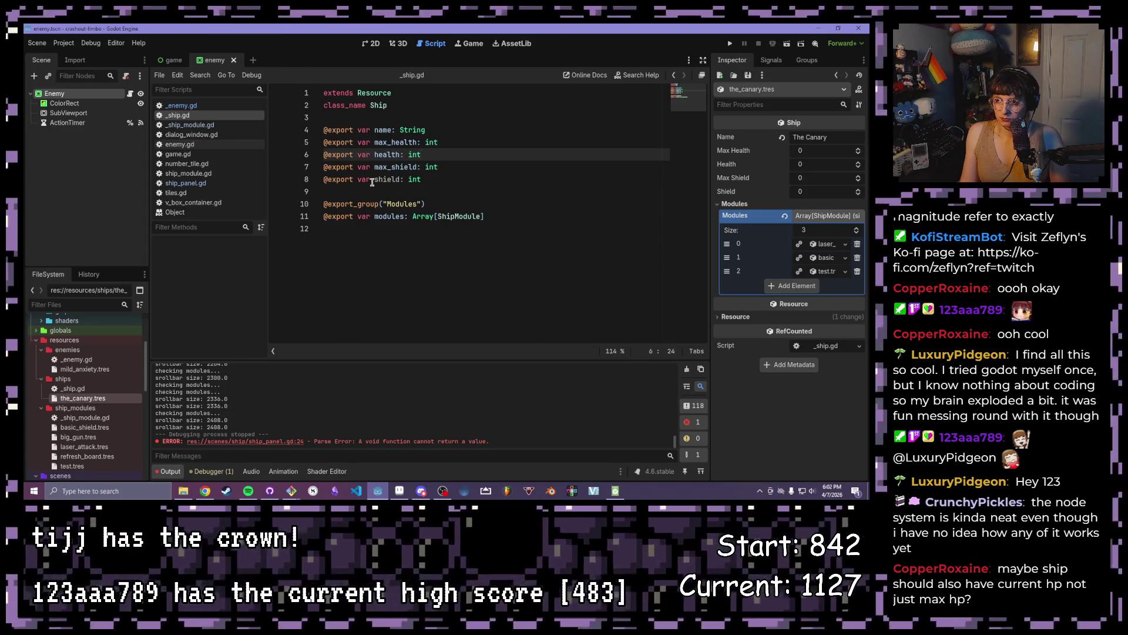
{"action": "left_click", "coordinate": [553, 176]}
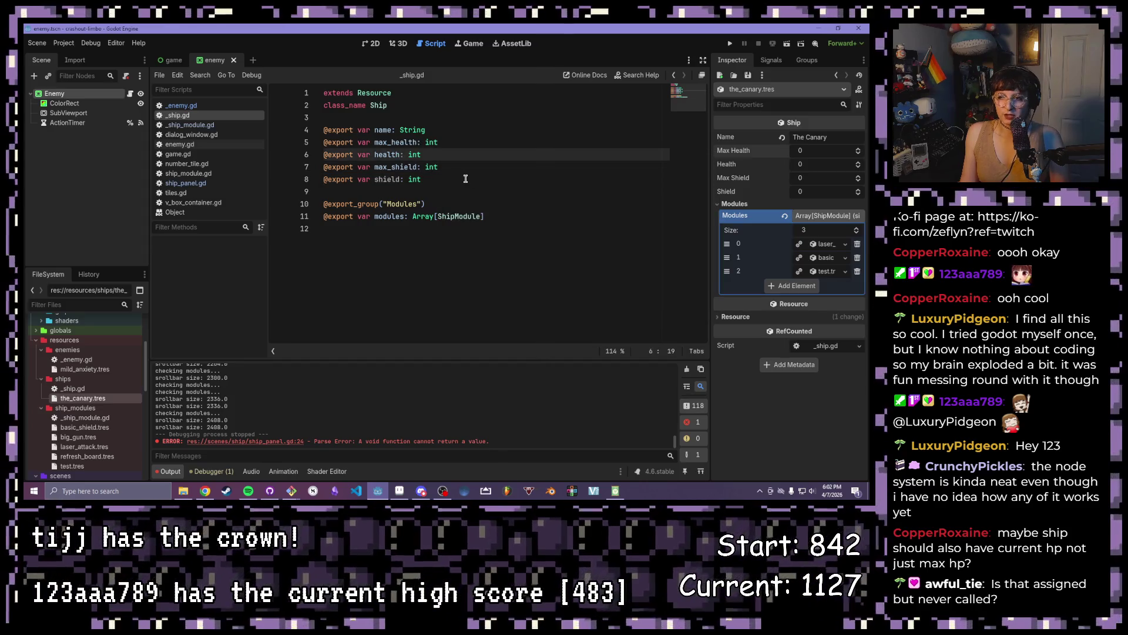
{"action": "left_click", "coordinate": [464, 178]}
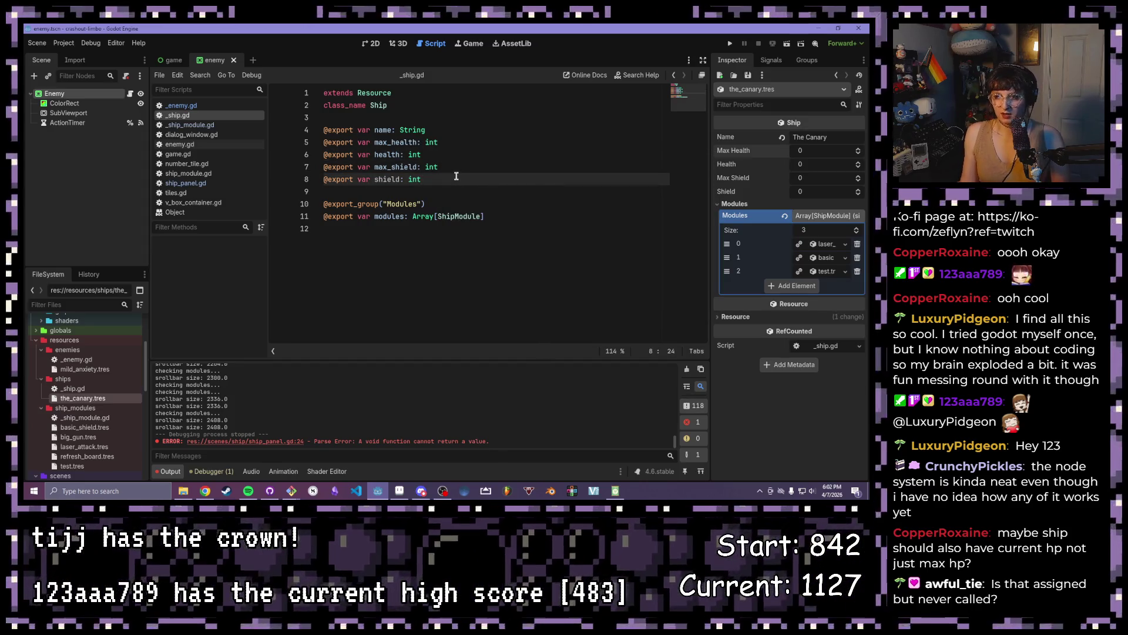
{"action": "left_click", "coordinate": [308, 167], "text": "shift"}
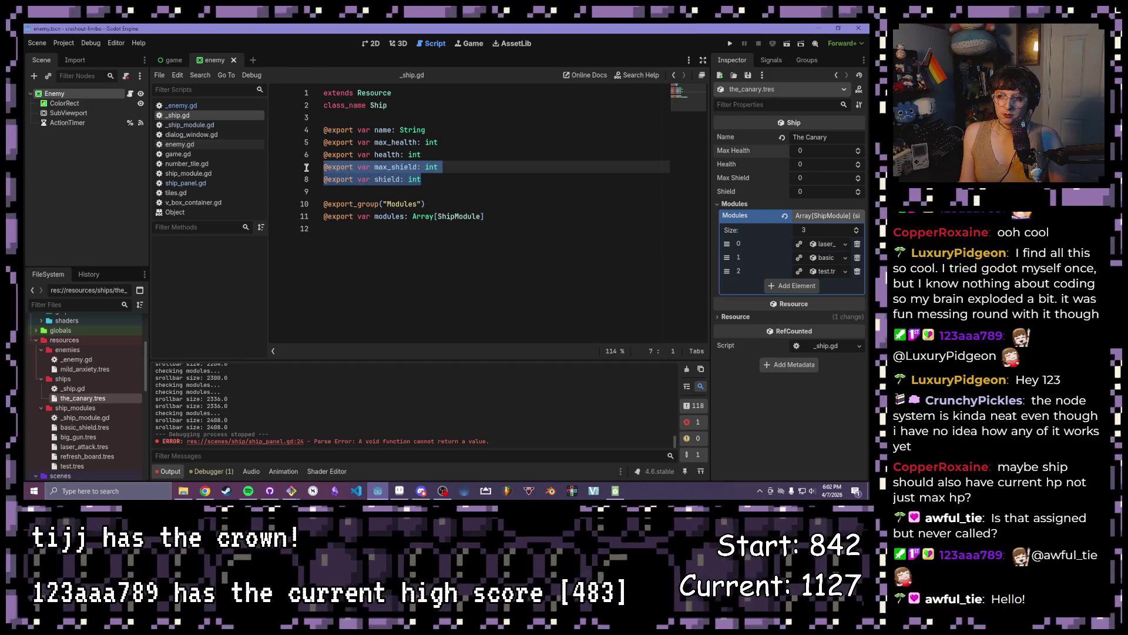
{"action": "left_click", "coordinate": [475, 170]}
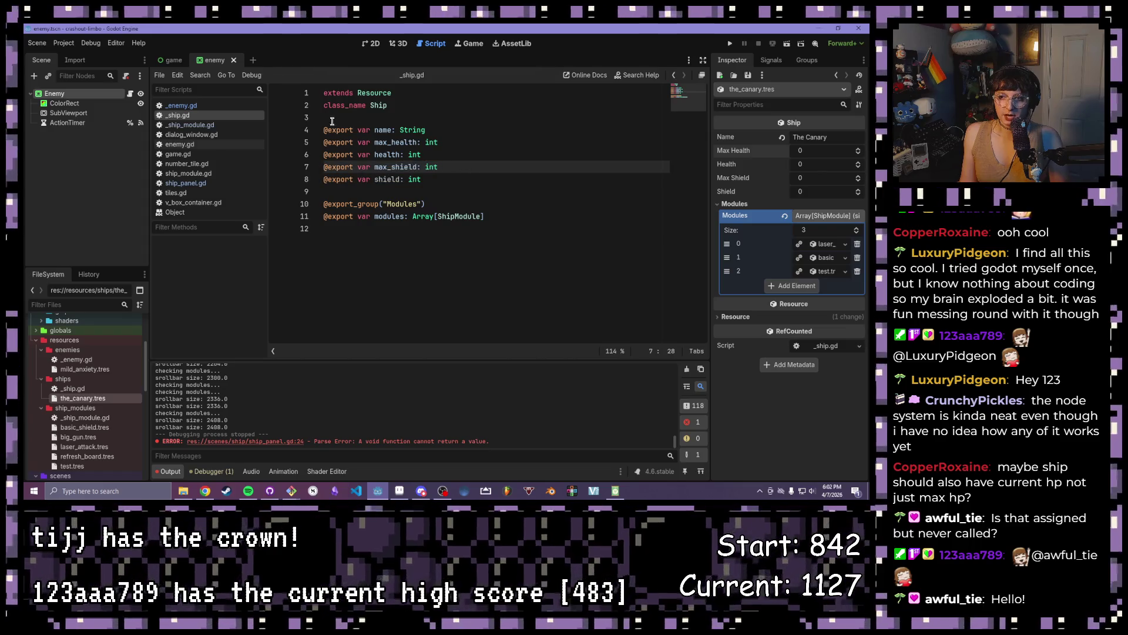
{"action": "left_click", "coordinate": [411, 142]}
{"action": "left_click", "coordinate": [337, 152]}
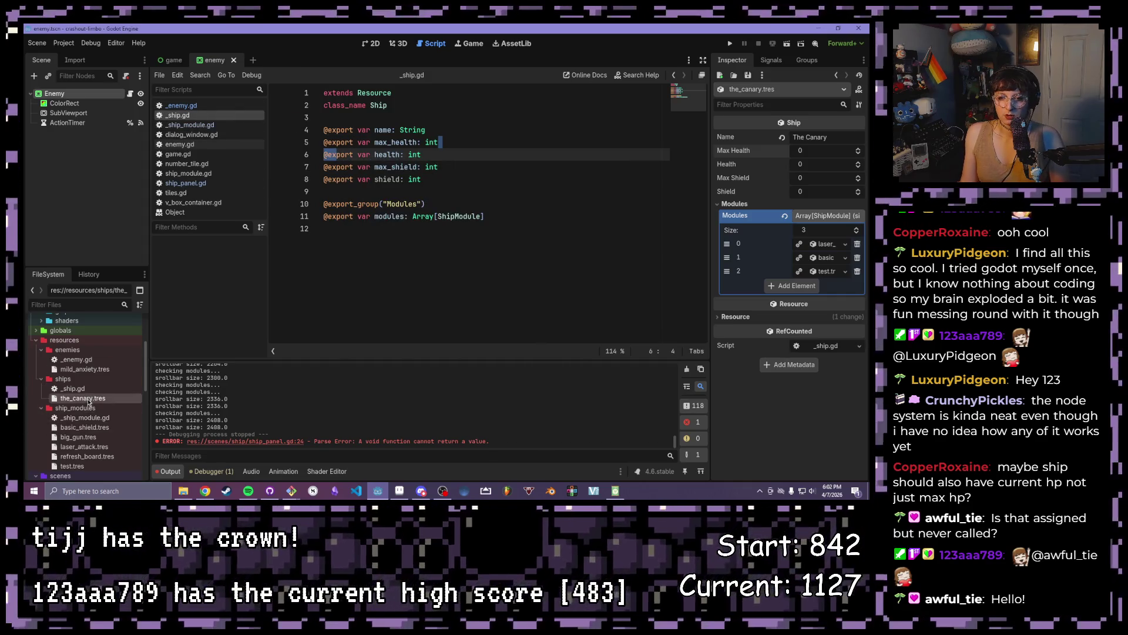
{"action": "left_click", "coordinate": [802, 150]}
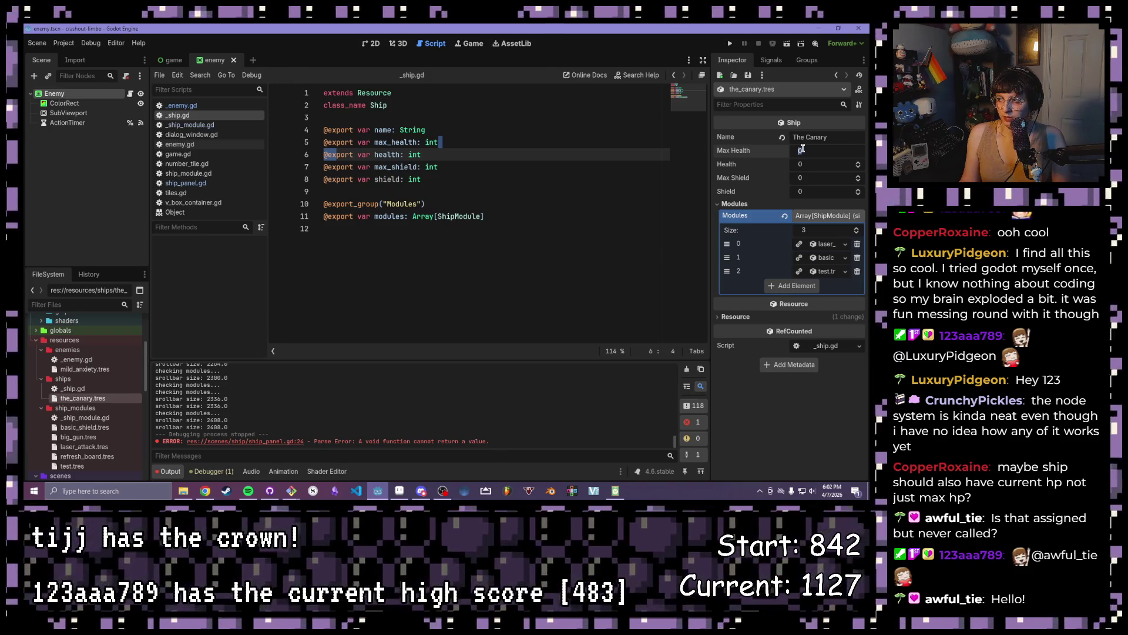
Enter Max Health 30, Health 30 and Max Shield 4 for the_canary.tres, leaving Shield at 0.
{"action": "type", "text": "3"}
{"action": "key", "text": "Tab"}
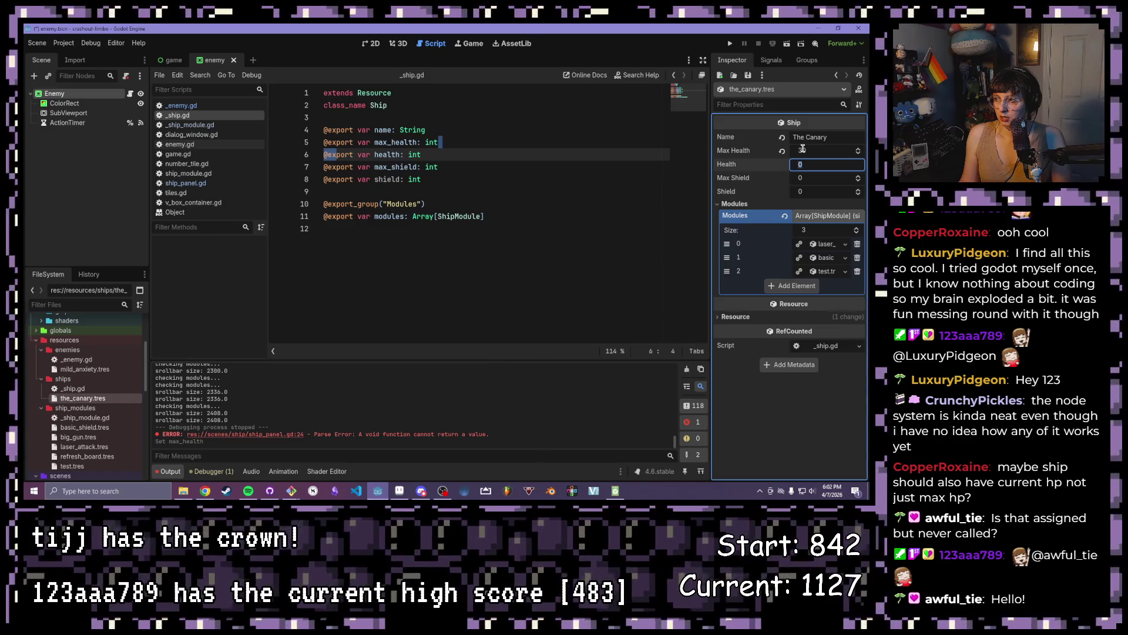
{"action": "type", "text": "30"}
{"action": "key", "text": "Tab"}
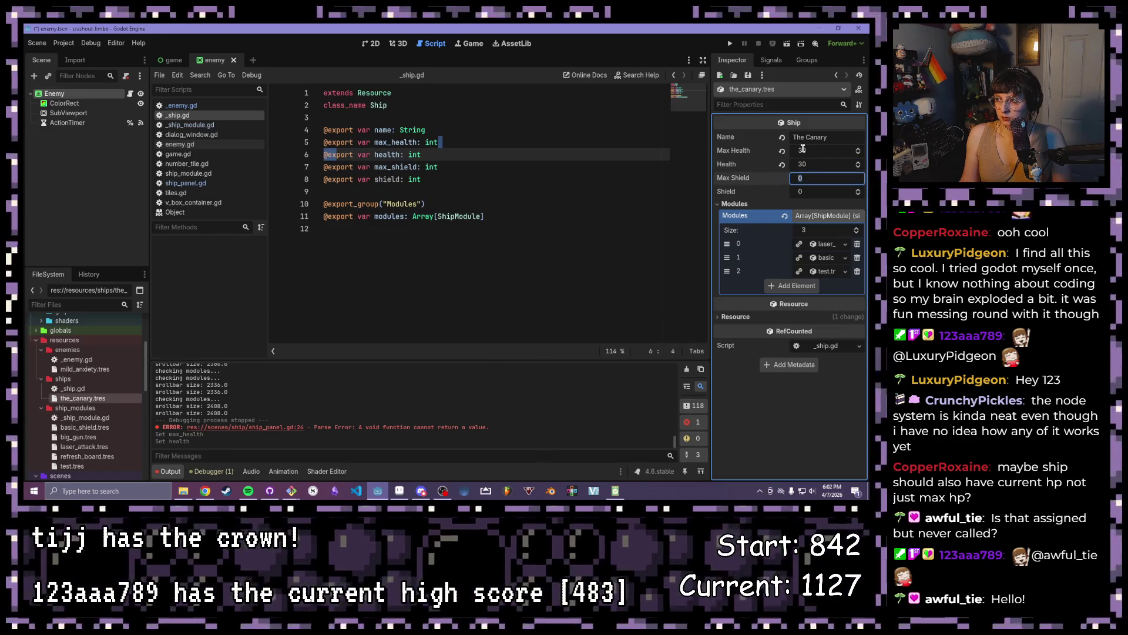
{"action": "type", "text": "4"}
{"action": "key", "text": "Tab"}
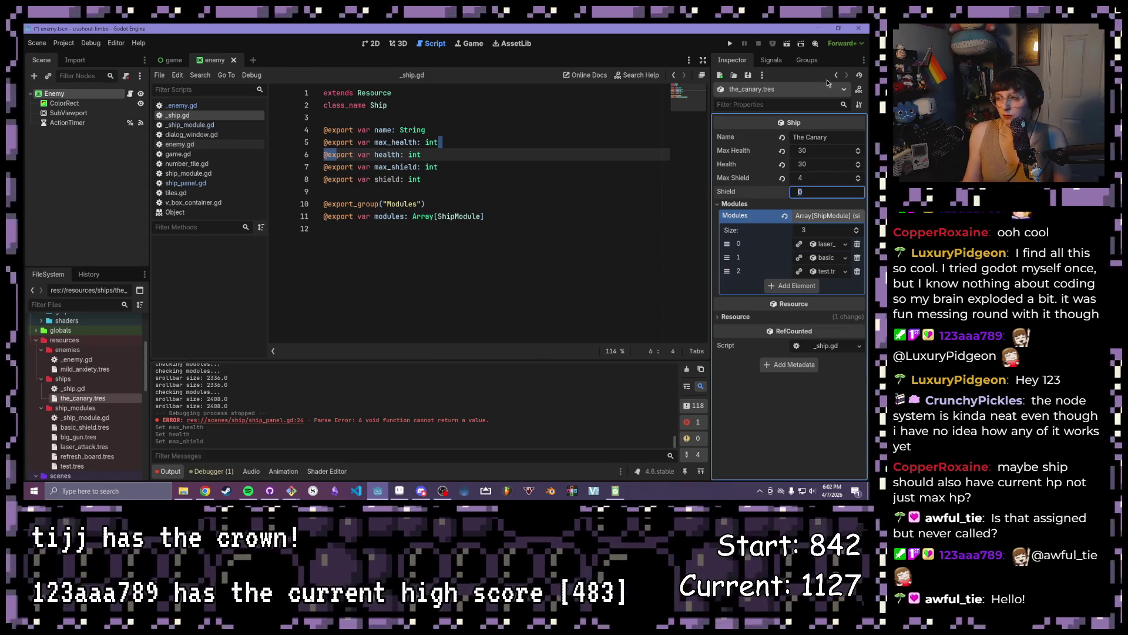
{"action": "left_click", "coordinate": [577, 227]}
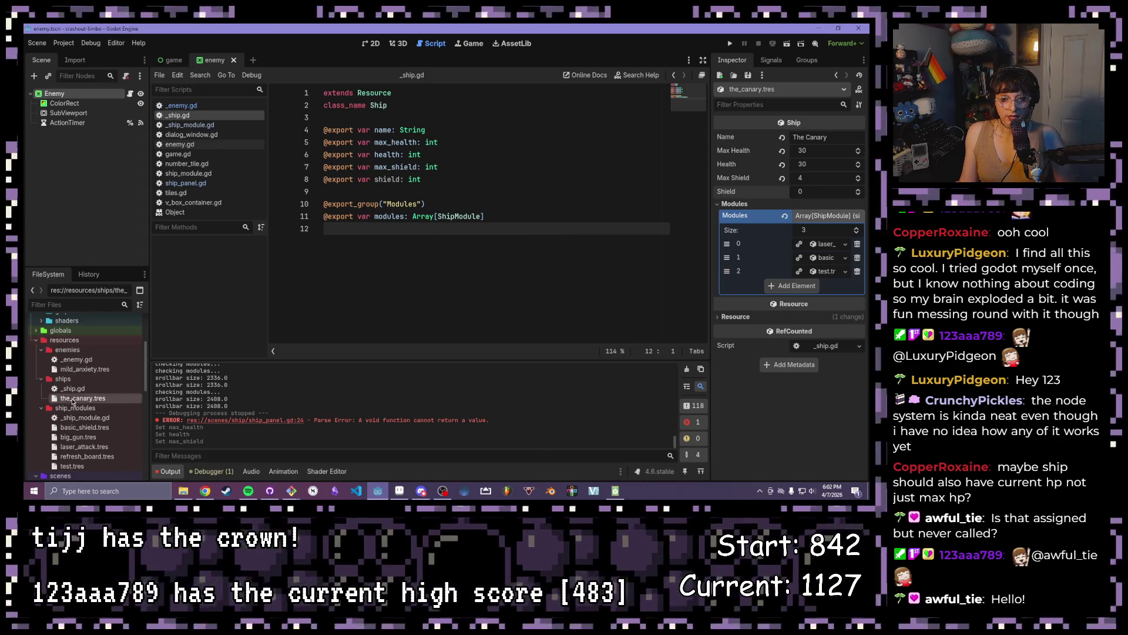
Open _enemy.gd and review its max_health, health and attack_power declarations.
{"action": "double_click", "coordinate": [82, 359]}
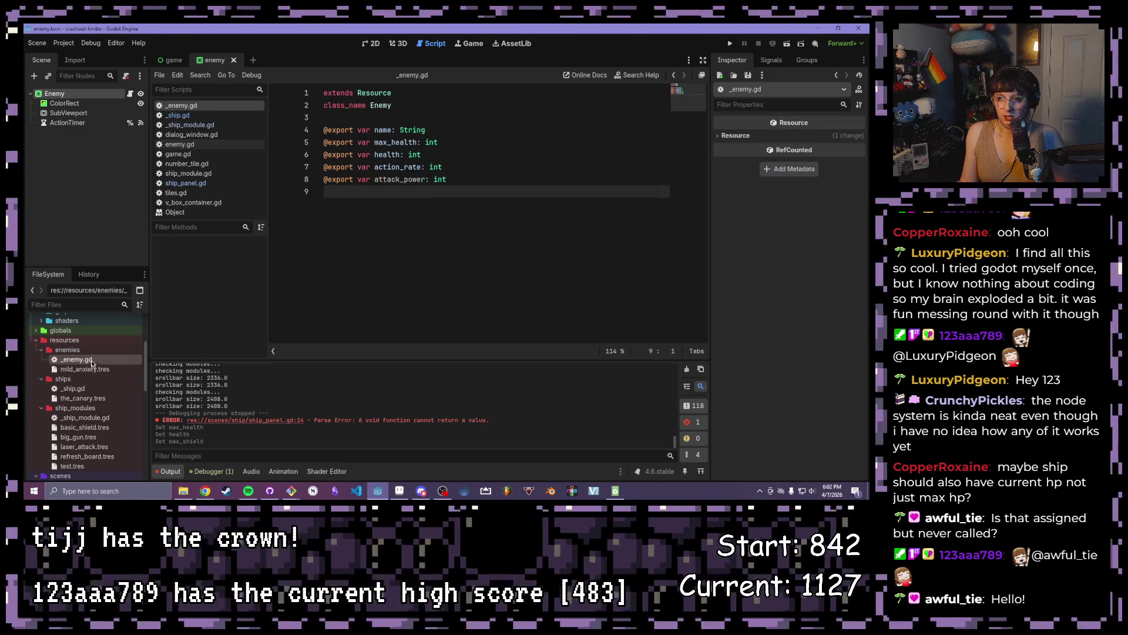
{"action": "left_click", "coordinate": [453, 142]}
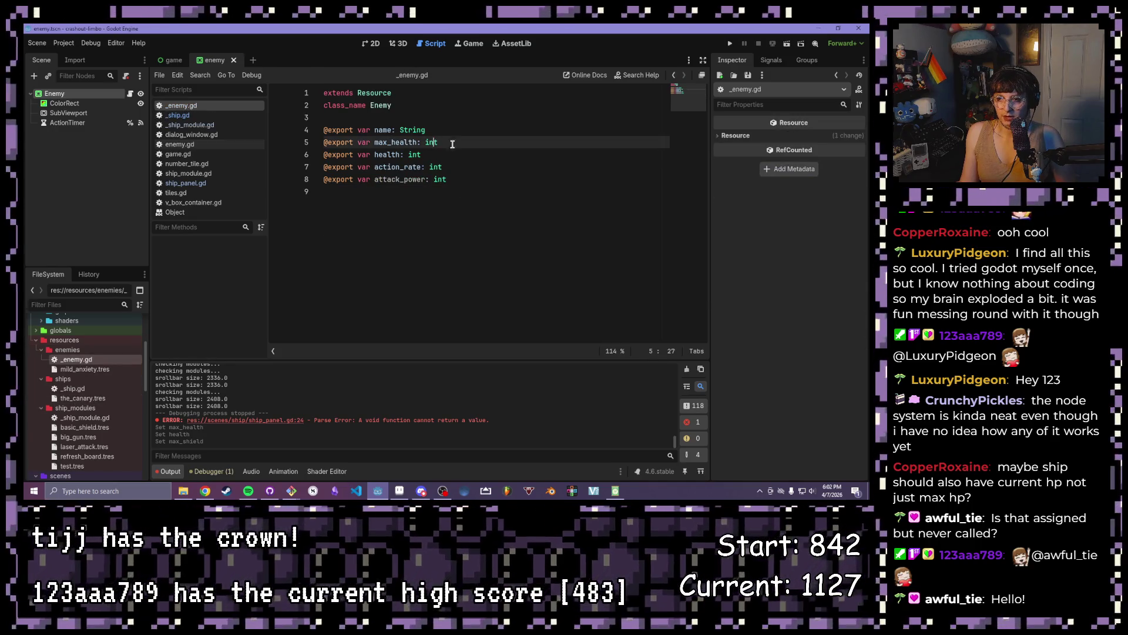
{"action": "key", "text": "Down"}
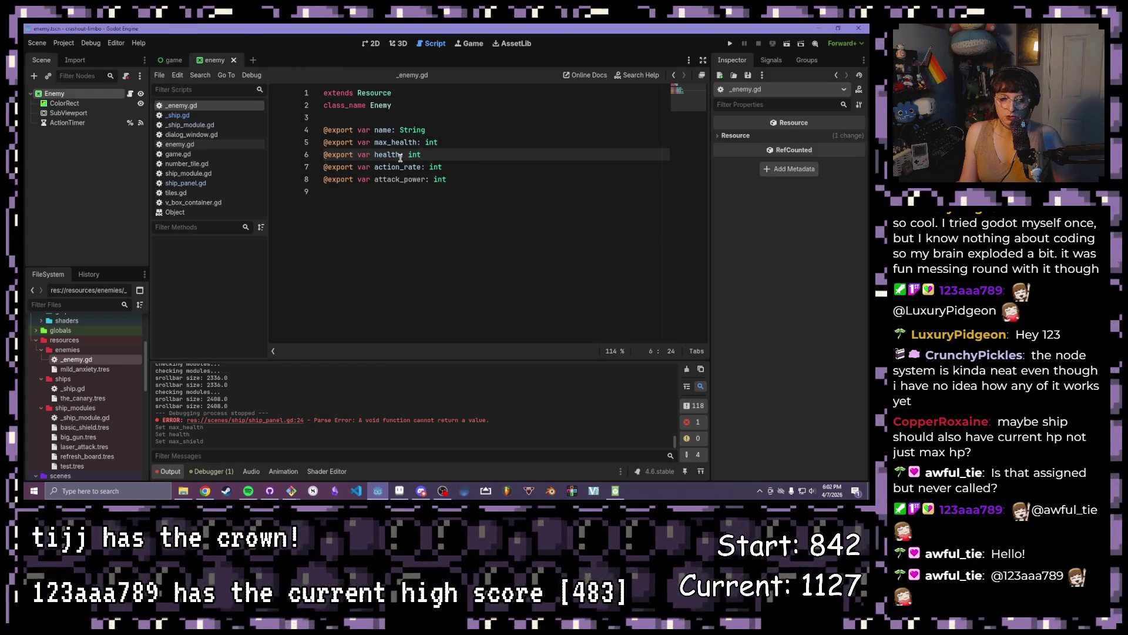
{"action": "left_click", "coordinate": [493, 178]}
{"action": "left_click", "coordinate": [440, 142]}
{"action": "left_click", "coordinate": [441, 158]}
Add exported max_shield and shield int variables after health in _enemy.gd and save.
{"action": "key", "text": "Return"}
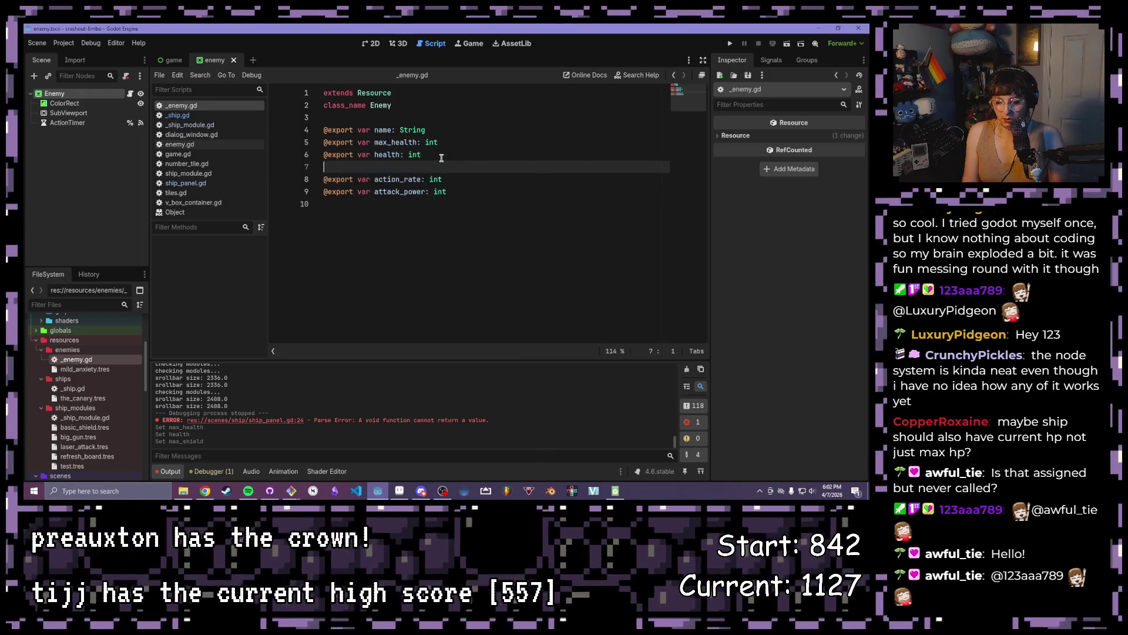
{"action": "type", "text": "@onready var max_sh"}
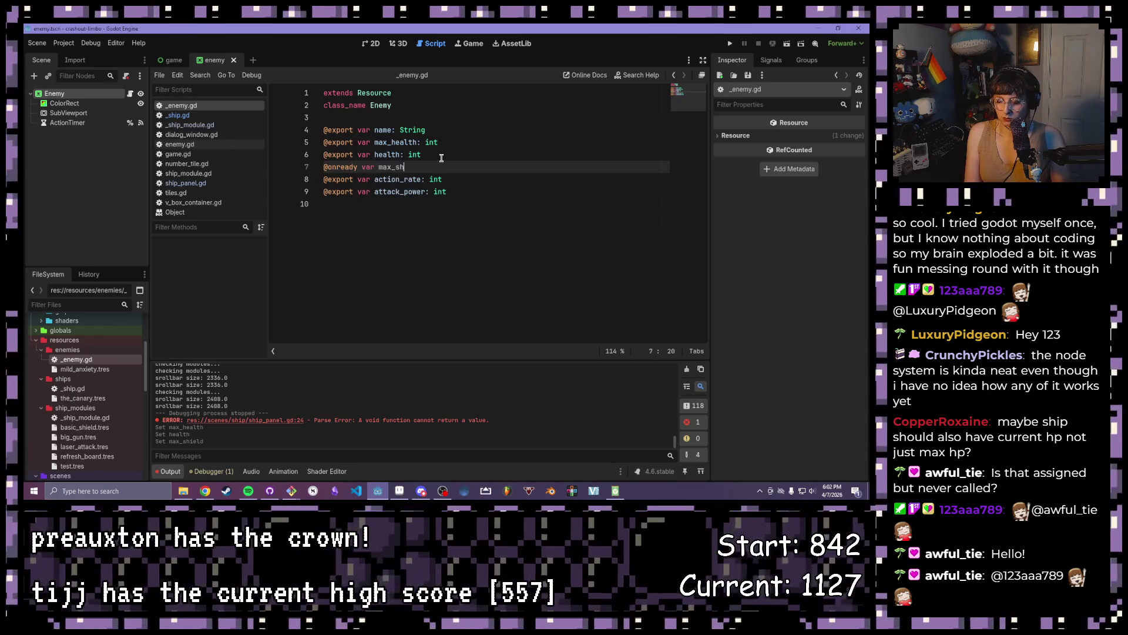
{"action": "type", "text": "t"}
{"action": "key", "text": "Return"}
{"action": "key", "text": "Return"}
{"action": "type", "text": "@onready"}
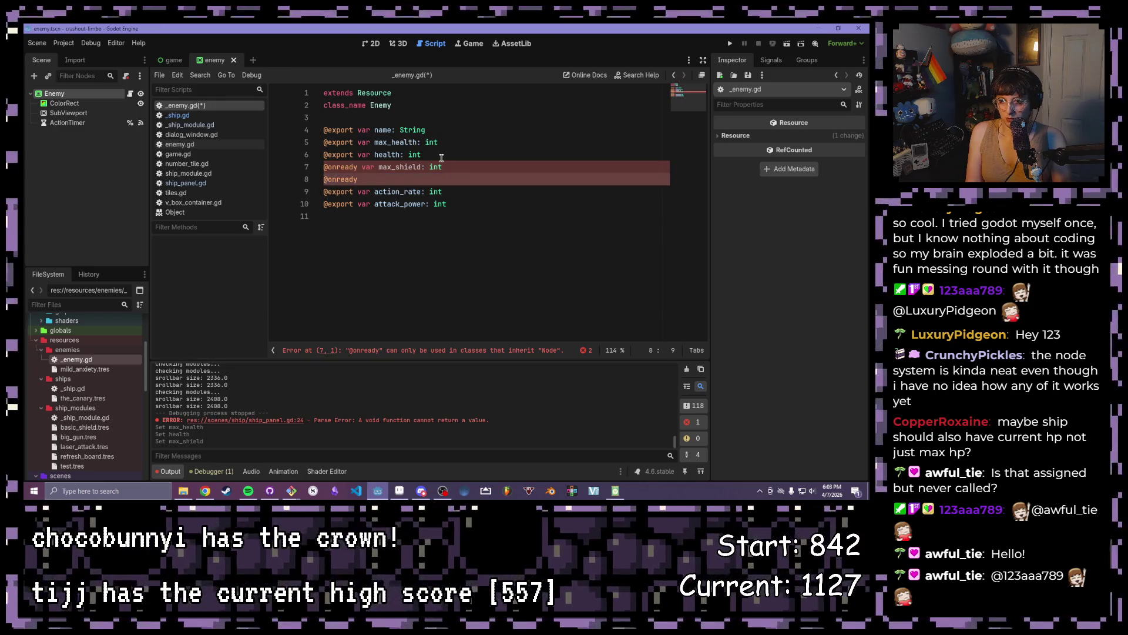
{"action": "left_click_drag", "start_coordinate": [358, 167], "coordinate": [328, 167]}
{"action": "type", "text": "export"}
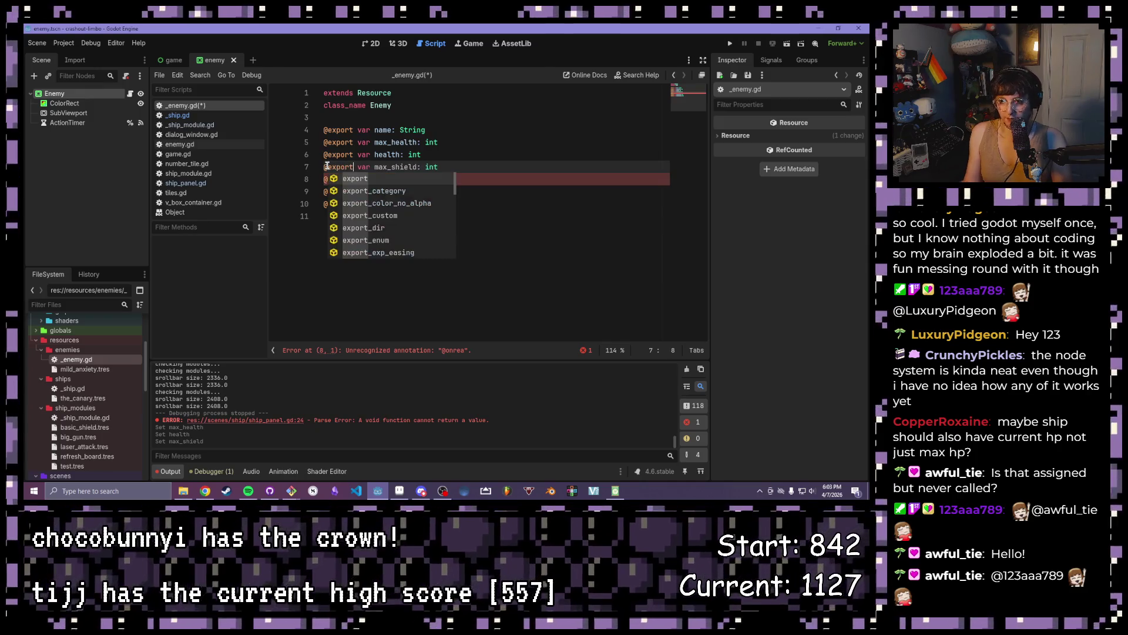
{"action": "left_click", "coordinate": [349, 180]}
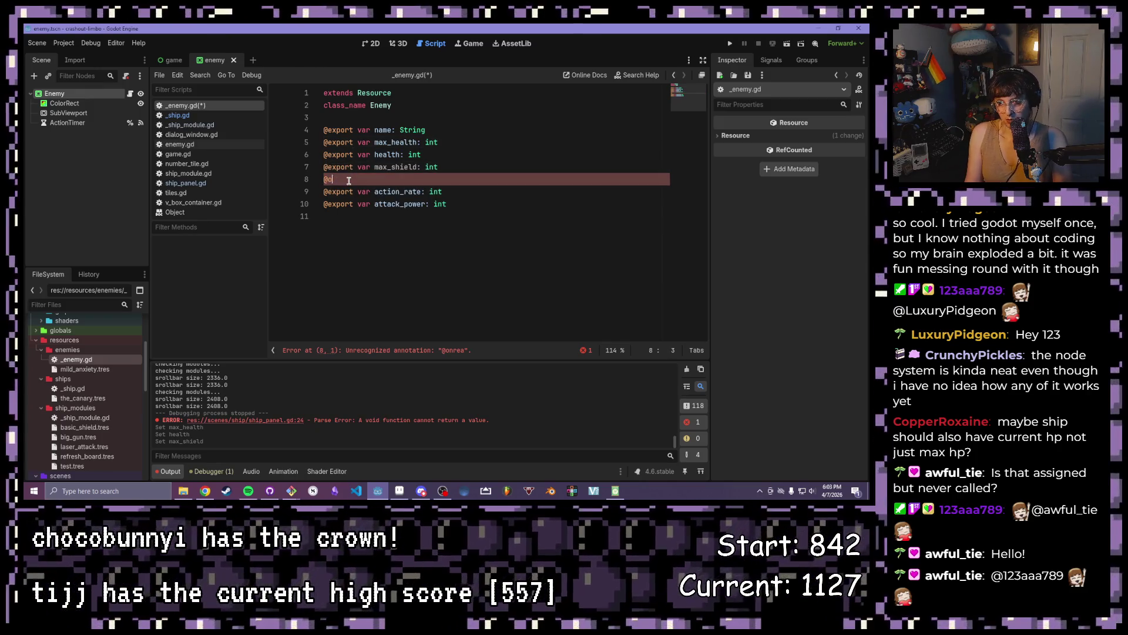
{"action": "type", "text": "xport car"}
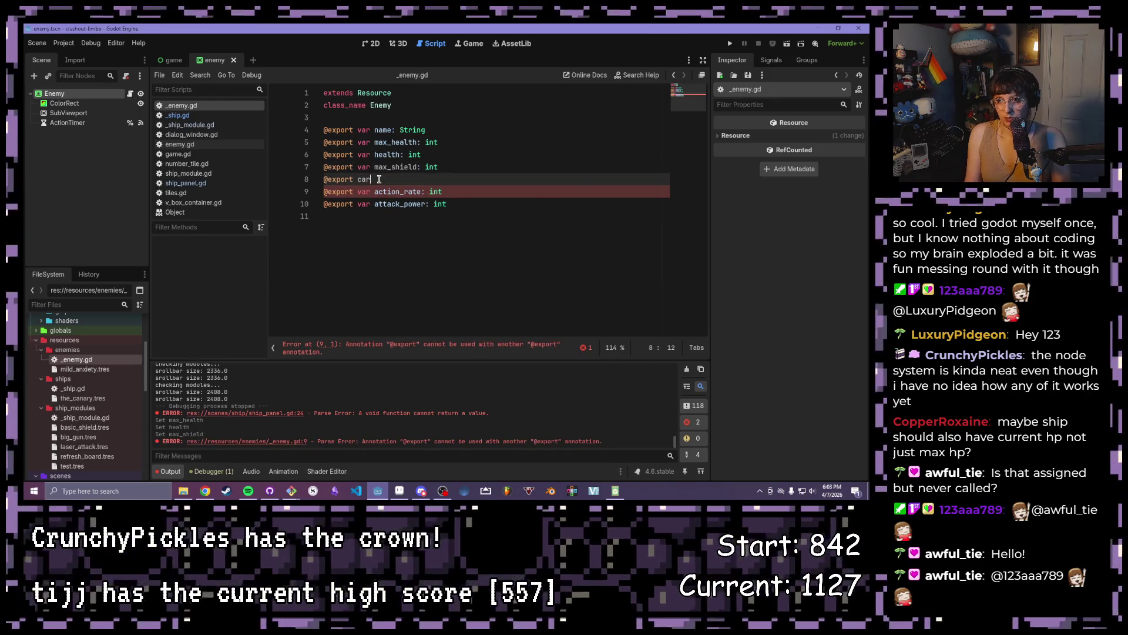
{"action": "key", "text": "BackSpace"}
{"action": "key", "text": "BackSpace"}
{"action": "key", "text": "BackSpace"}
{"action": "type", "text": "var"}
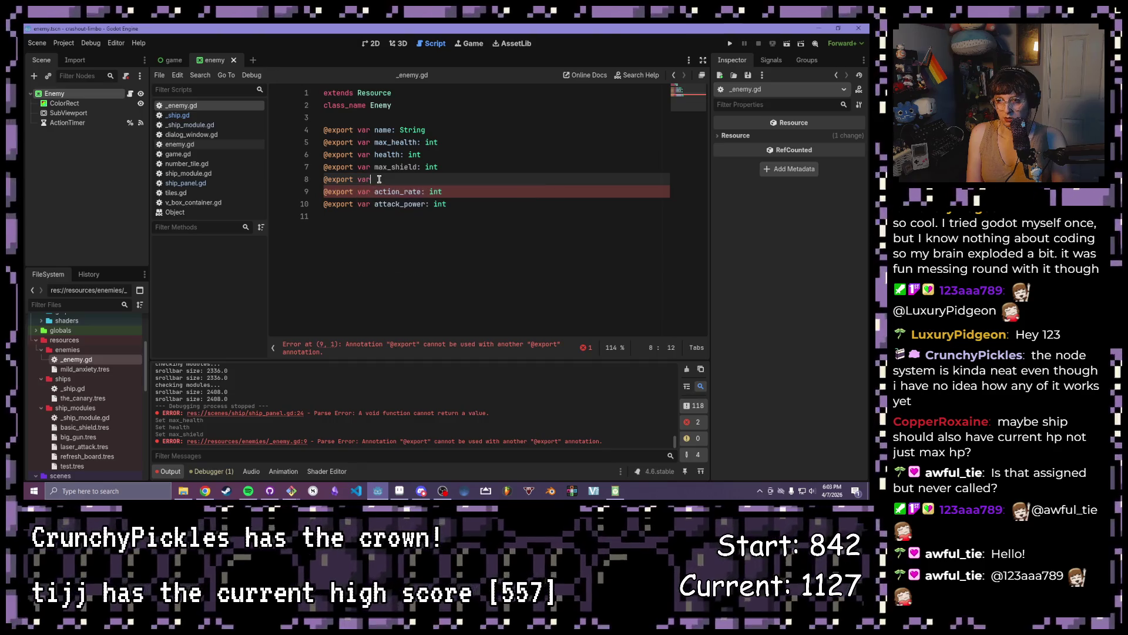
{"action": "type", "text": " shield: int"}
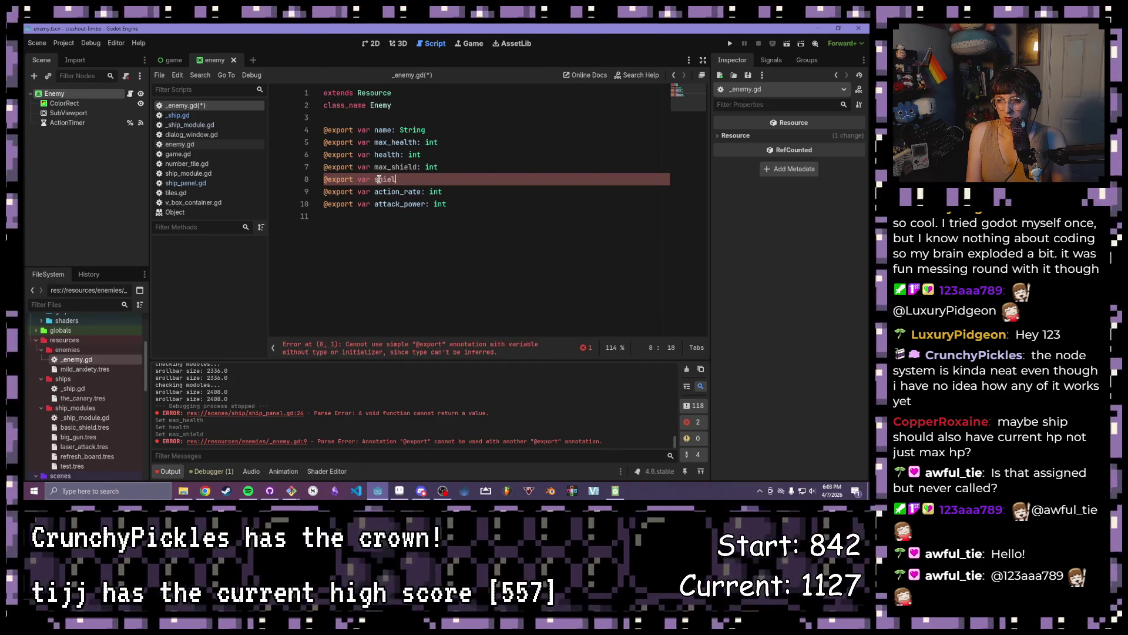
{"action": "key", "text": "ctrl+s"}
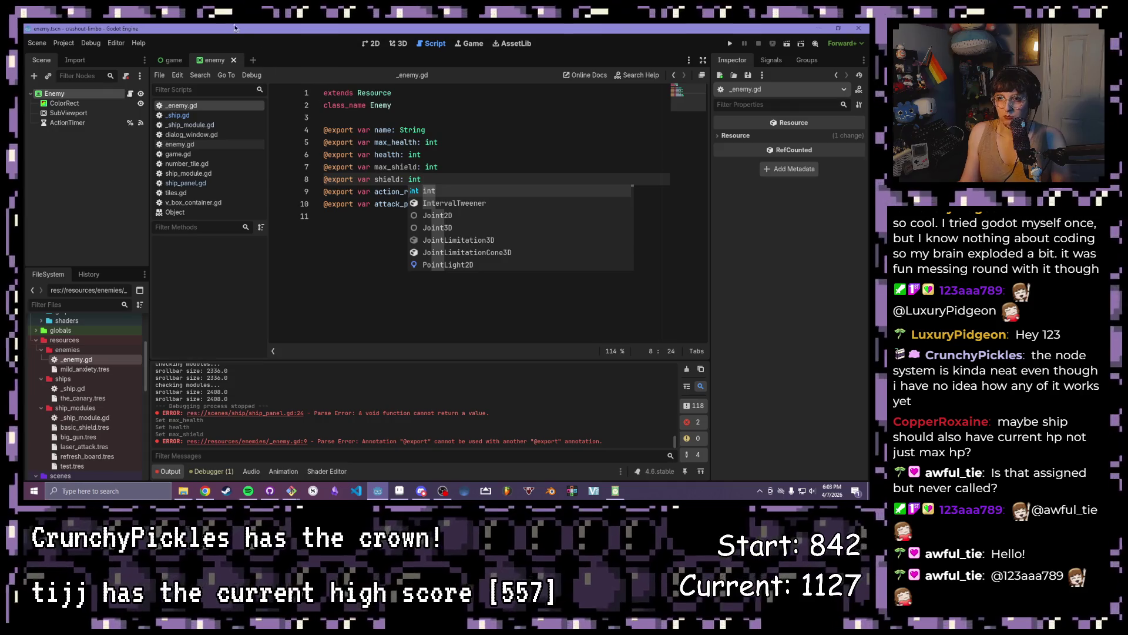
Compare the shield declarations in _ship.gd with those in _enemy.gd.
{"action": "left_click", "coordinate": [191, 115]}
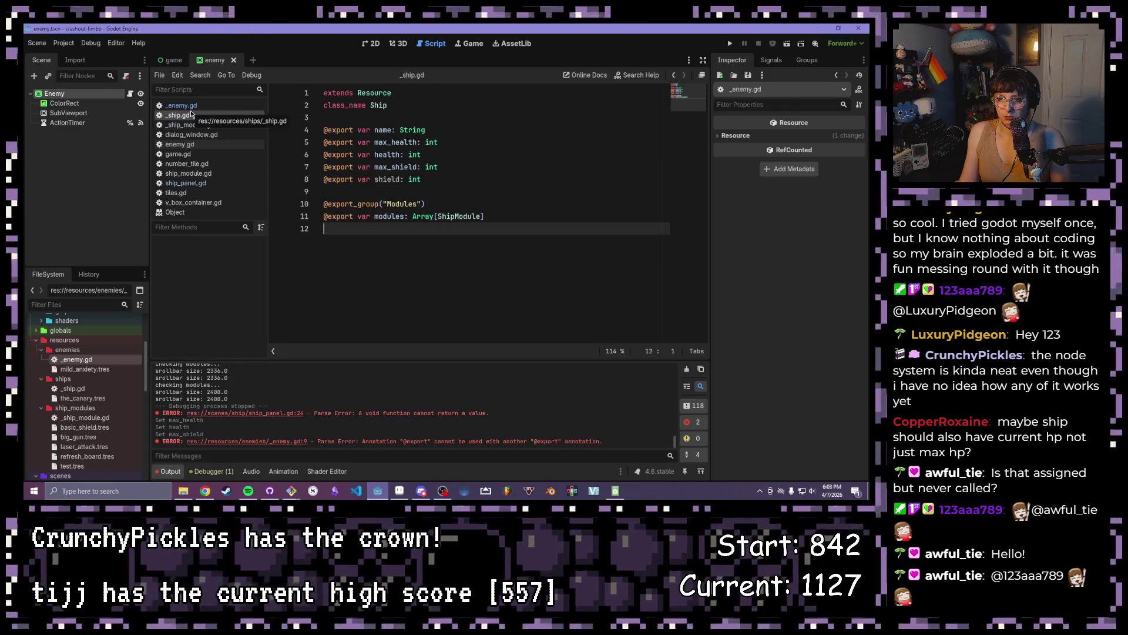
{"action": "left_click", "coordinate": [423, 179]}
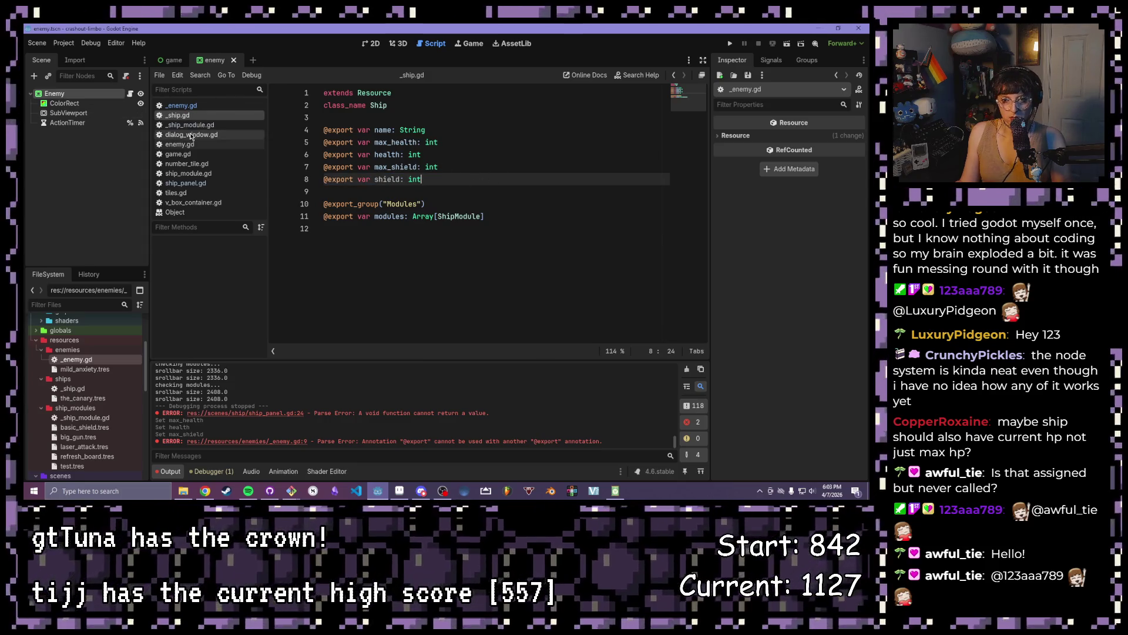
{"action": "left_click", "coordinate": [198, 107]}
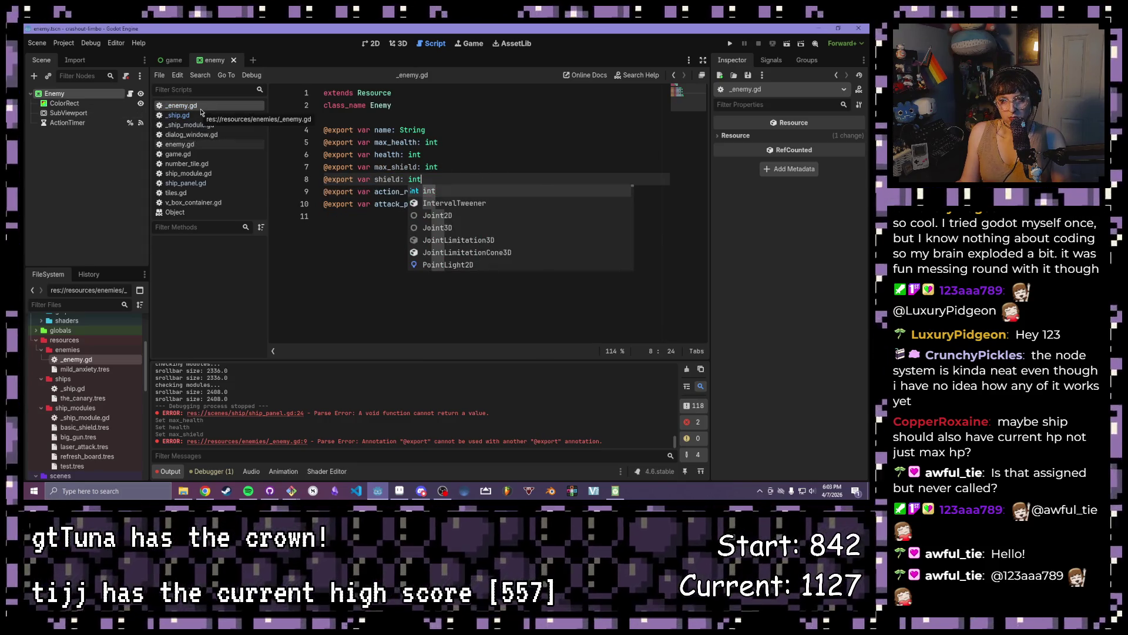
{"action": "left_click", "coordinate": [487, 130]}
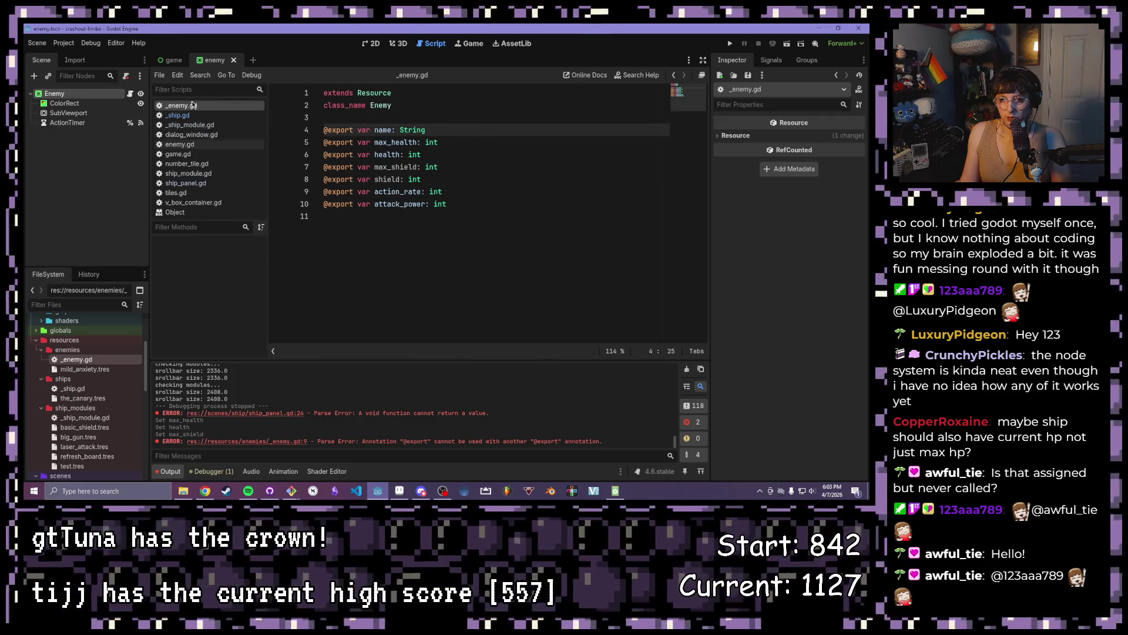
Inspect Mild Anxiety's stats: 50 max health, 50 health, 0 shield, action rate 4, attack power 6.
{"action": "left_click", "coordinate": [86, 369]}
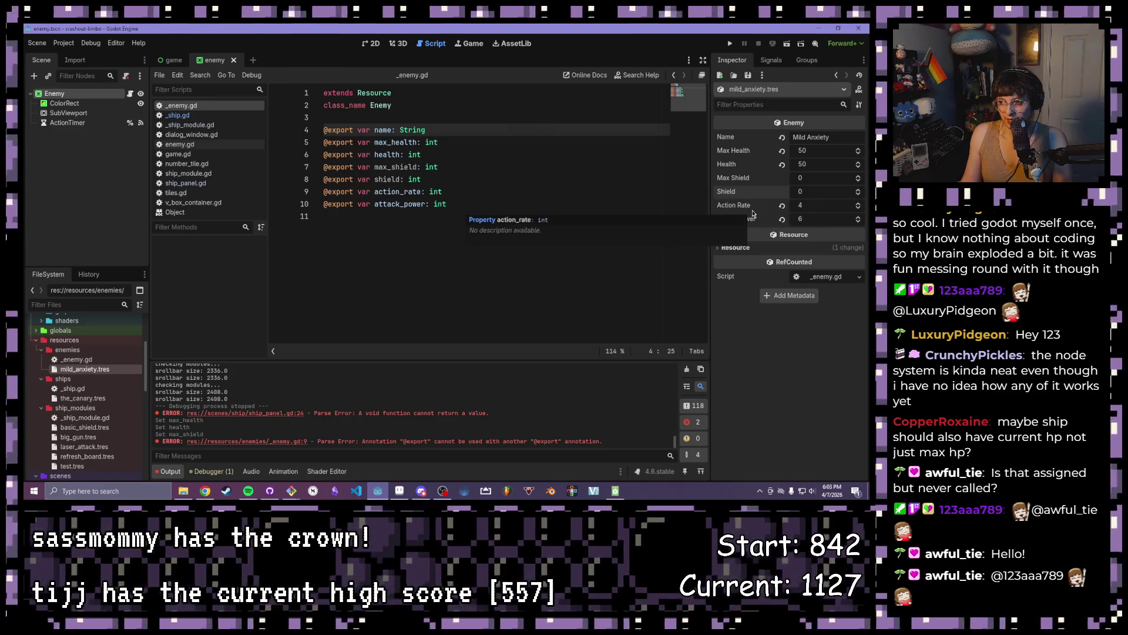
{"action": "left_click", "coordinate": [464, 192]}
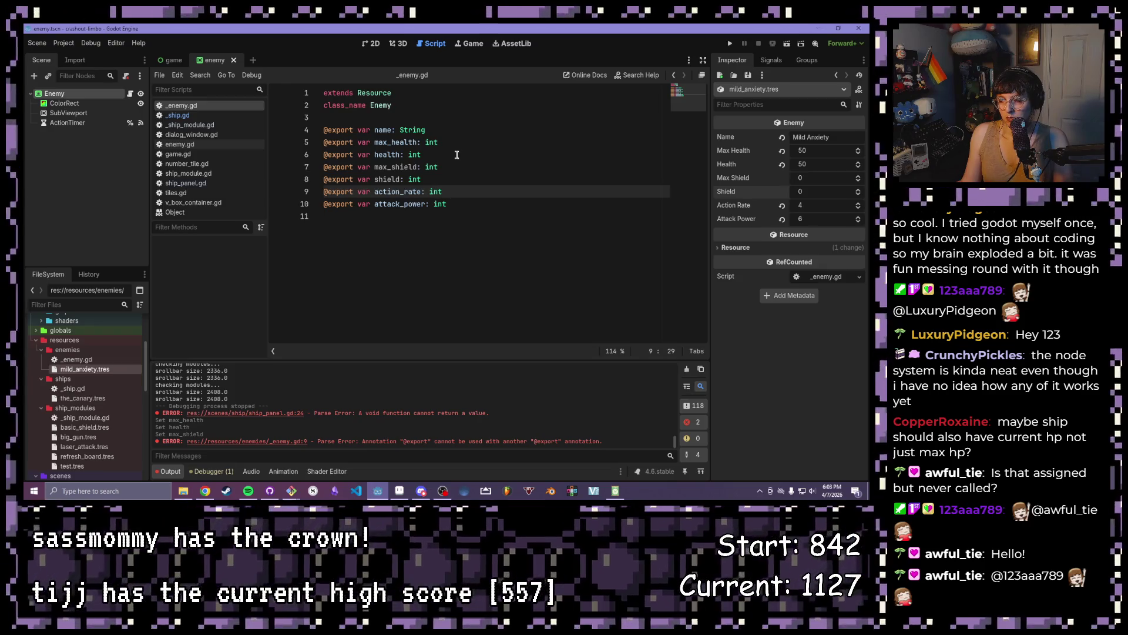
{"action": "left_click", "coordinate": [573, 213]}
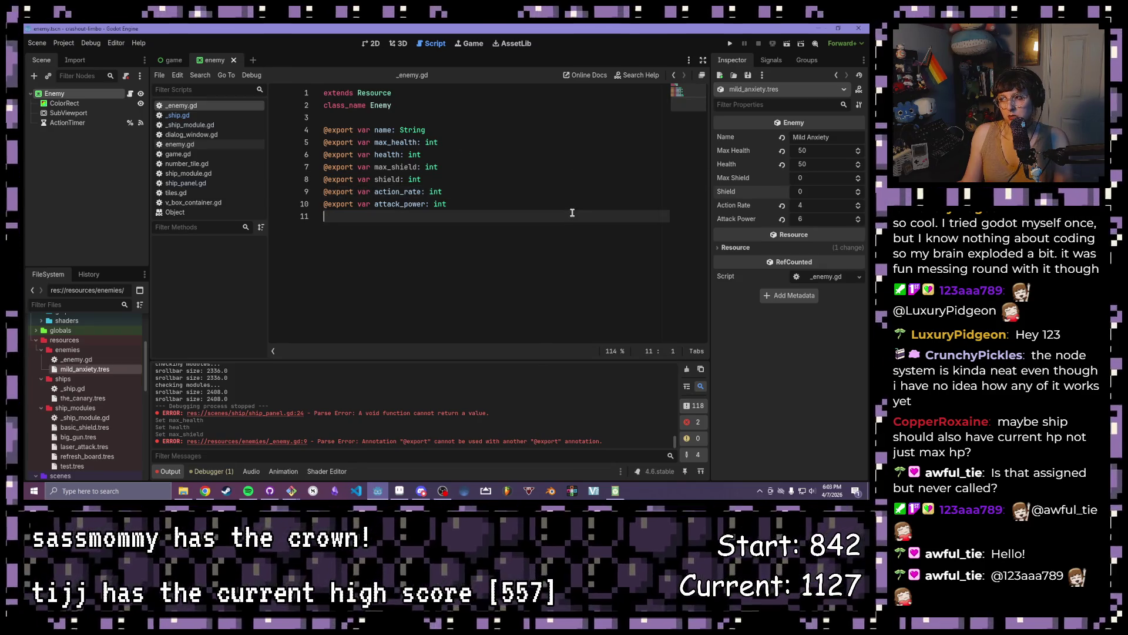
{"action": "left_click", "coordinate": [437, 191]}
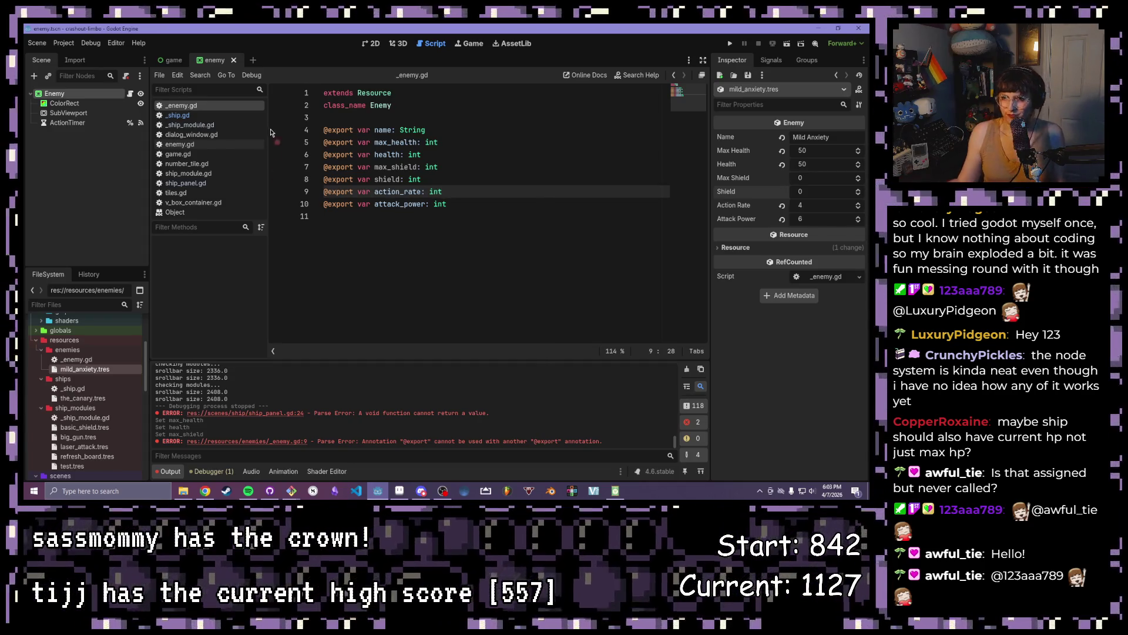
{"action": "left_click", "coordinate": [82, 398]}
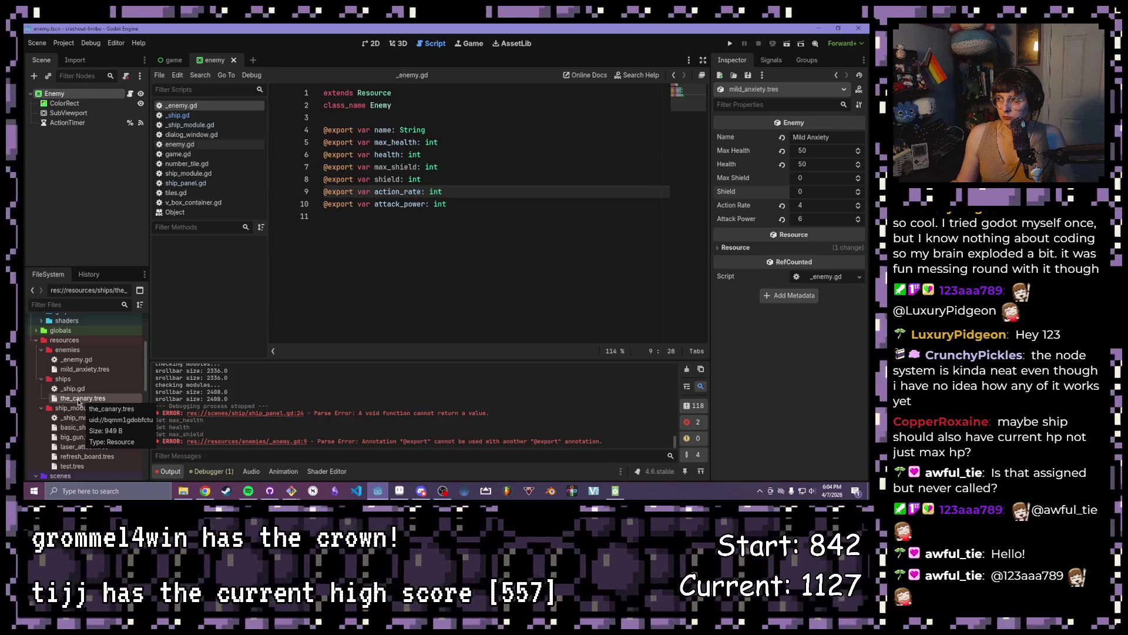
Inspect The Canary's 30 health, max shield 4 and three modules, then go to calculate_damage's return.
{"action": "double_click", "coordinate": [78, 400]}
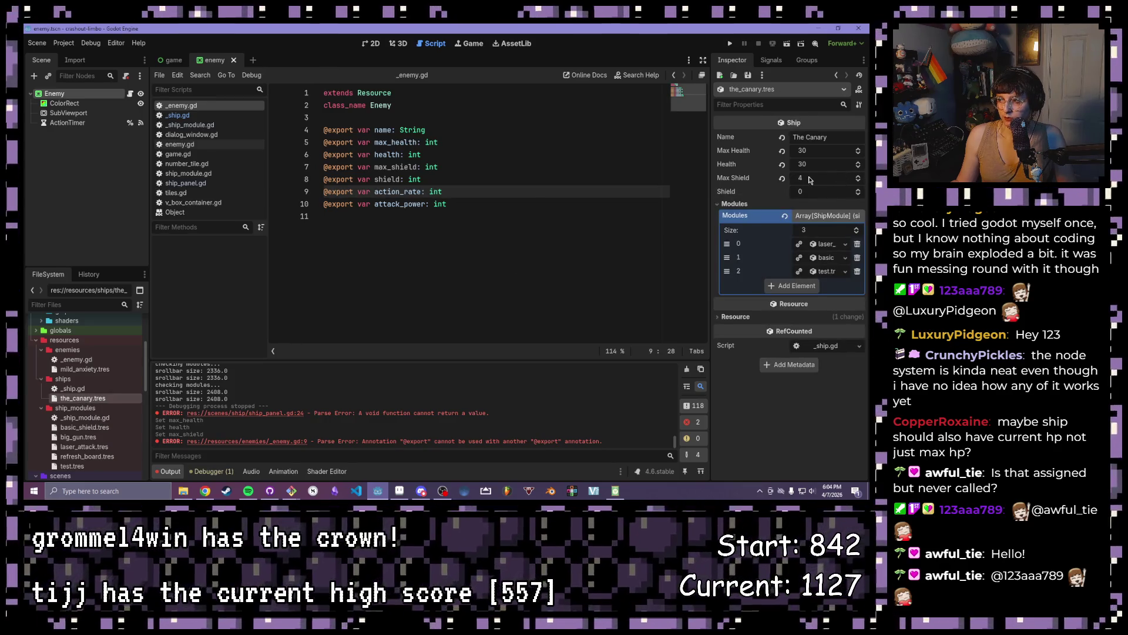
{"action": "left_click", "coordinate": [432, 261]}
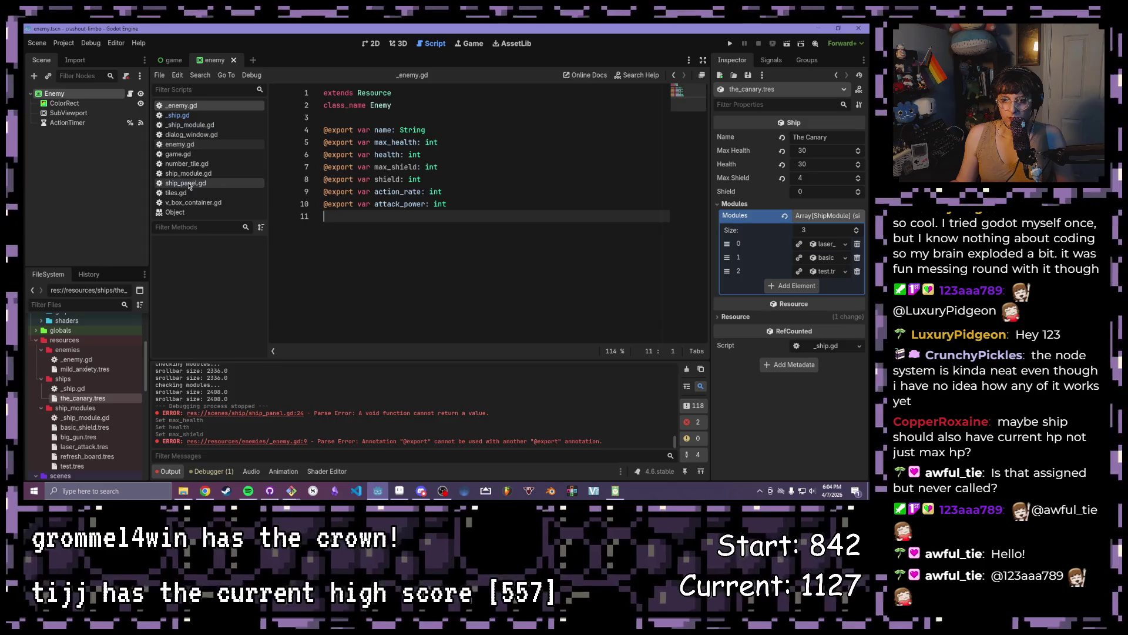
{"action": "left_click", "coordinate": [185, 183]}
{"action": "scroll", "coordinate": [421, 257], "scroll_direction": "down", "scroll_amount": 1}
{"action": "left_click", "coordinate": [391, 316]}
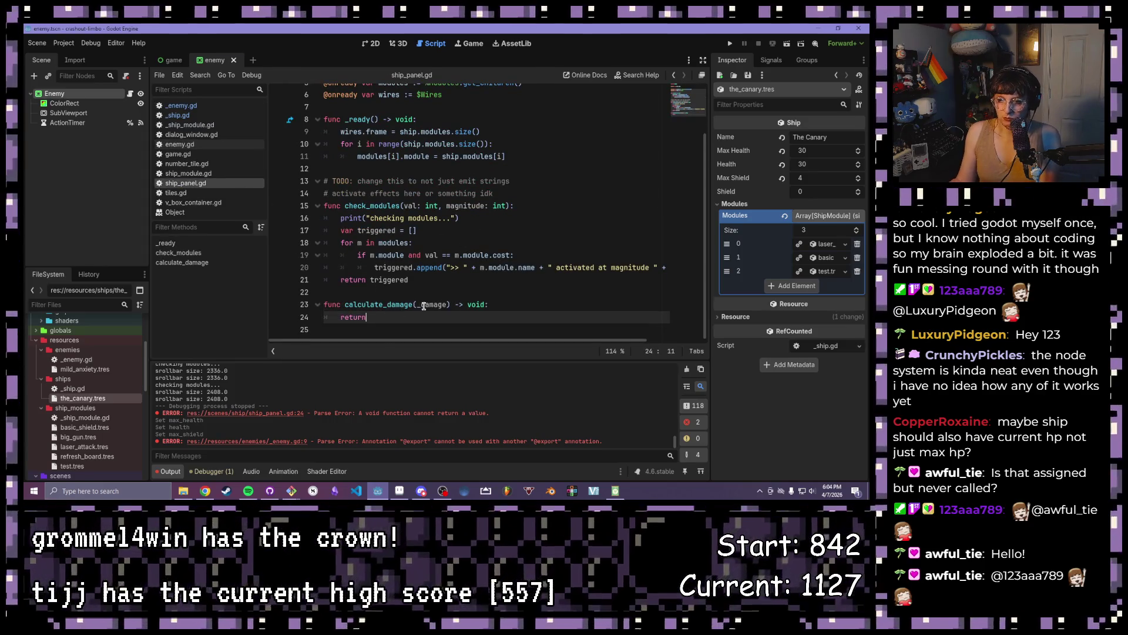
Rename the parameter back to damage and remove the placeholder return.
{"action": "left_click", "coordinate": [420, 305]}
{"action": "key", "text": "BackSpace"}
{"action": "left_click", "coordinate": [376, 317]}
{"action": "key", "text": "BackSpace"}
{"action": "key", "text": "BackSpace"}
{"action": "key", "text": "BackSpace"}
{"action": "key", "text": "BackSpace"}
{"action": "key", "text": "BackSpace"}
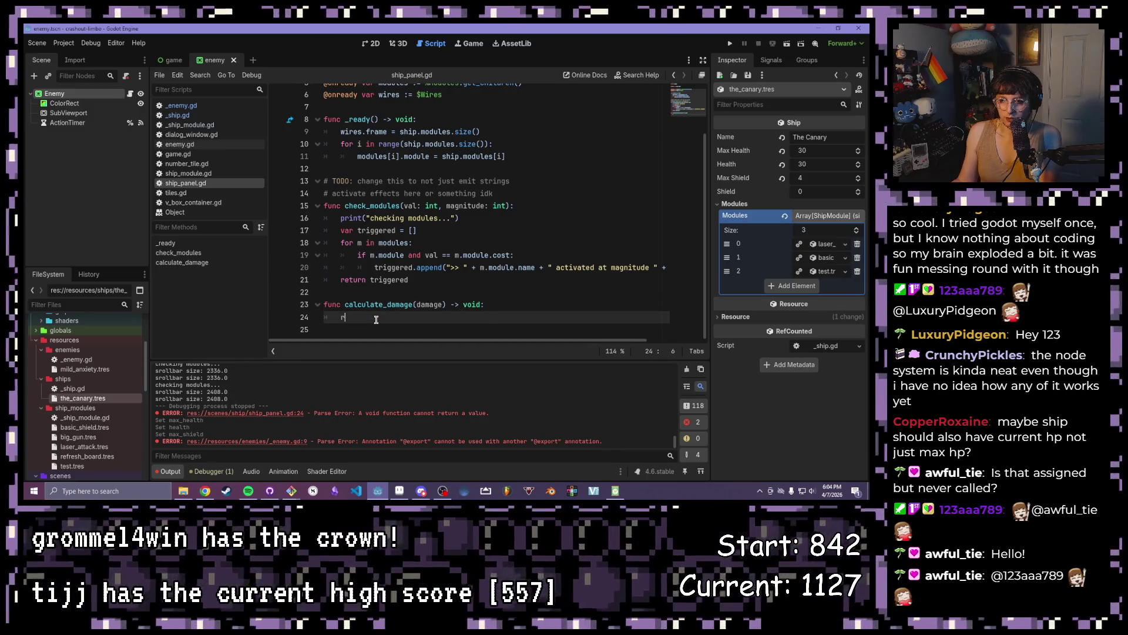
Add an 'if ship.shield > 0:' check that decrements ship.shield by 1.
{"action": "type", "text": "if "}
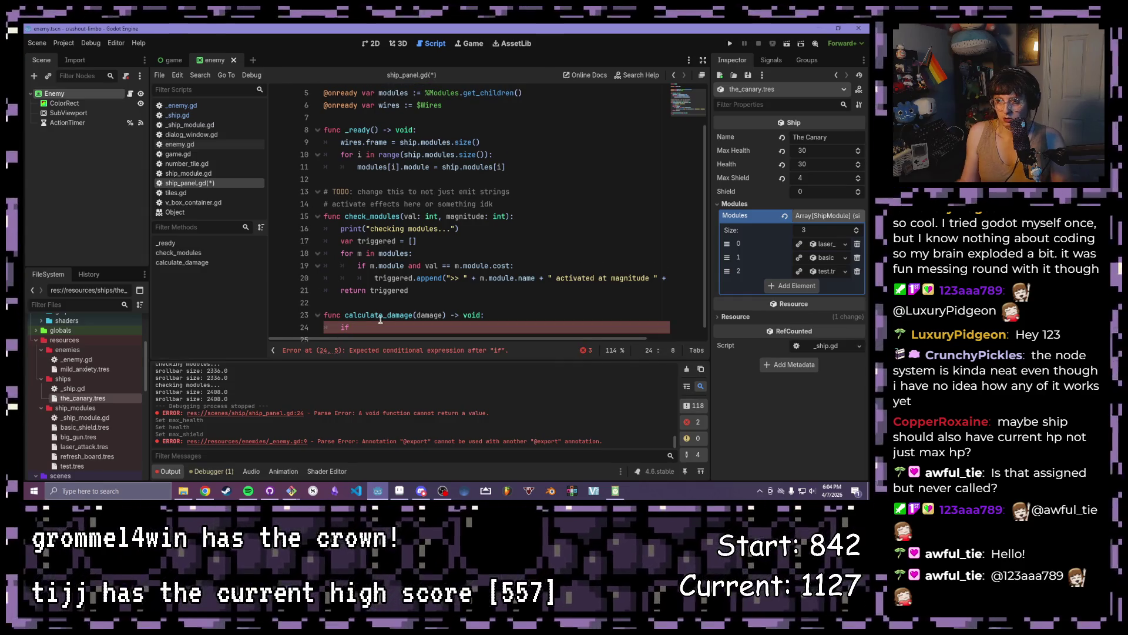
{"action": "type", "text": "sh"}
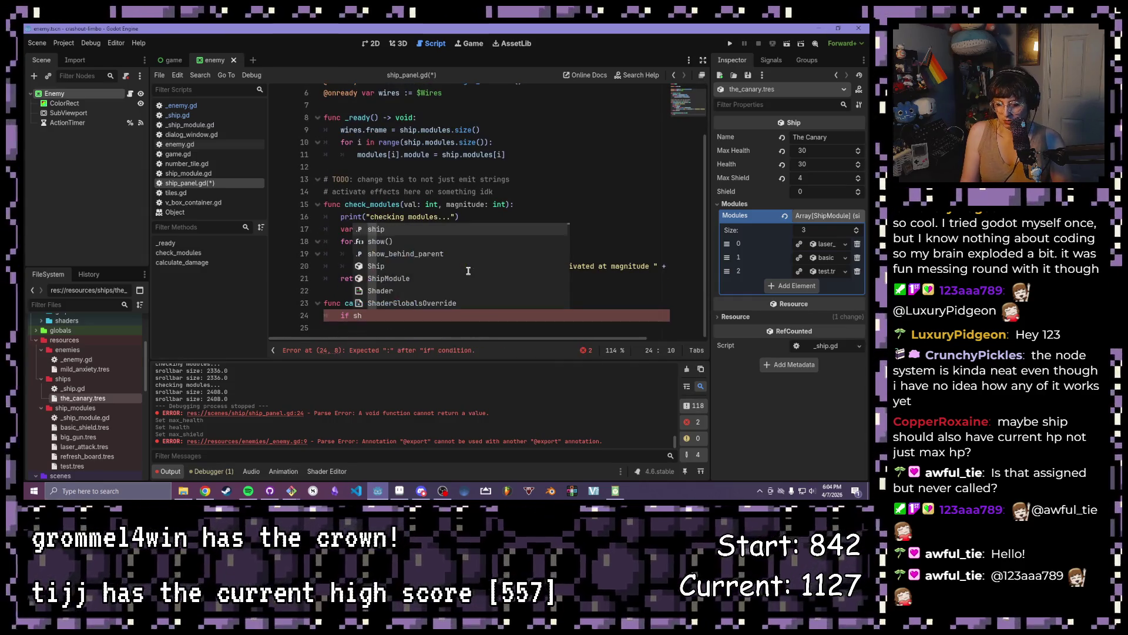
{"action": "type", "text": "ip."}
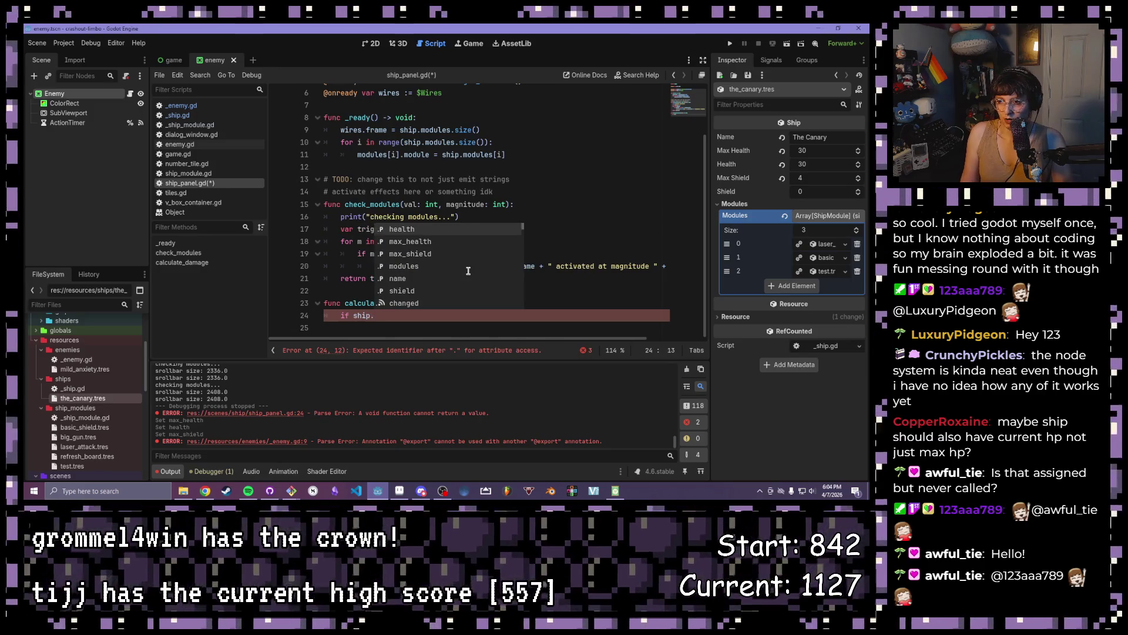
{"action": "type", "text": "sh"}
{"action": "key", "text": "Return"}
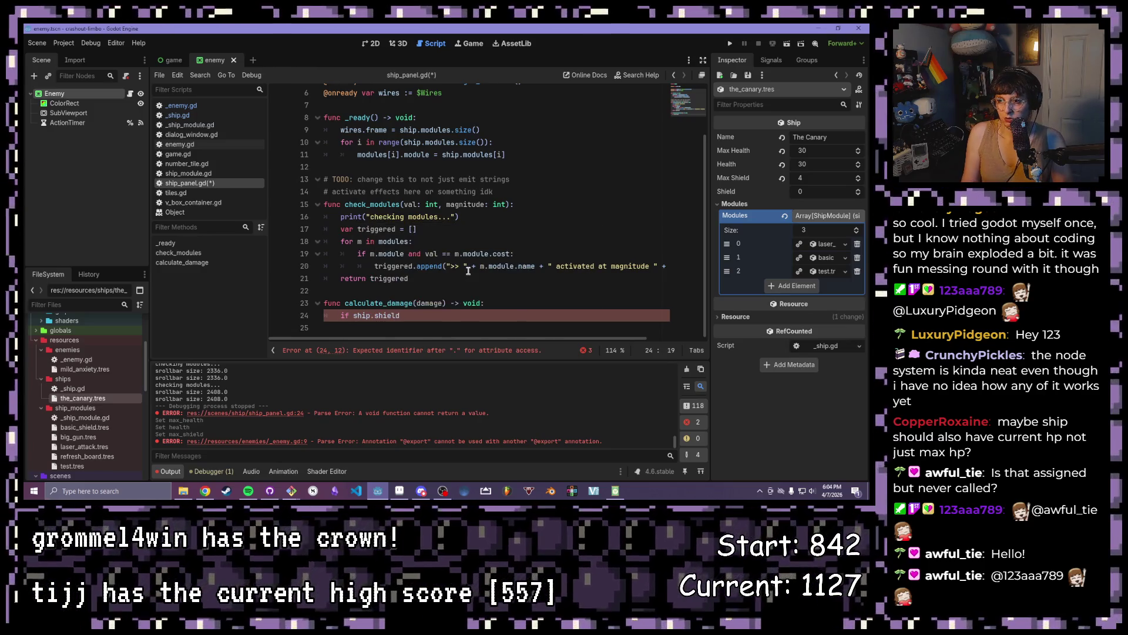
{"action": "type", "text": "> 0:"}
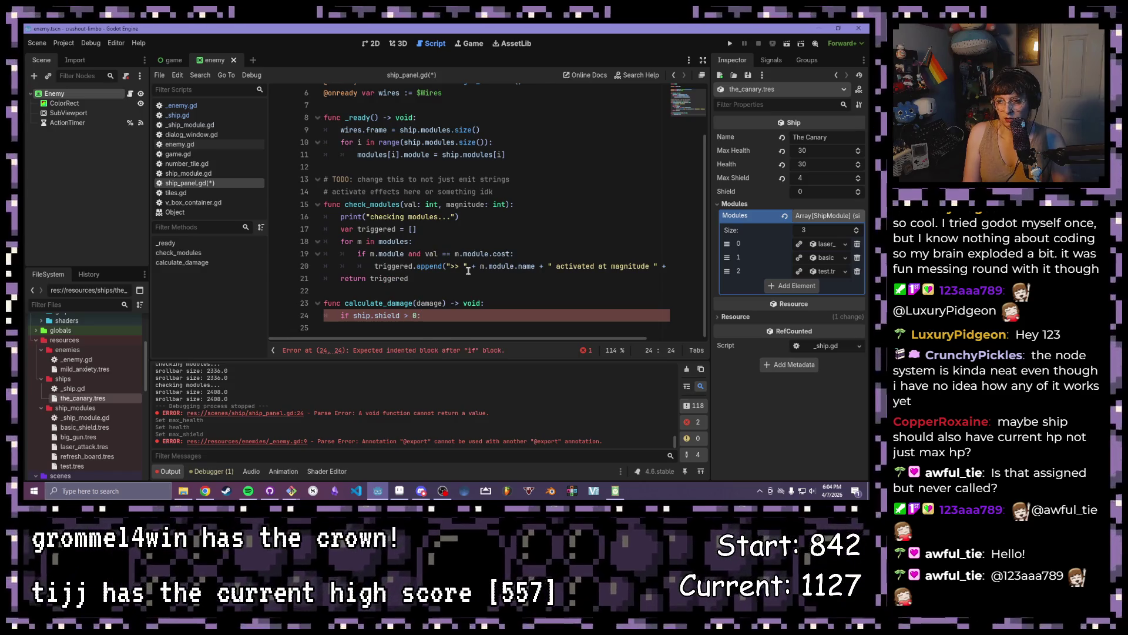
{"action": "key", "text": "Return"}
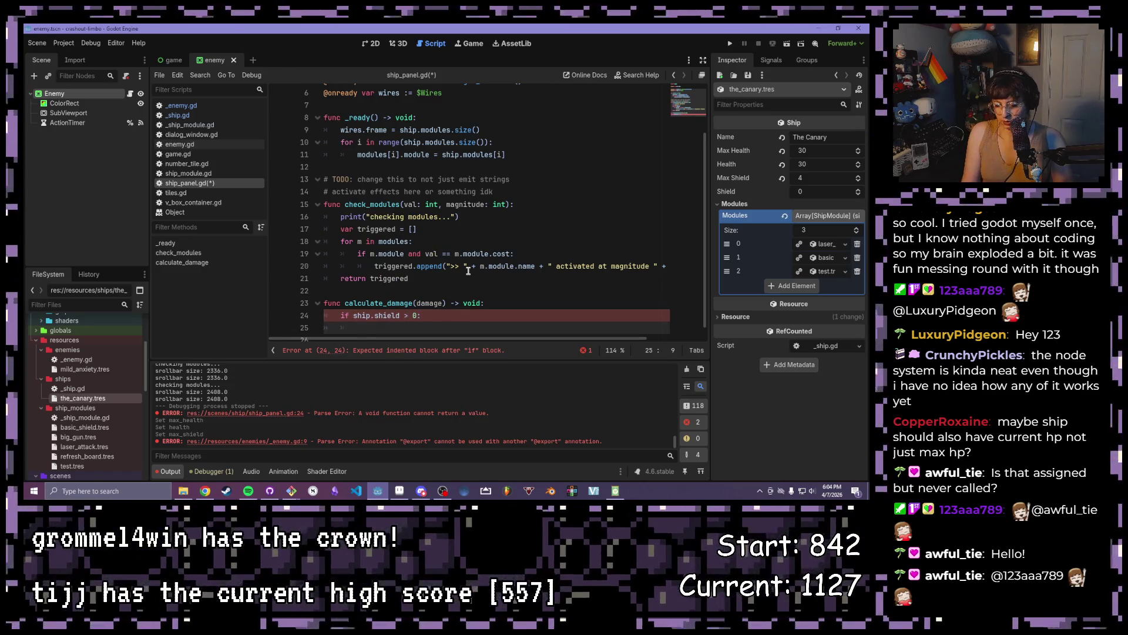
{"action": "type", "text": "ship.shield "}
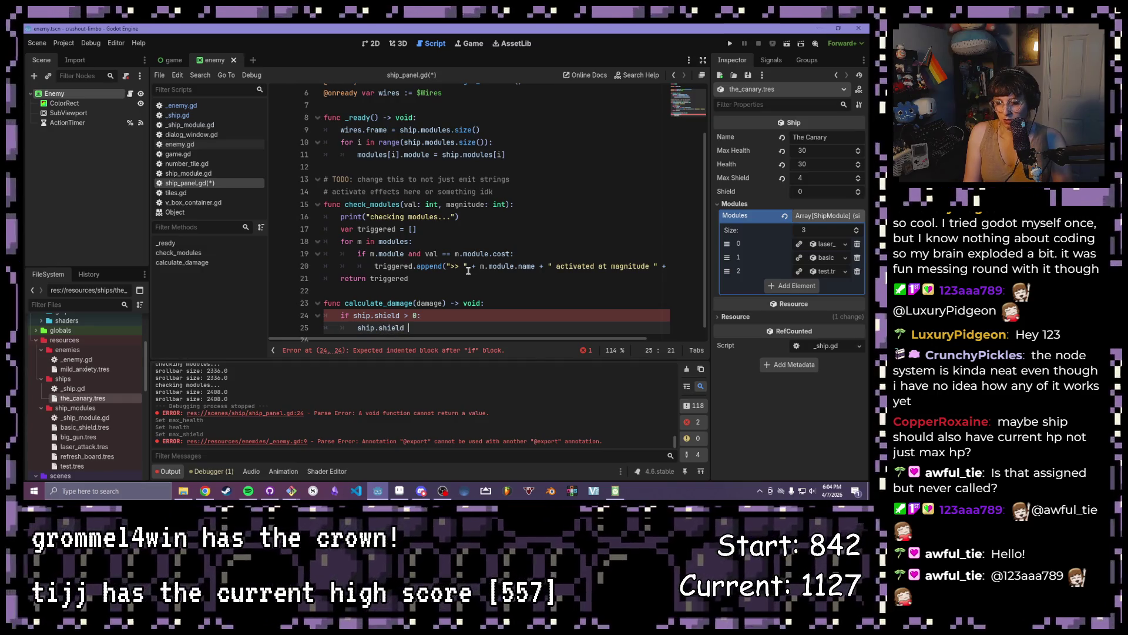
{"action": "type", "text": "-= 1"}
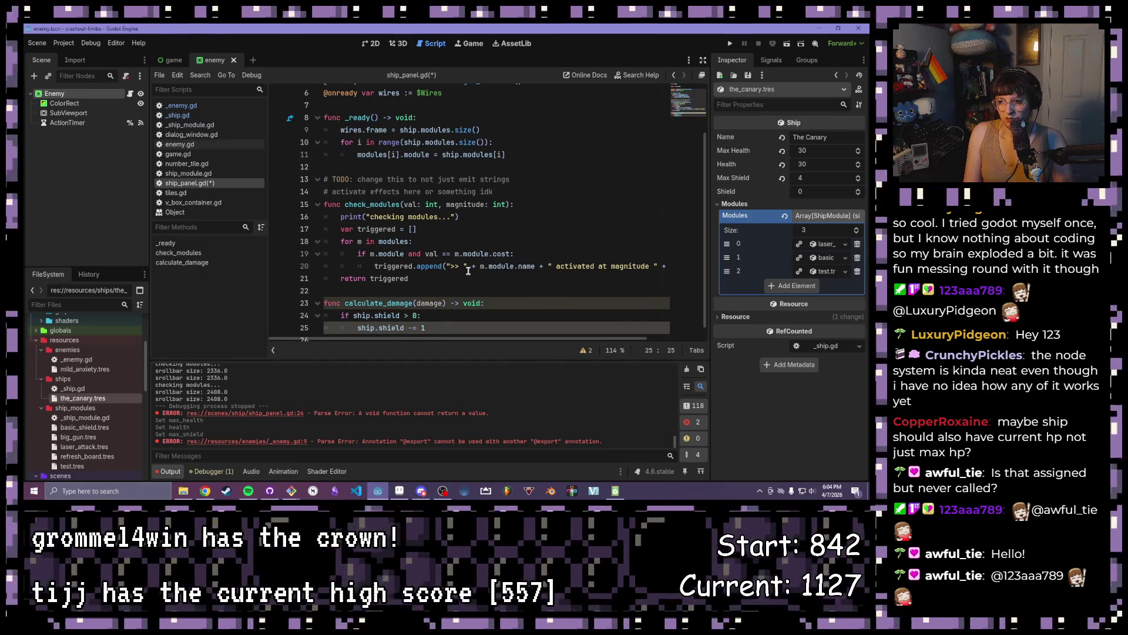
Print "SHIELD PREVENTED DAMAGE" inside the shield check and save ship_panel.gd.
{"action": "key", "text": "Return"}
{"action": "type", "text": "print(\"SHIEL"}
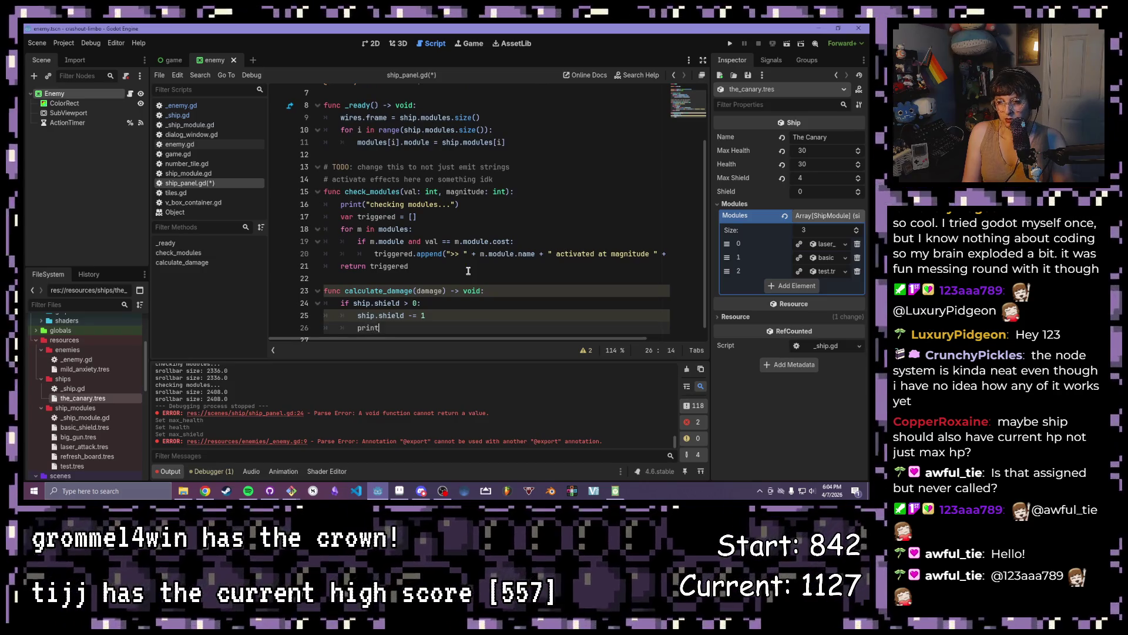
{"action": "type", "text": "D PREVENTED "}
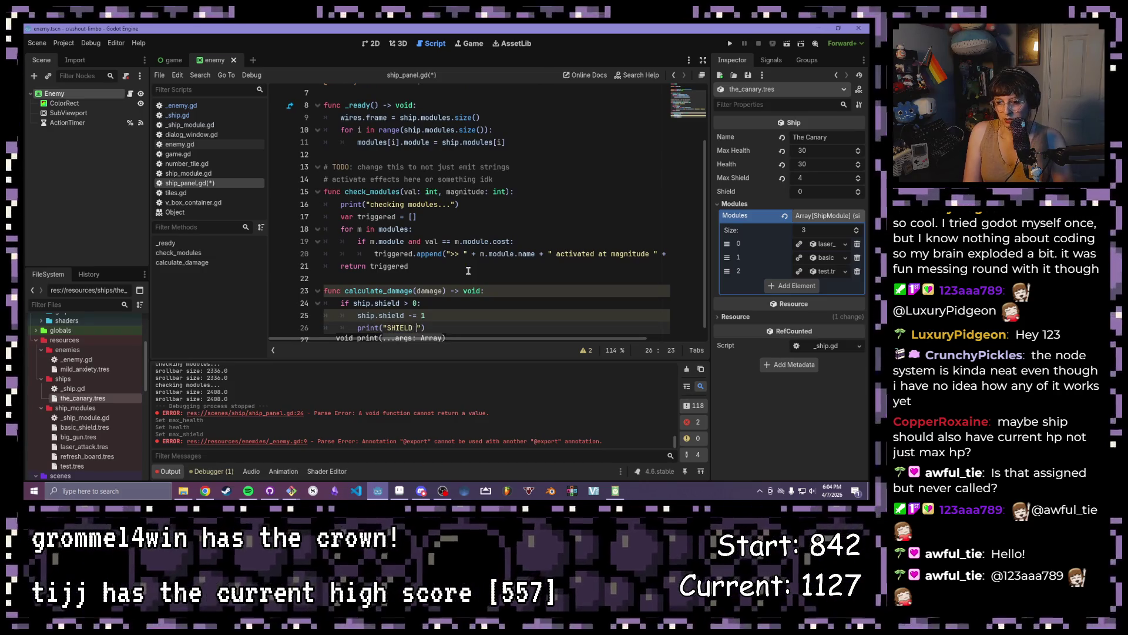
{"action": "type", "text": "DAMAGE"}
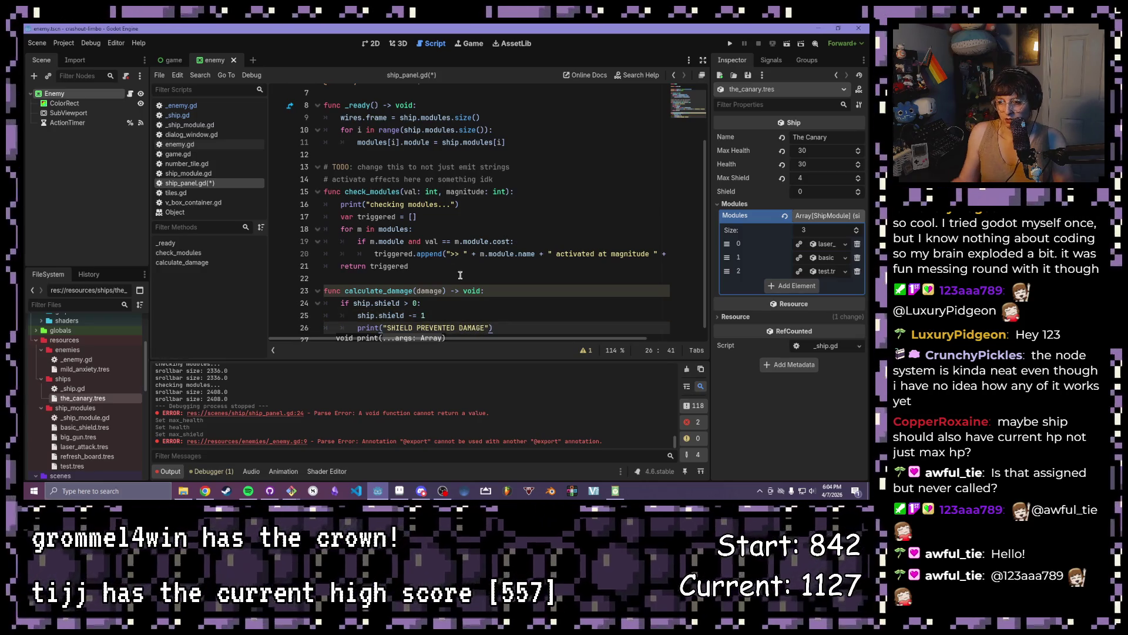
{"action": "left_click", "coordinate": [388, 327]}
{"action": "key", "text": "Left"}
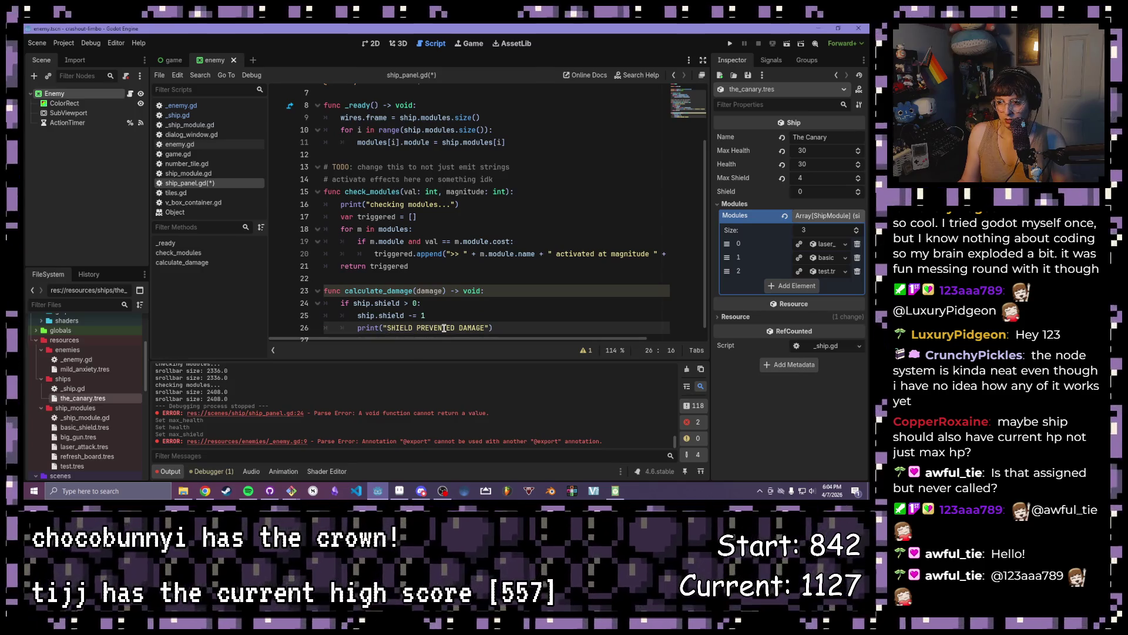
{"action": "key", "text": "ctrl+s"}
{"action": "scroll", "coordinate": [470, 311], "scroll_direction": "down", "scroll_amount": 1}
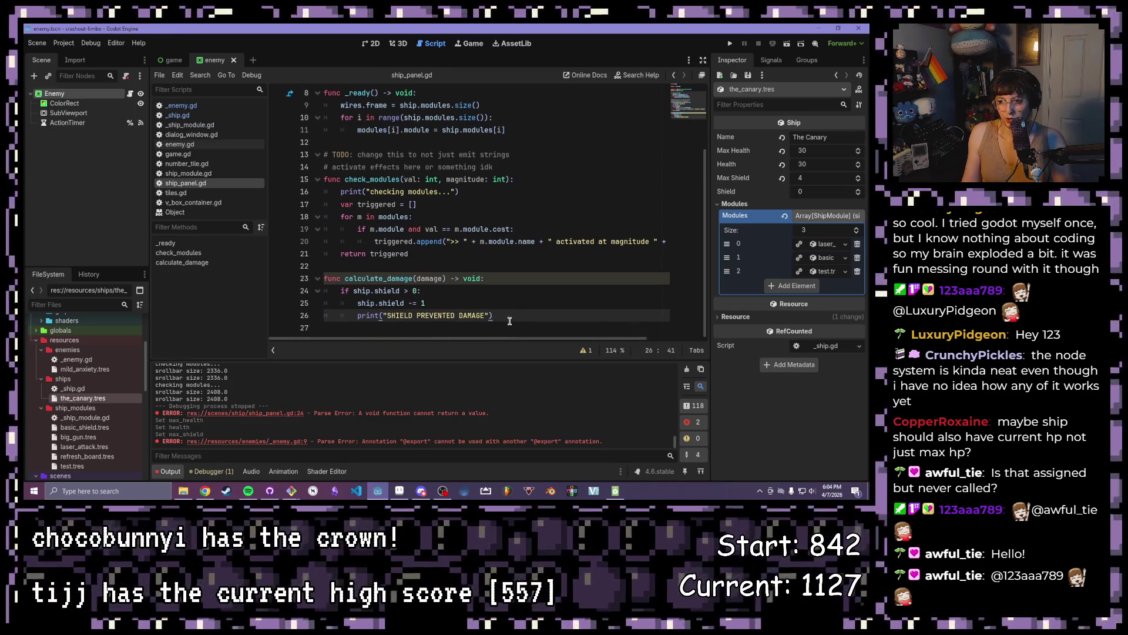
{"action": "left_click", "coordinate": [506, 321]}
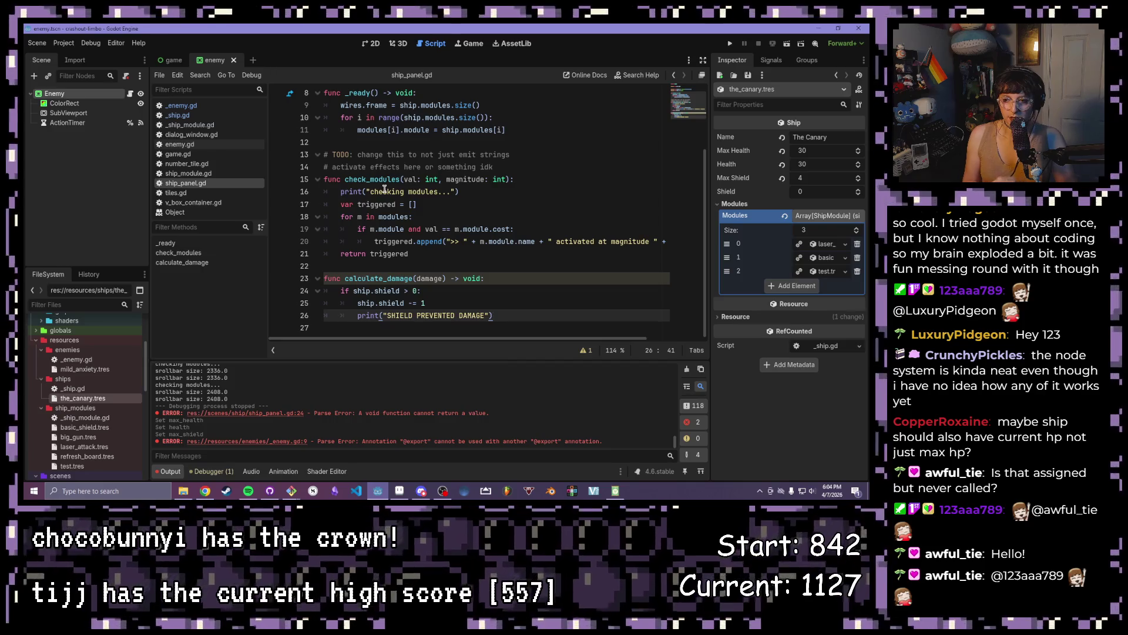
Add a new line 27 after the shield print statement and begin typing 'if ship'.
{"action": "scroll", "coordinate": [451, 185], "scroll_direction": "up", "scroll_amount": 3}
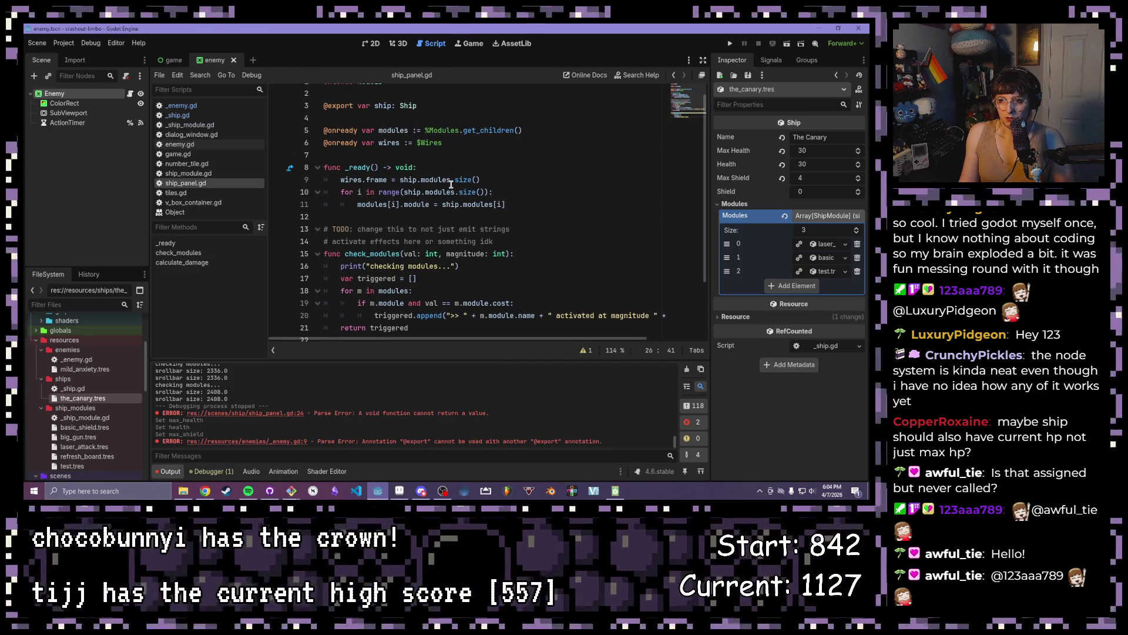
{"action": "scroll", "coordinate": [449, 184], "scroll_direction": "down", "scroll_amount": 3}
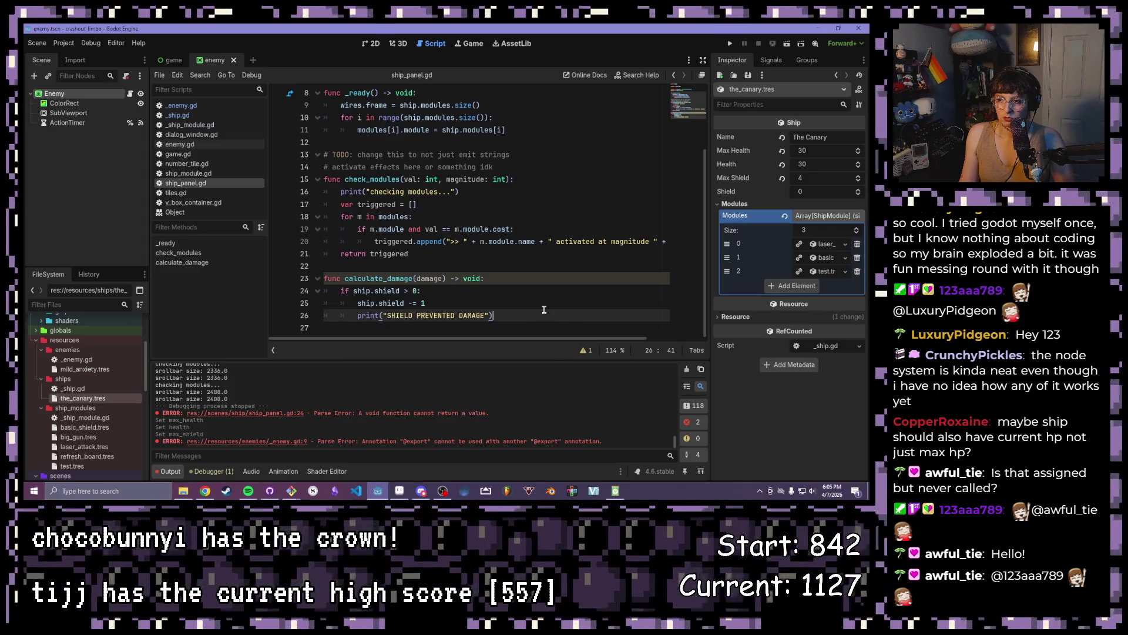
{"action": "key", "text": "Return"}
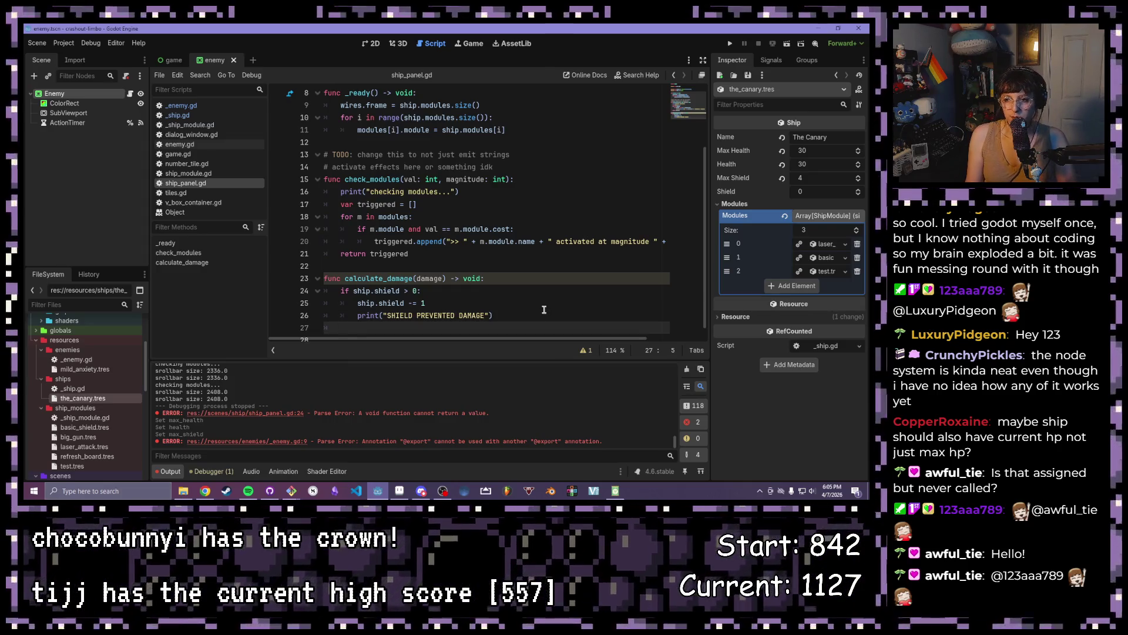
{"action": "scroll", "coordinate": [525, 292], "scroll_direction": "down", "scroll_amount": 1}
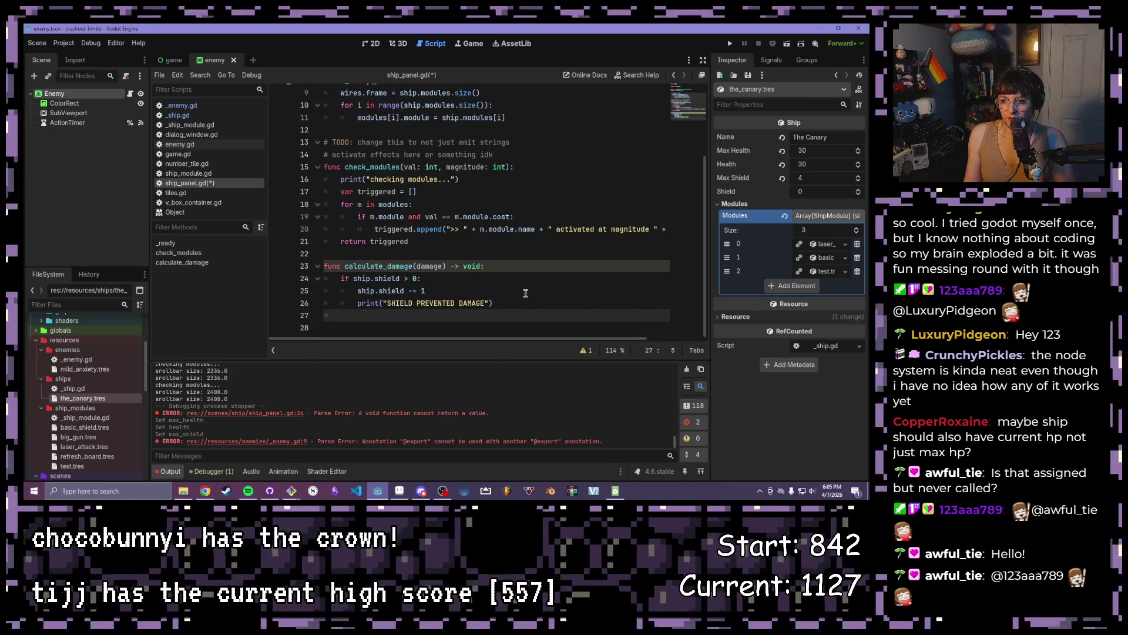
{"action": "type", "text": "if "}
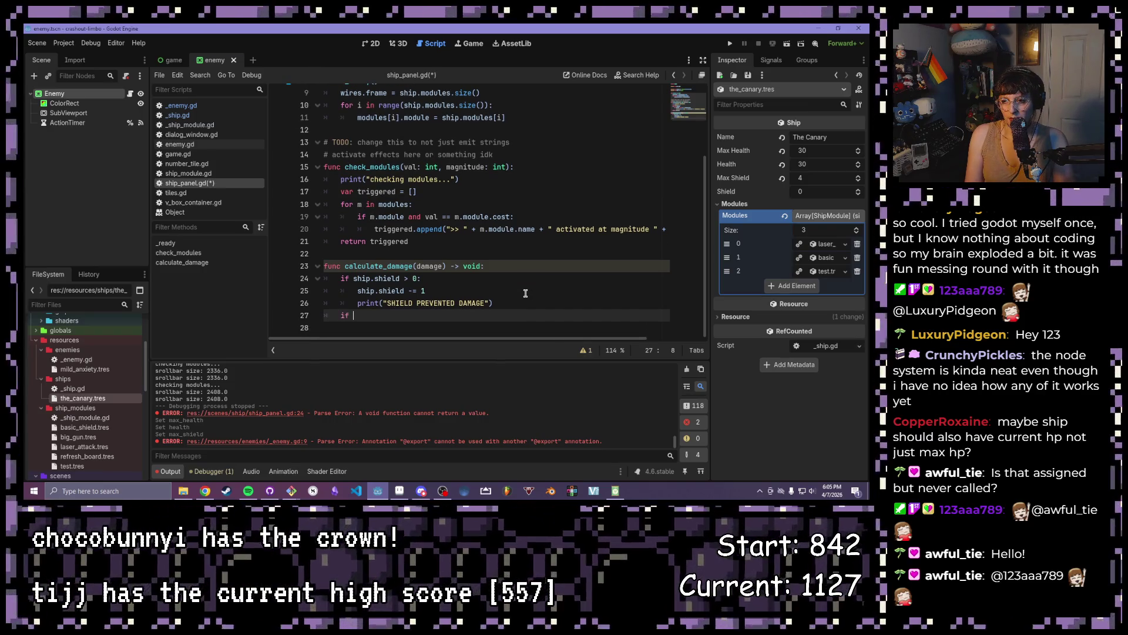
{"action": "type", "text": "ship"}
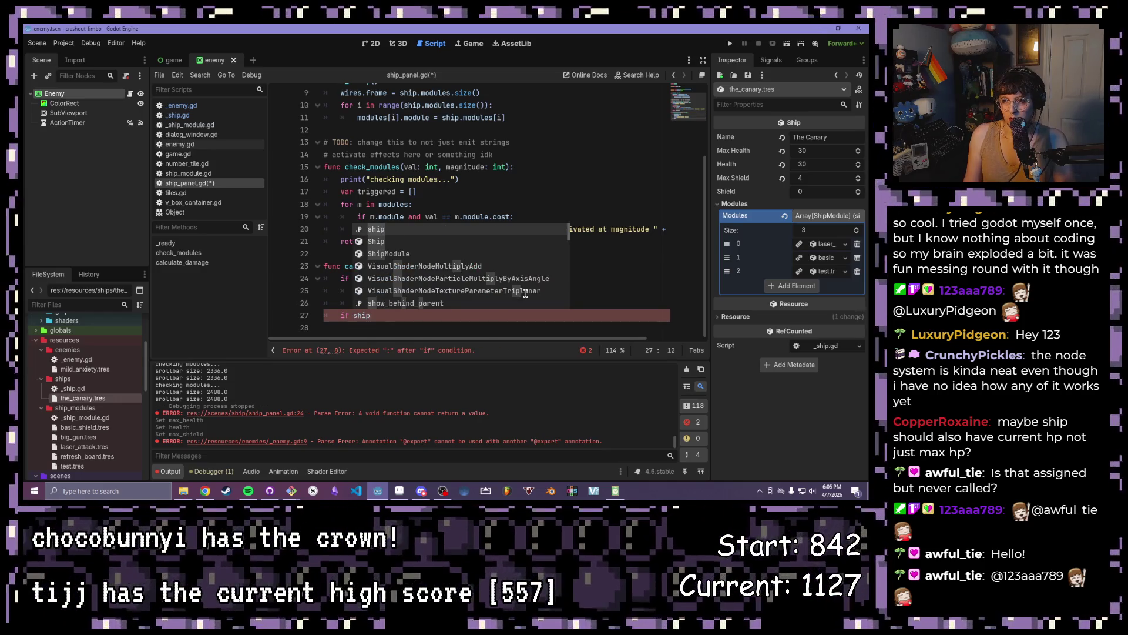
{"action": "key", "text": "Down"}
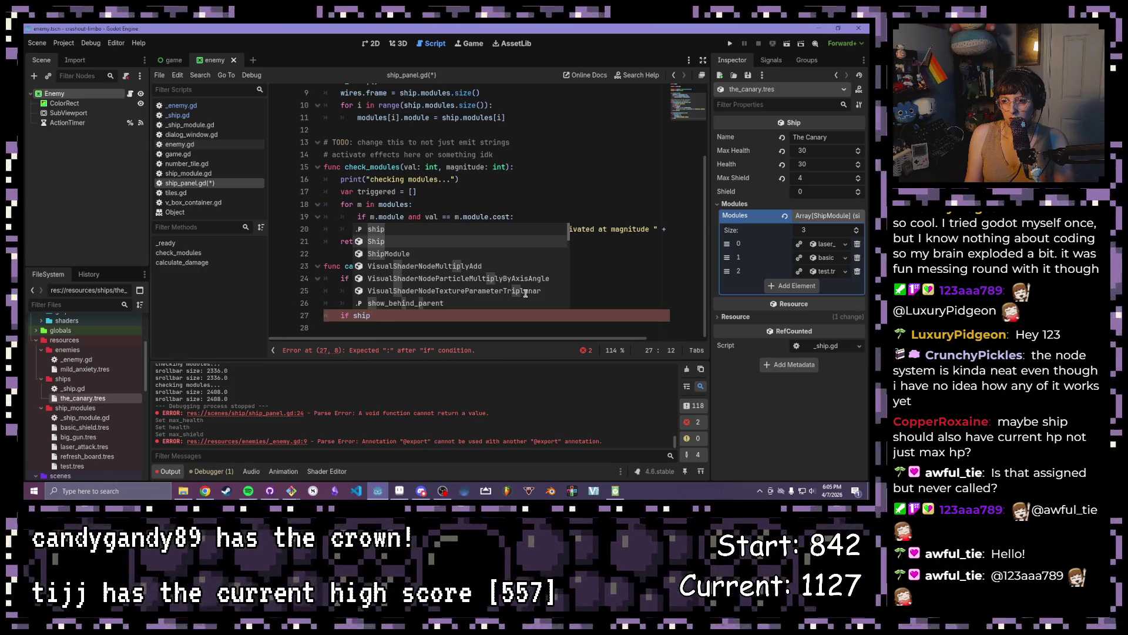
Complete line 27 as 'if ship.health > 0:' using the health autocomplete, then start its body.
{"action": "key", "text": "Escape"}
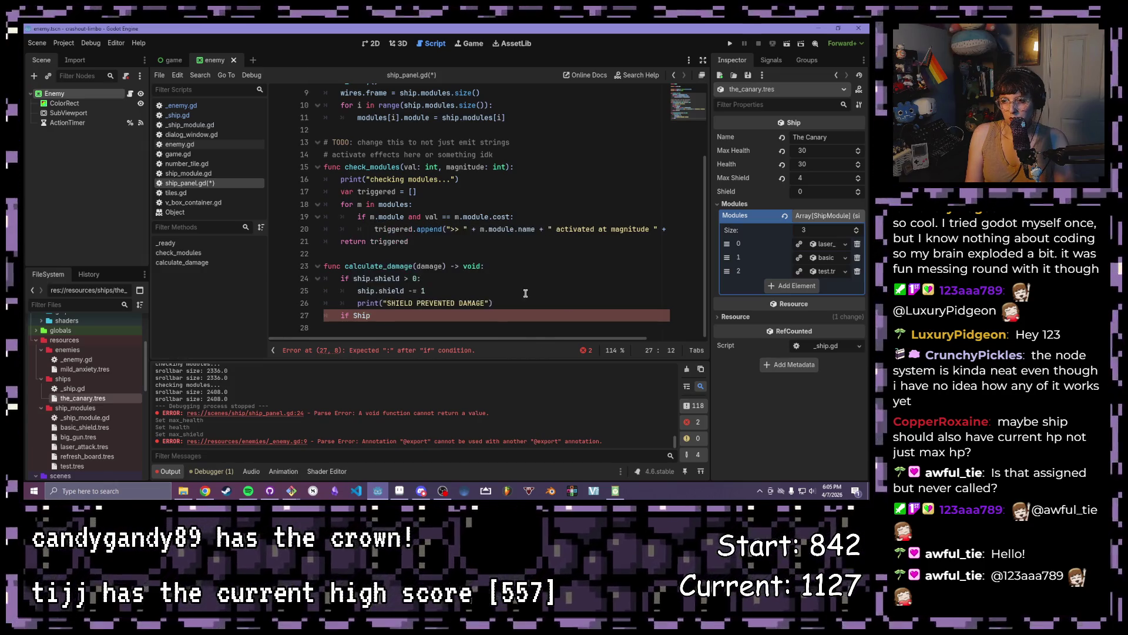
{"action": "key", "text": "BackSpace"}
{"action": "key", "text": "BackSpace"}
{"action": "key", "text": "BackSpace"}
{"action": "type", "text": "ship.h"}
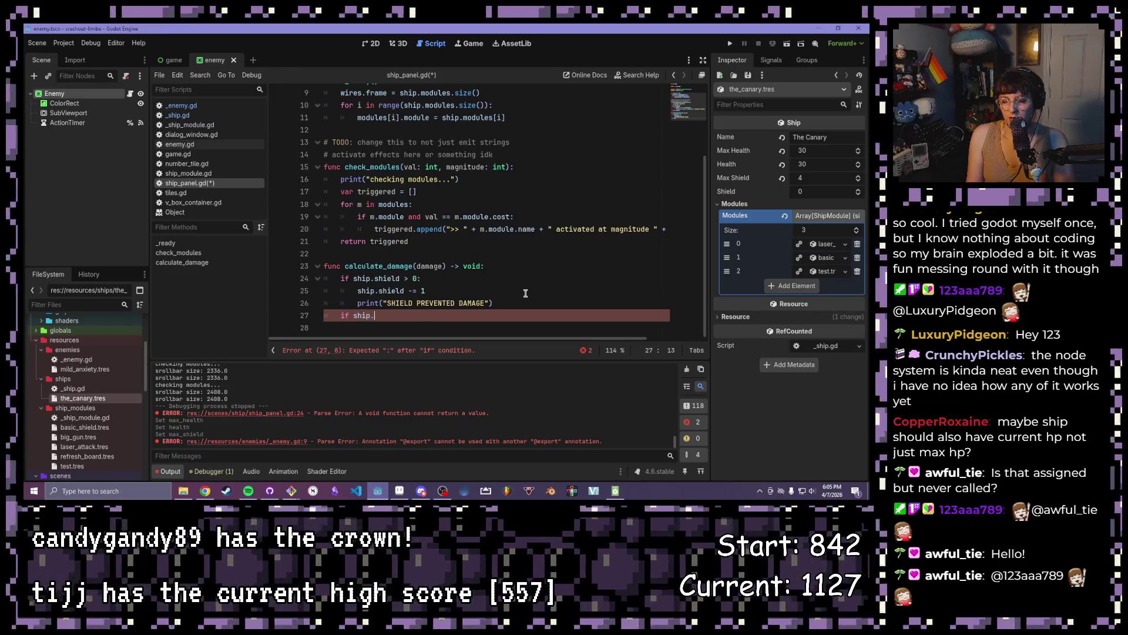
{"action": "key", "text": "Return"}
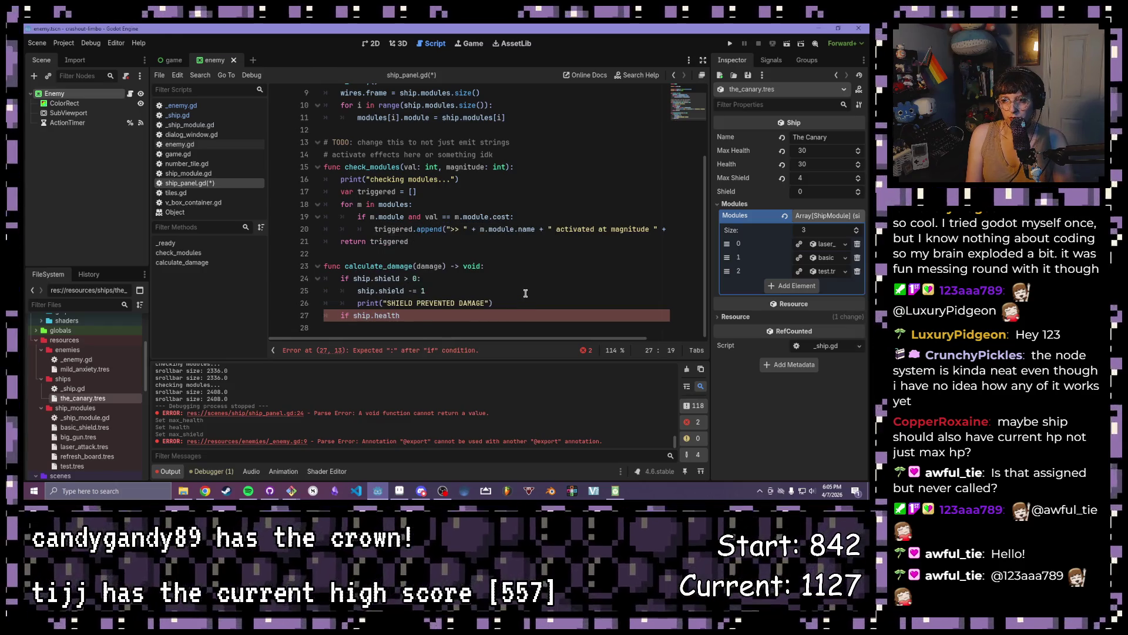
{"action": "type", "text": "> "}
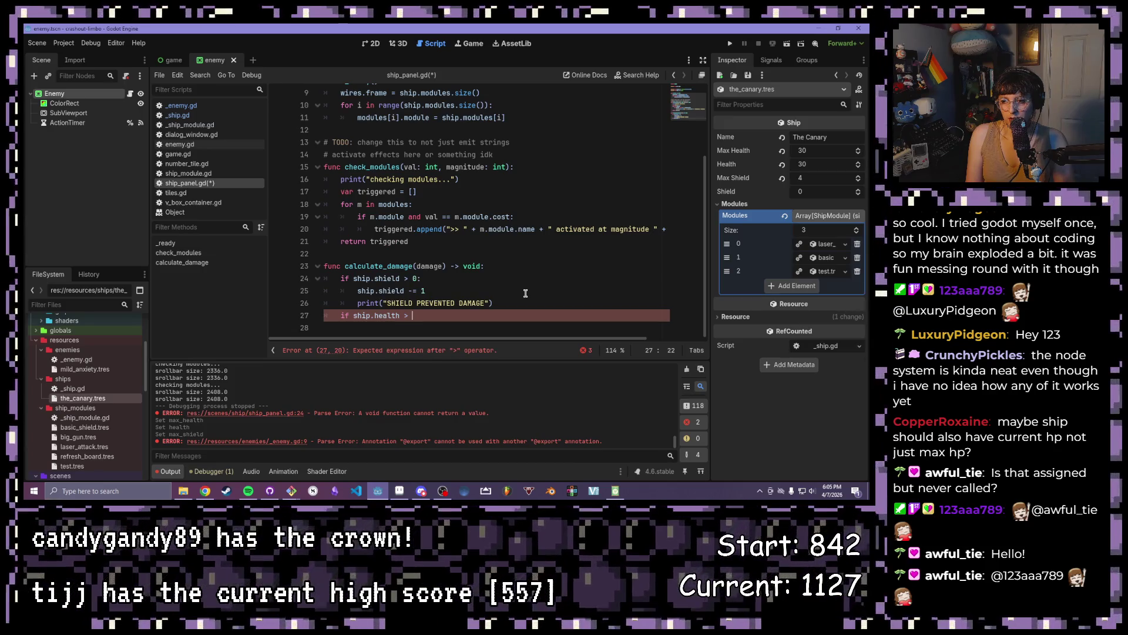
{"action": "type", "text": "0:"}
{"action": "key", "text": "Return"}
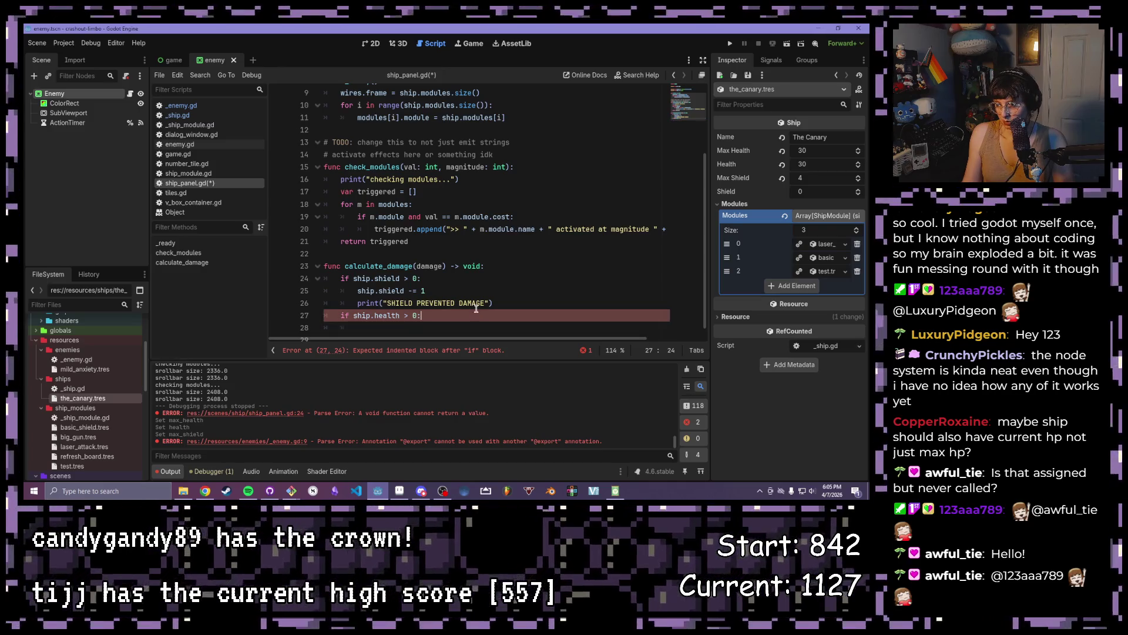
{"action": "left_click", "coordinate": [508, 267]}
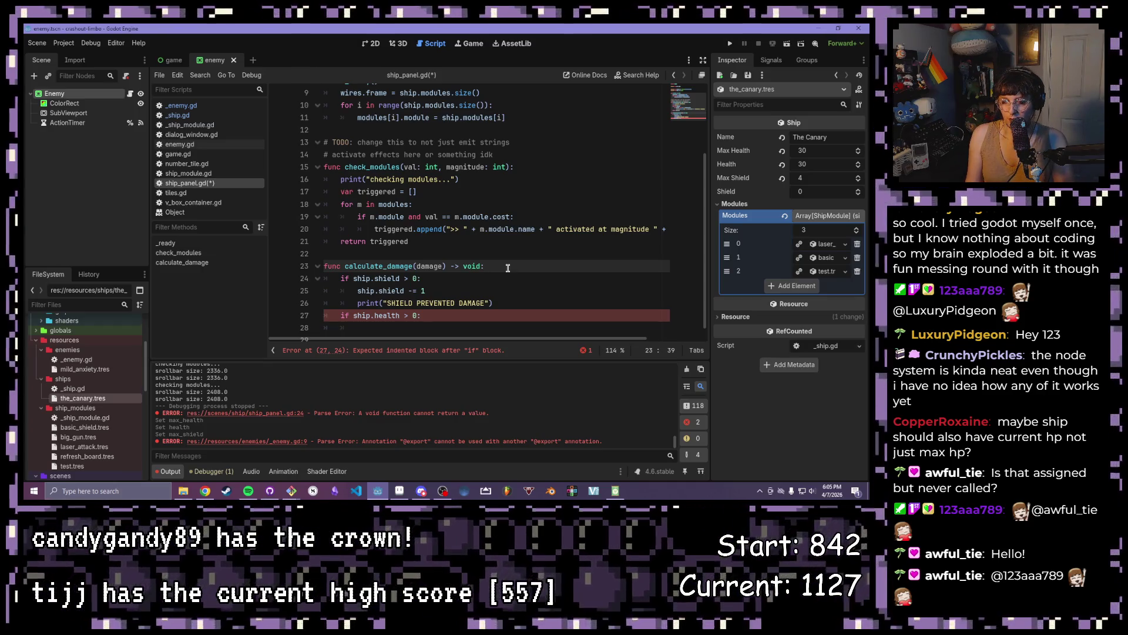
Replace the 'if ship.health > 0:' condition with 'else:'.
{"action": "left_click_drag", "start_coordinate": [421, 316], "coordinate": [342, 316]}
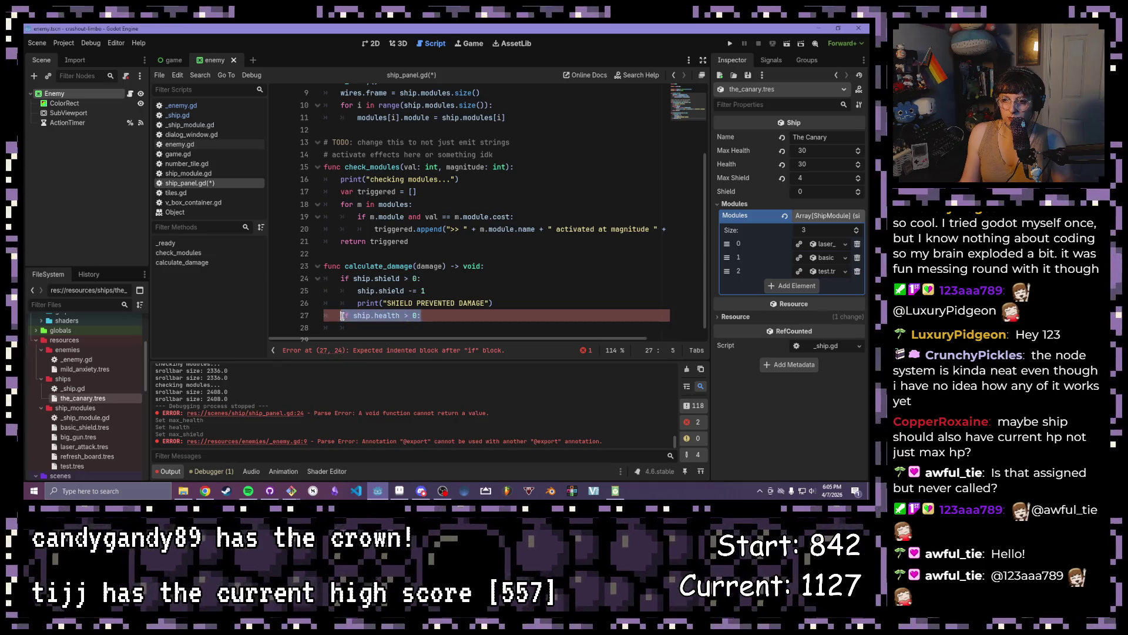
{"action": "type", "text": "else:"}
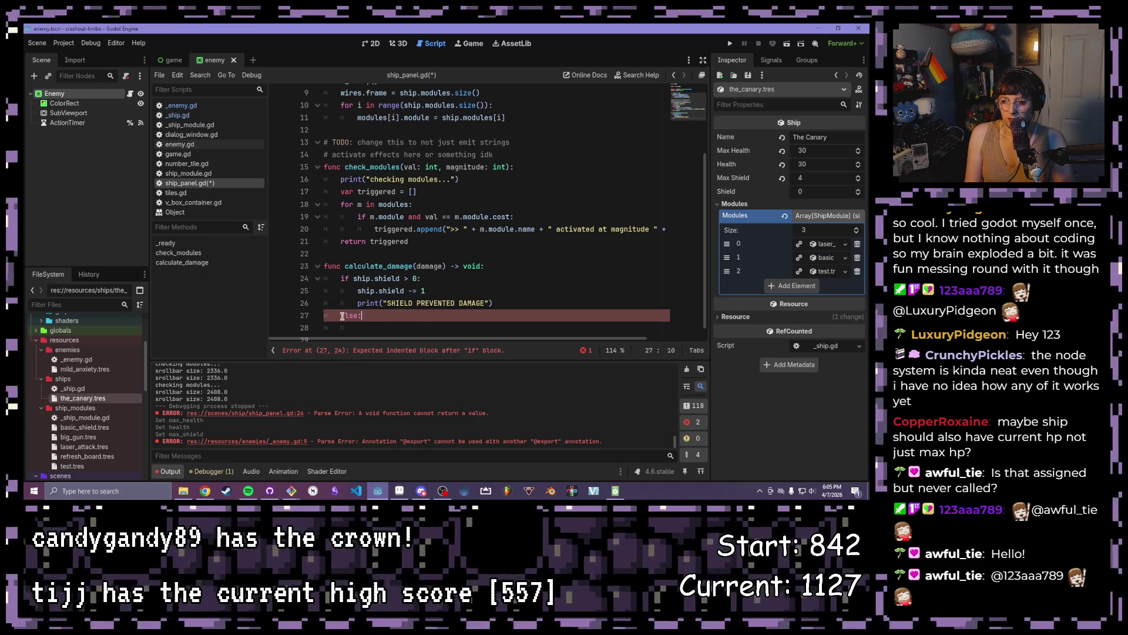
{"action": "key", "text": "Return"}
{"action": "scroll", "coordinate": [414, 291], "scroll_direction": "down", "scroll_amount": 1}
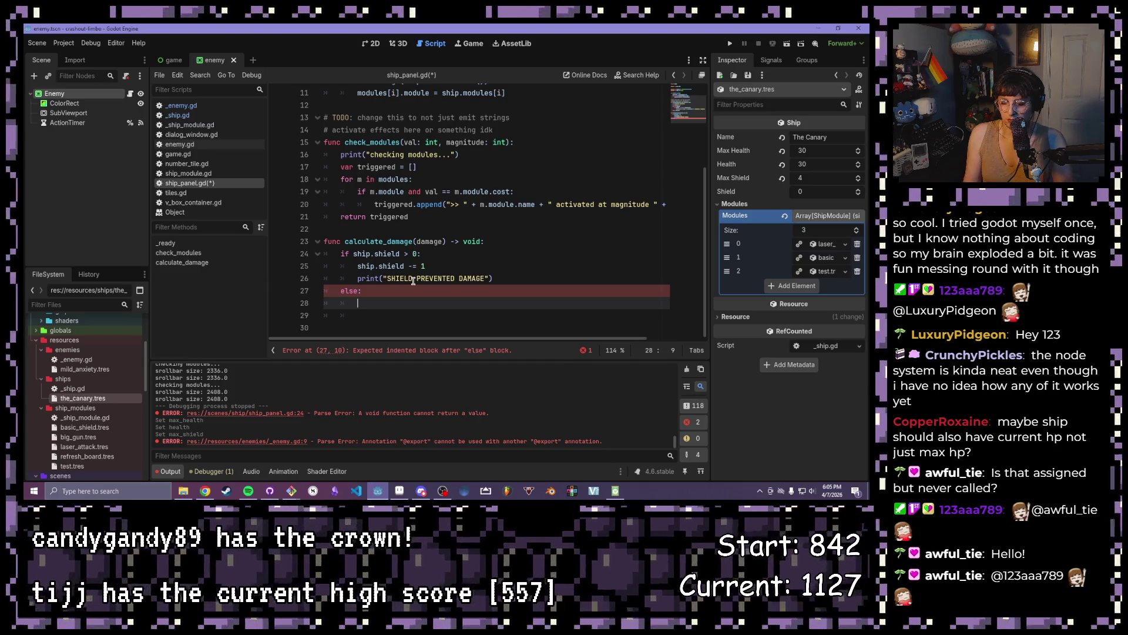
Write 'ship.health' as the else branch body, correcting the wrong shield completion.
{"action": "type", "text": "shie"}
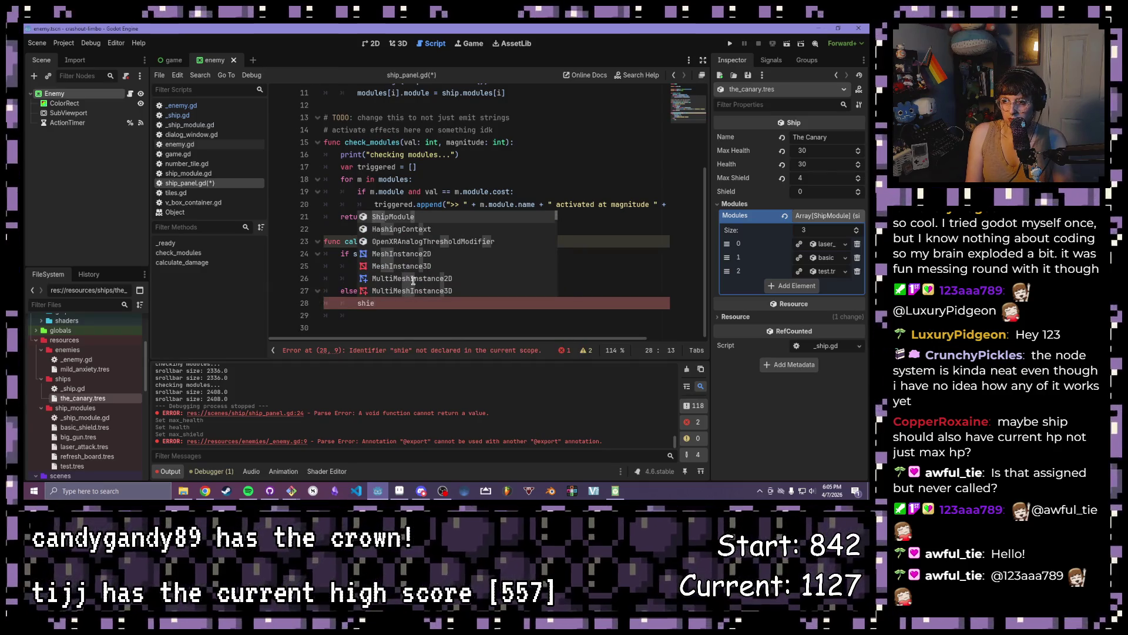
{"action": "key", "text": "BackSpace"}
{"action": "key", "text": "BackSpace"}
{"action": "type", "text": "ip.s"}
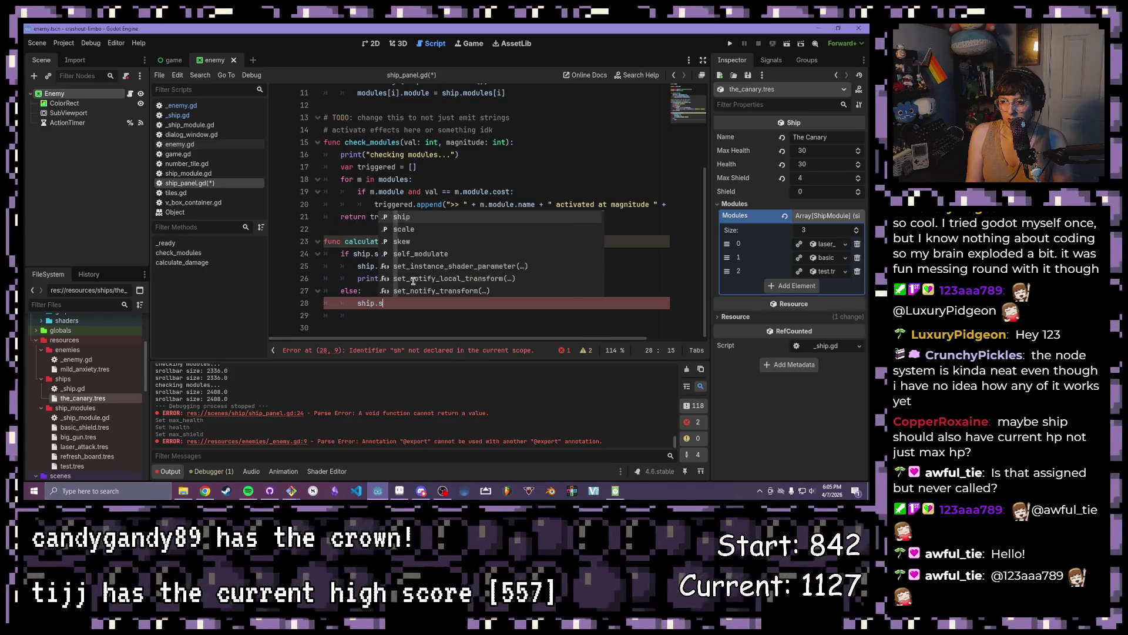
{"action": "type", "text": "h"}
{"action": "key", "text": "Return"}
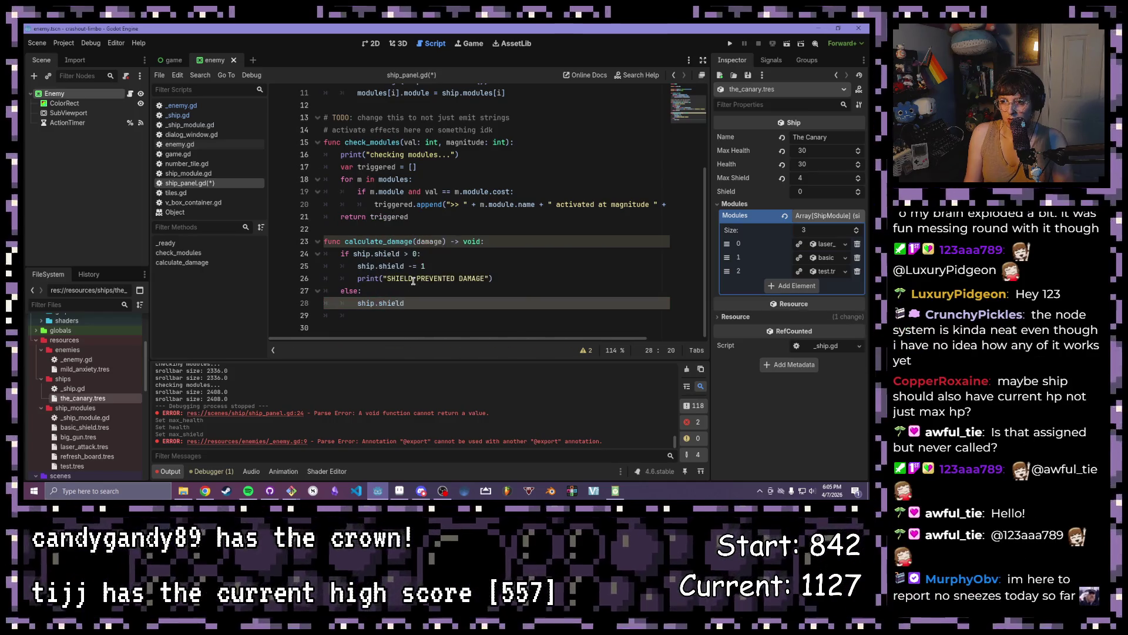
{"action": "key", "text": "BackSpace"}
{"action": "key", "text": "BackSpace"}
{"action": "key", "text": "BackSpace"}
{"action": "type", "text": "health"}
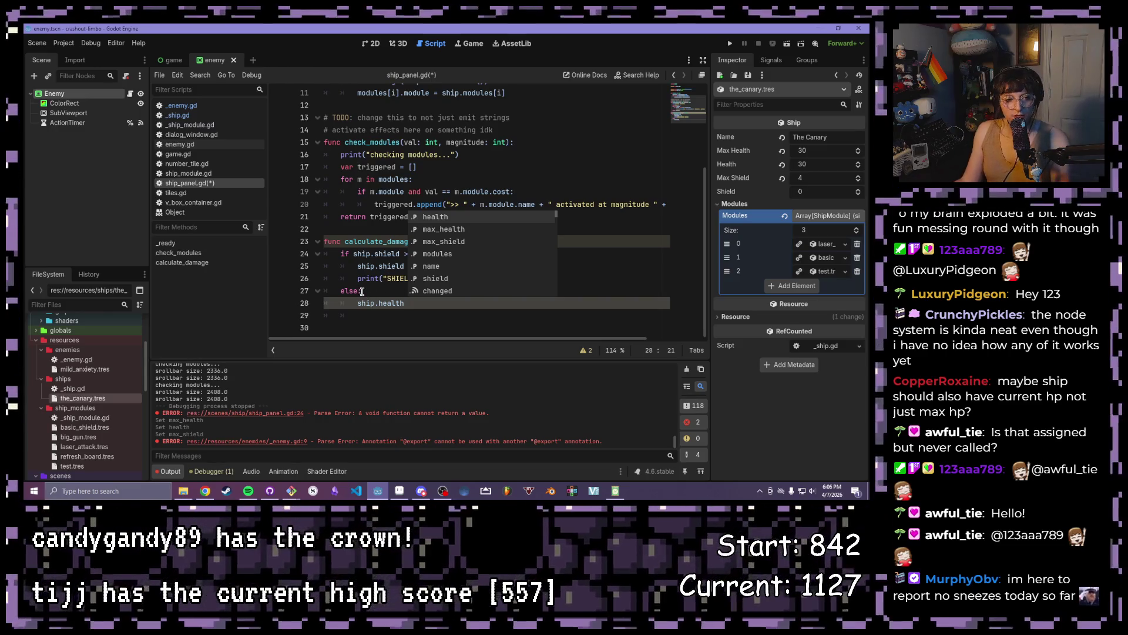
{"action": "left_click", "coordinate": [362, 291]}
{"action": "left_click", "coordinate": [438, 300]}
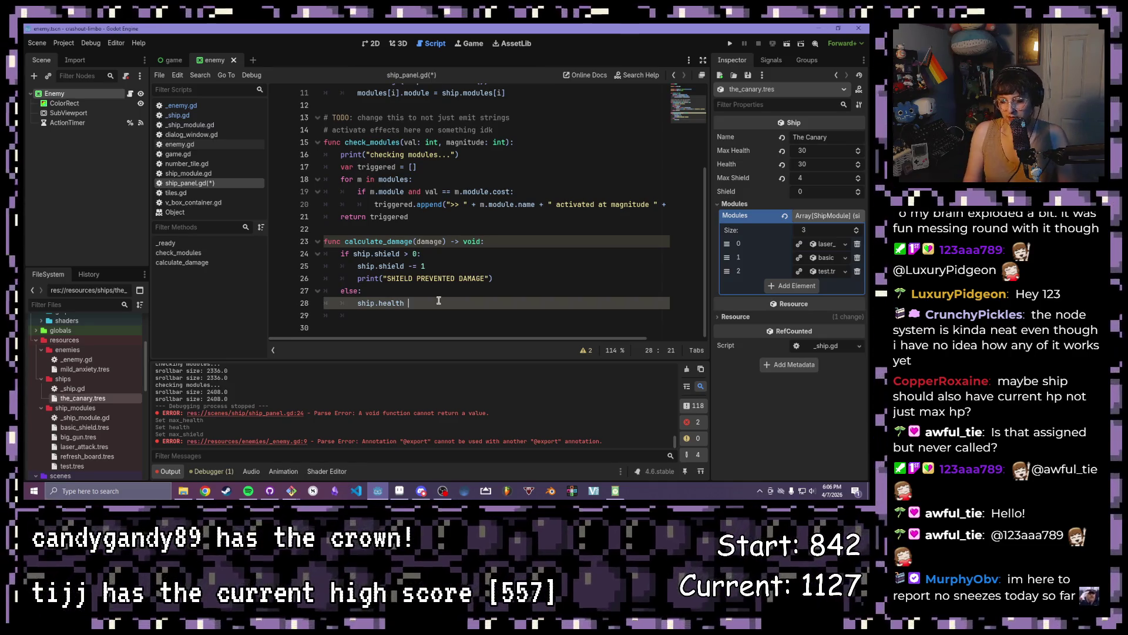
Finish the line as 'ship.health -= damage', fixing the 'damange' typo.
{"action": "type", "text": "-= damage"}
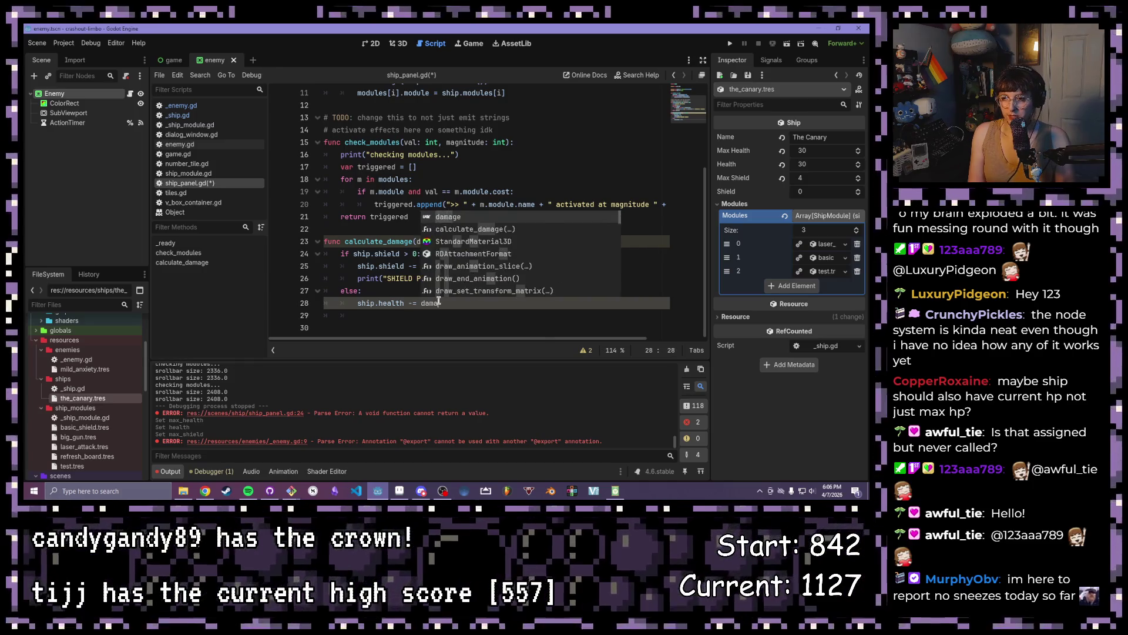
{"action": "key", "text": "BackSpace"}
{"action": "key", "text": "BackSpace"}
{"action": "type", "text": "nge"}
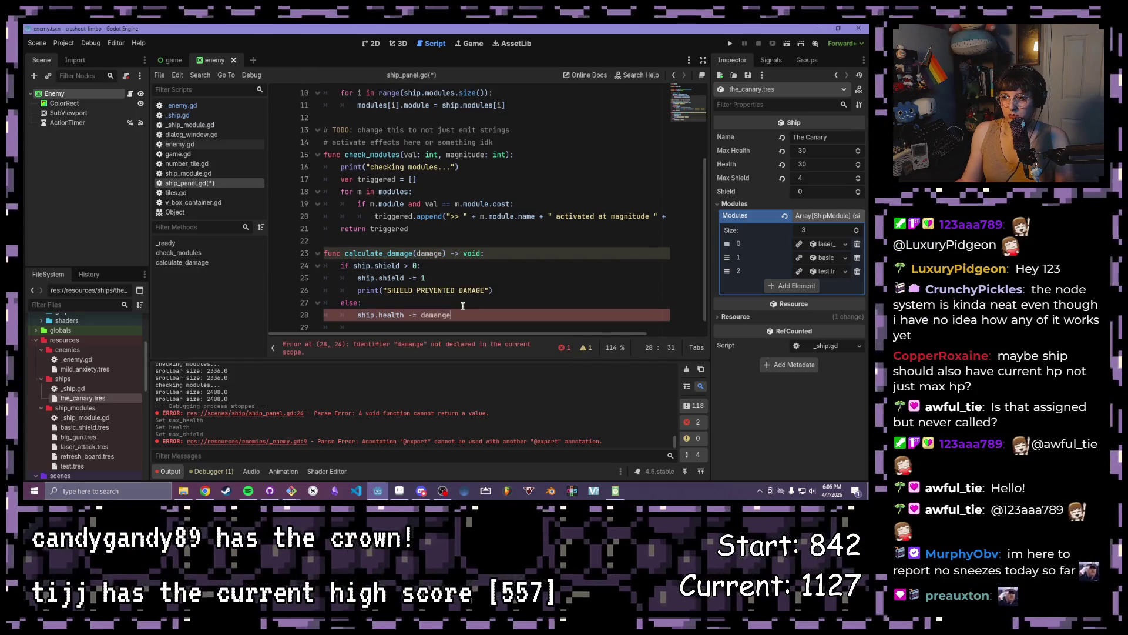
{"action": "key", "text": "BackSpace"}
{"action": "type", "text": "ge"}
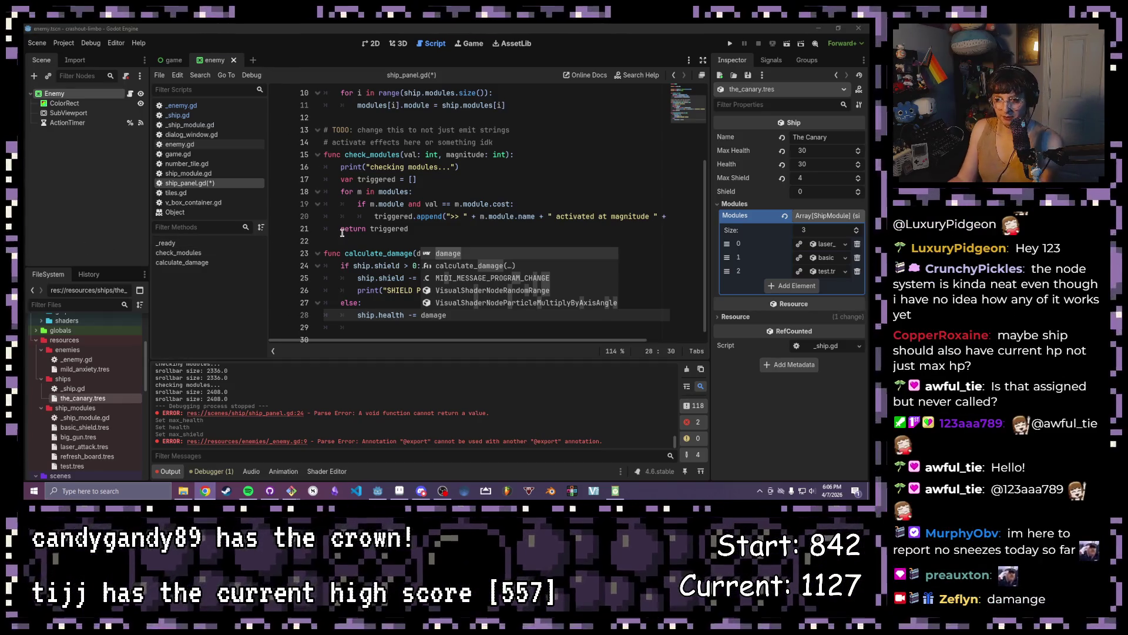
{"action": "left_click", "coordinate": [402, 252]}
{"action": "key", "text": "alt+Left"}
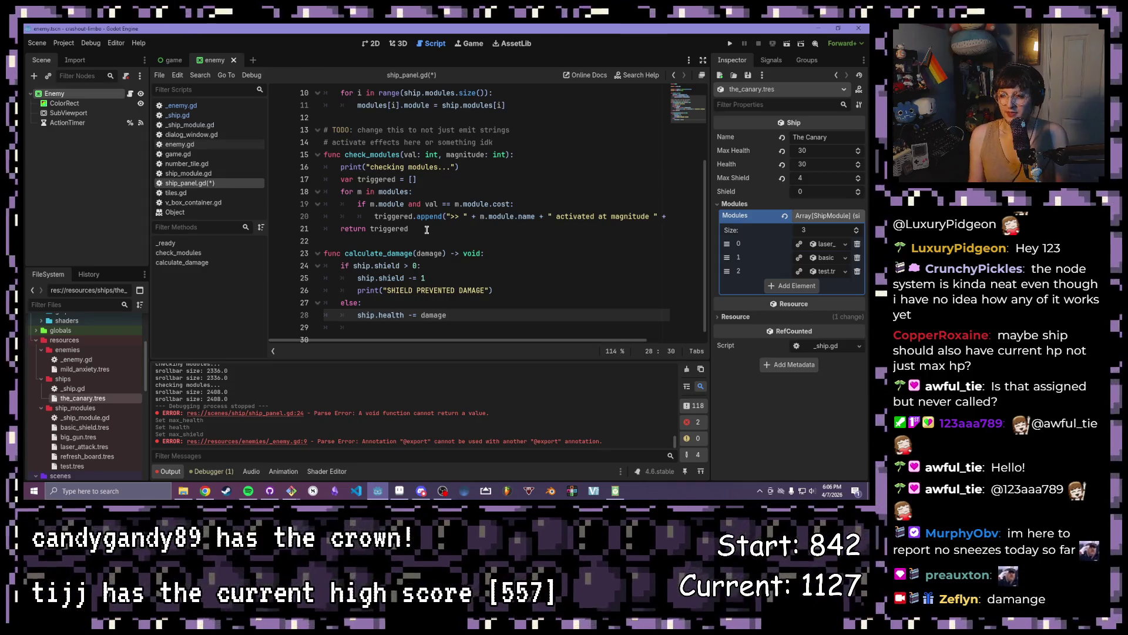
Add 'if ship.health <= 0:' below the damage subtraction, correcting < to <=.
{"action": "key", "text": "Return"}
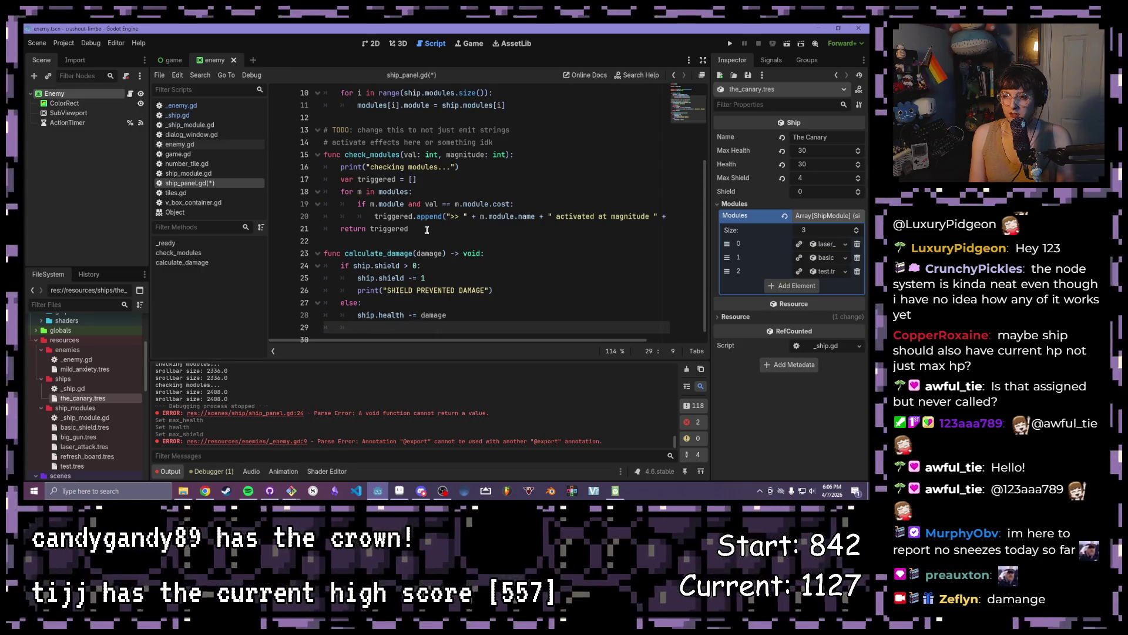
{"action": "type", "text": "if sh"}
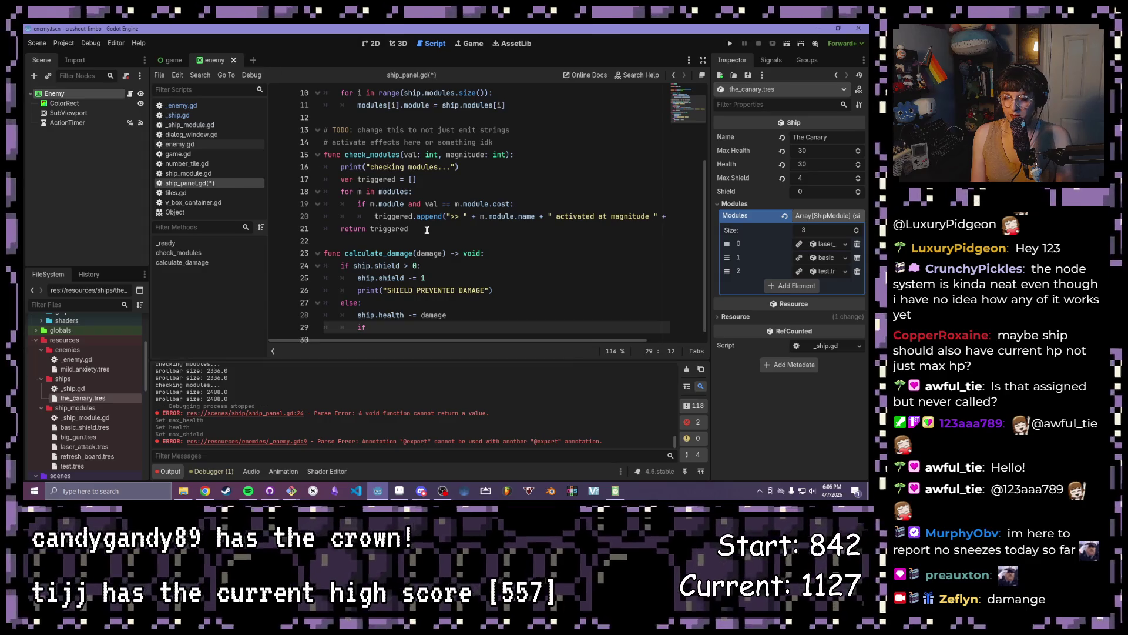
{"action": "type", "text": "ip.health "}
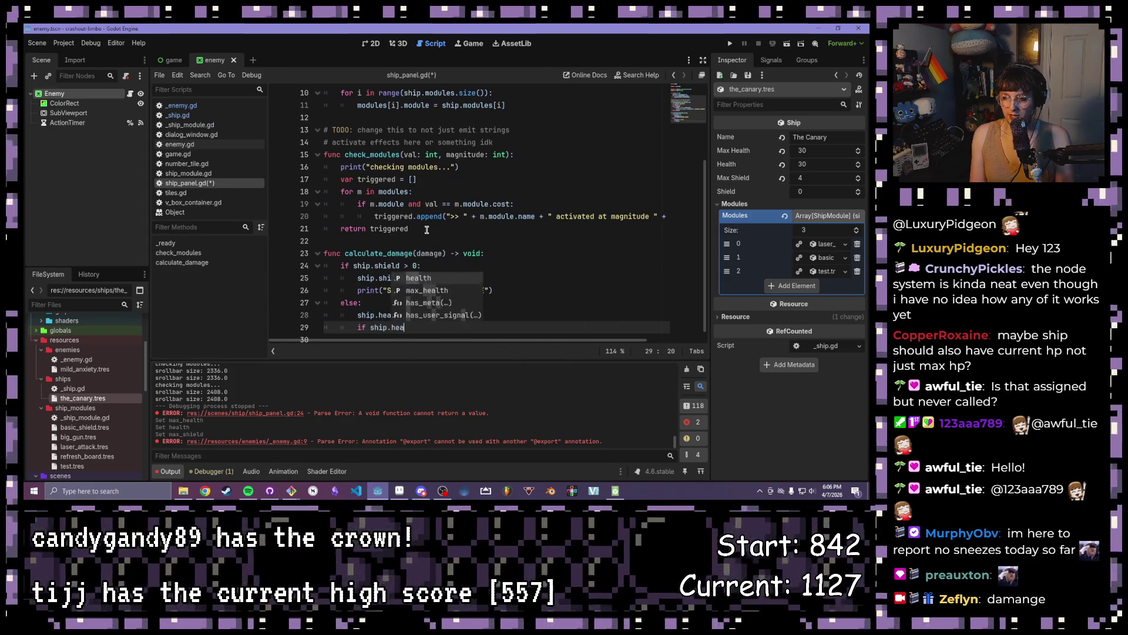
{"action": "type", "text": "< 0"}
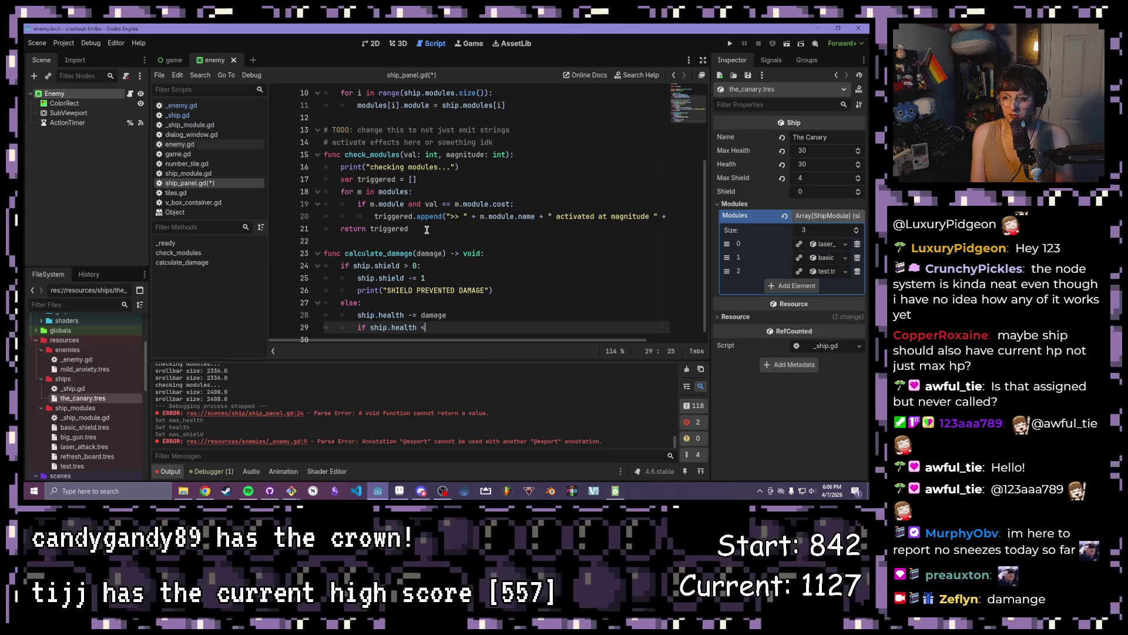
{"action": "type", "text": ":"}
{"action": "key", "text": "Return"}
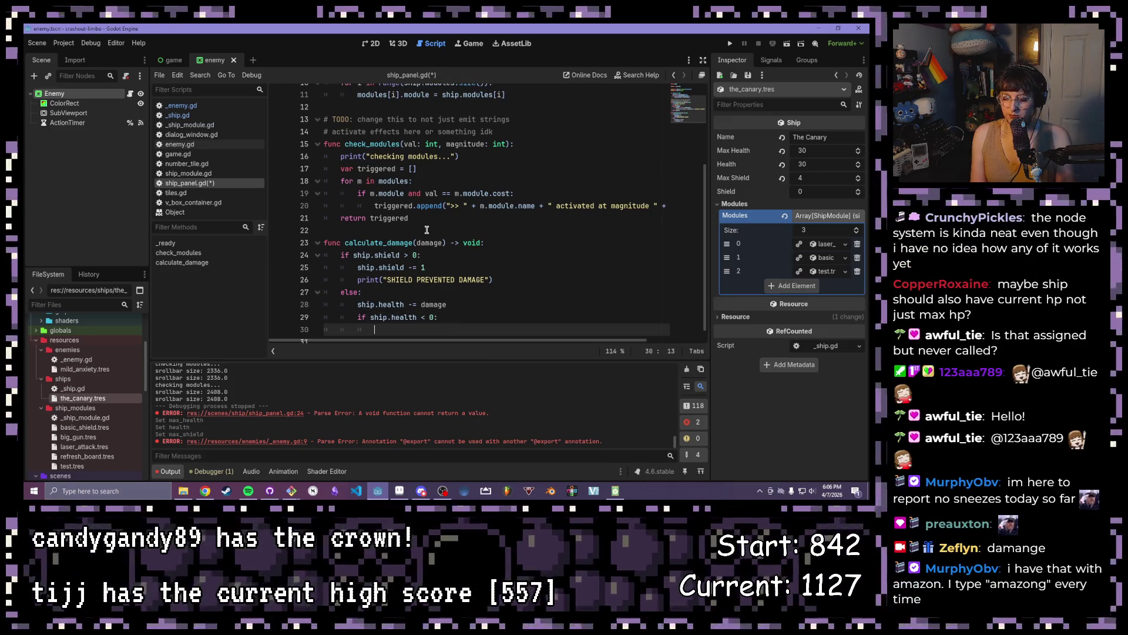
{"action": "left_click", "coordinate": [426, 327]}
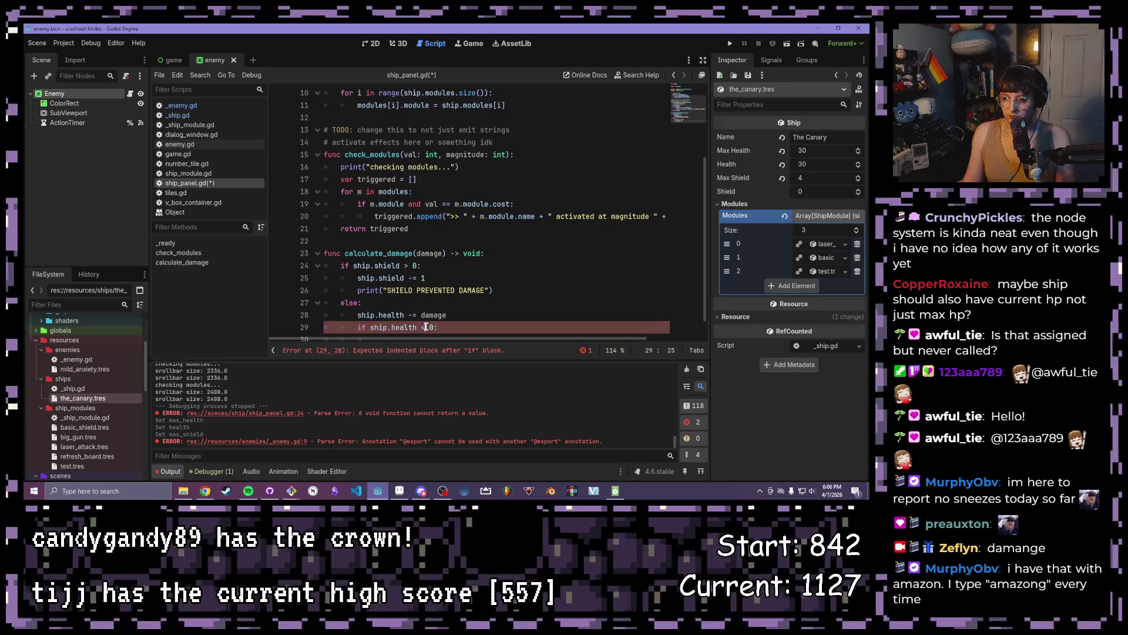
{"action": "type", "text": "="}
{"action": "scroll", "coordinate": [423, 324], "scroll_direction": "down", "scroll_amount": 1}
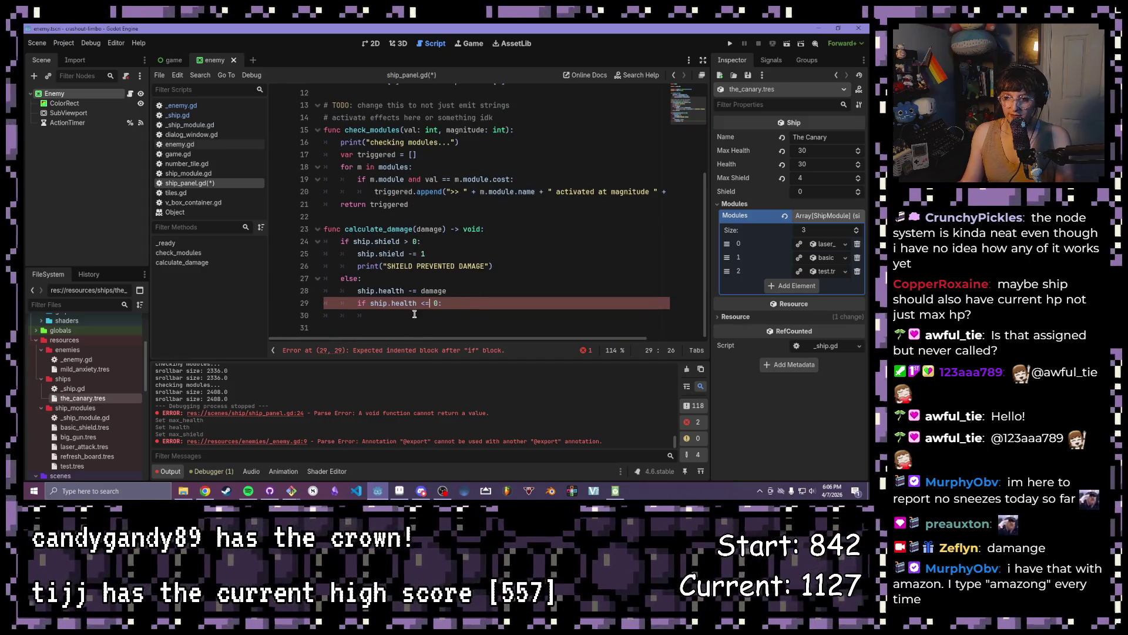
{"action": "left_click", "coordinate": [420, 316]}
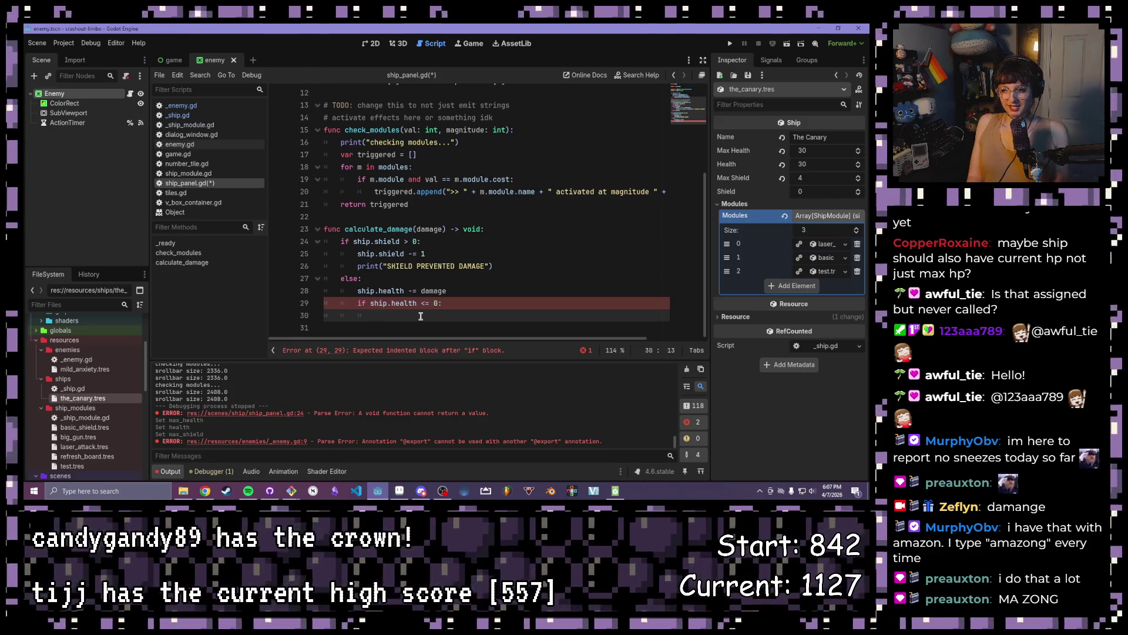
Add print("YOU DIED.") as the body of the health check.
{"action": "type", "text": "print("}
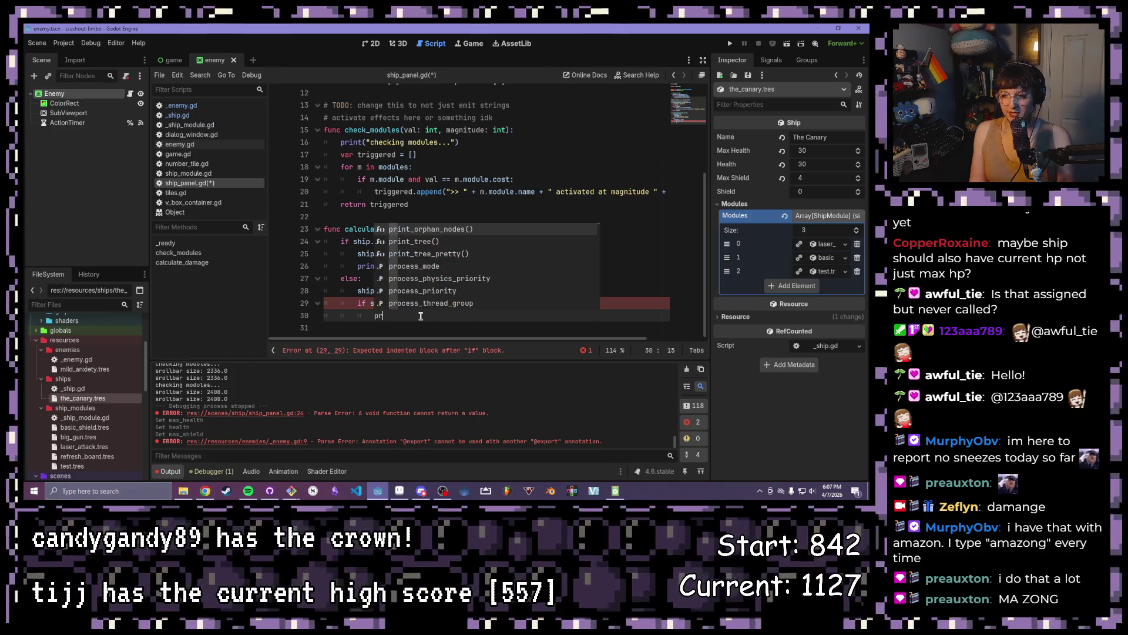
{"action": "type", "text": "\"YOU DIE"}
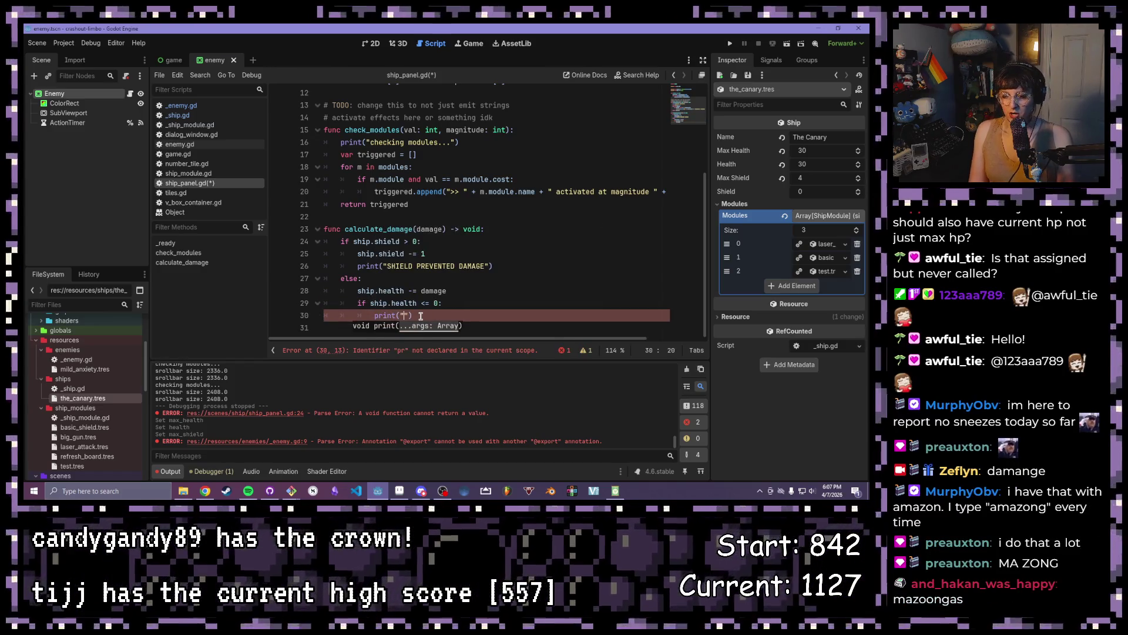
{"action": "type", "text": "D."}
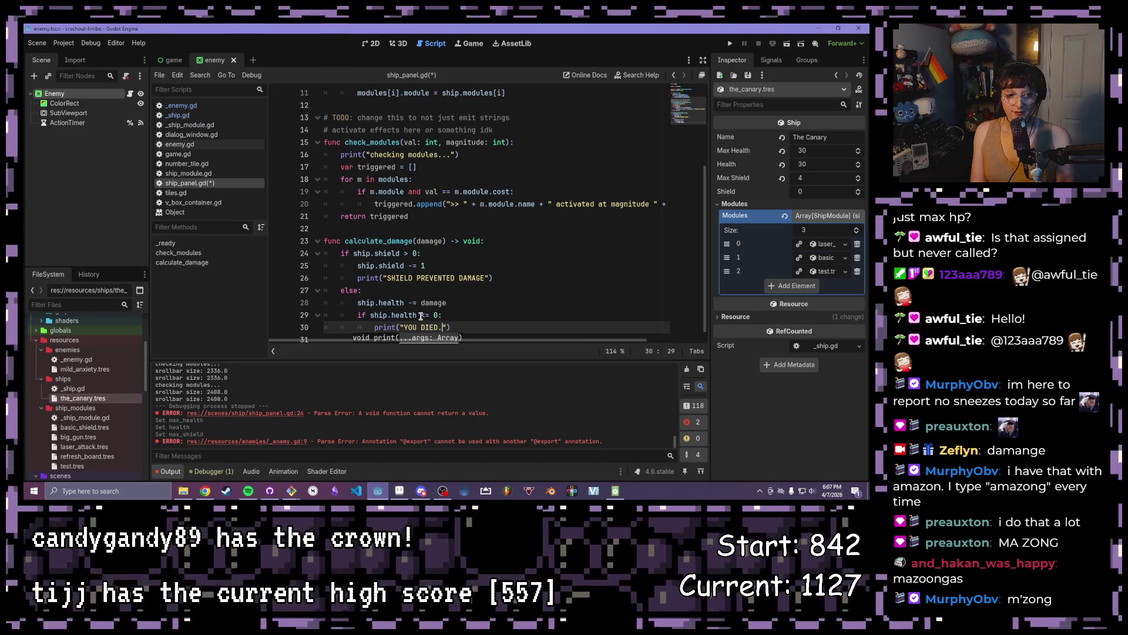
{"action": "key", "text": "End"}
{"action": "key", "text": "Return"}
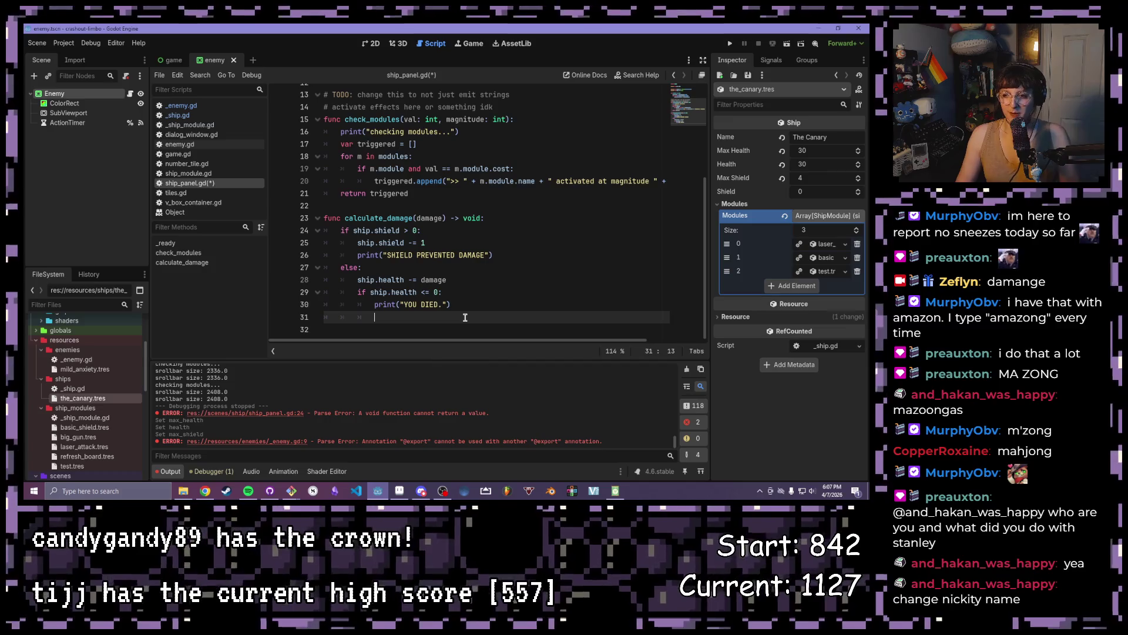
Add an else branch printing "Ship took " + str(damage) + " damage" and copy that line.
{"action": "key", "text": "Tab"}
{"action": "type", "text": "else:"}
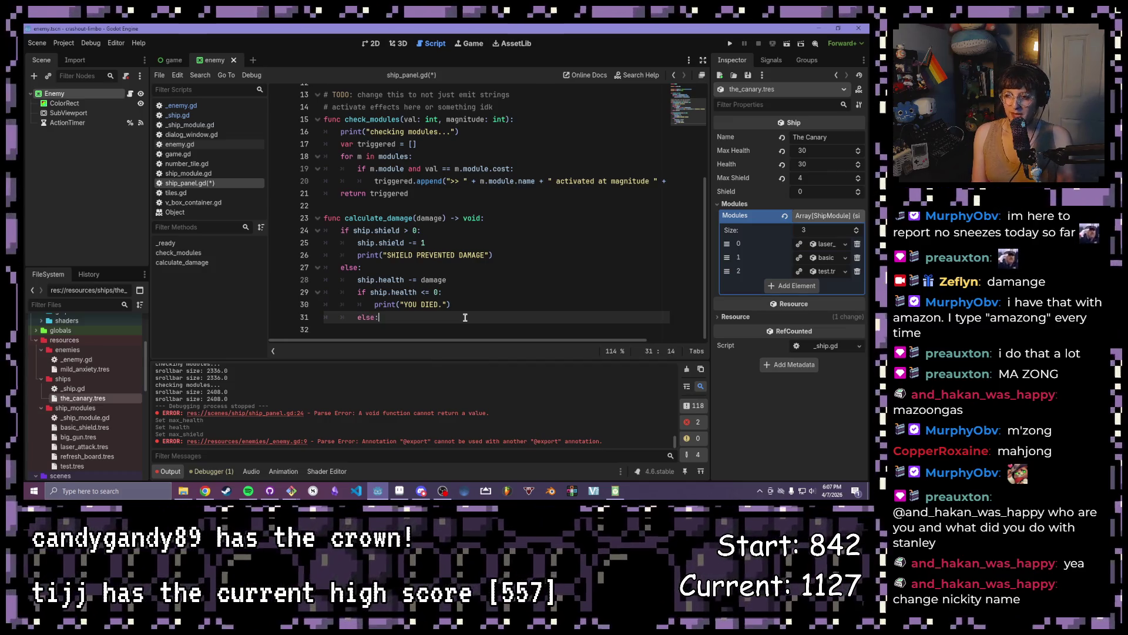
{"action": "key", "text": "Return"}
{"action": "type", "text": "rint("}
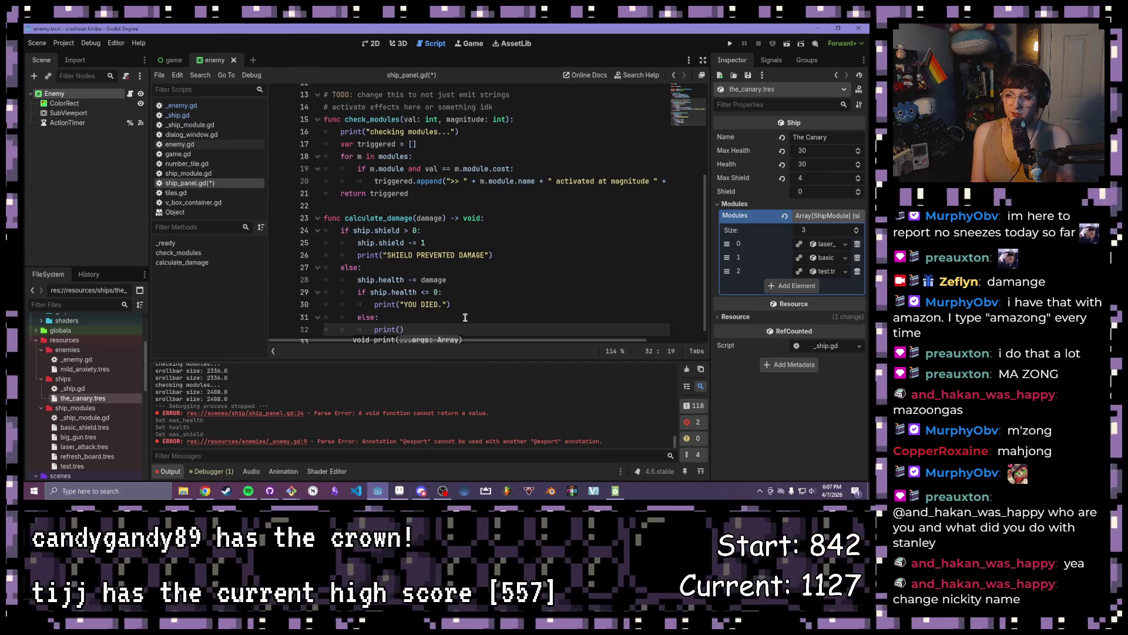
{"action": "type", "text": "\""}
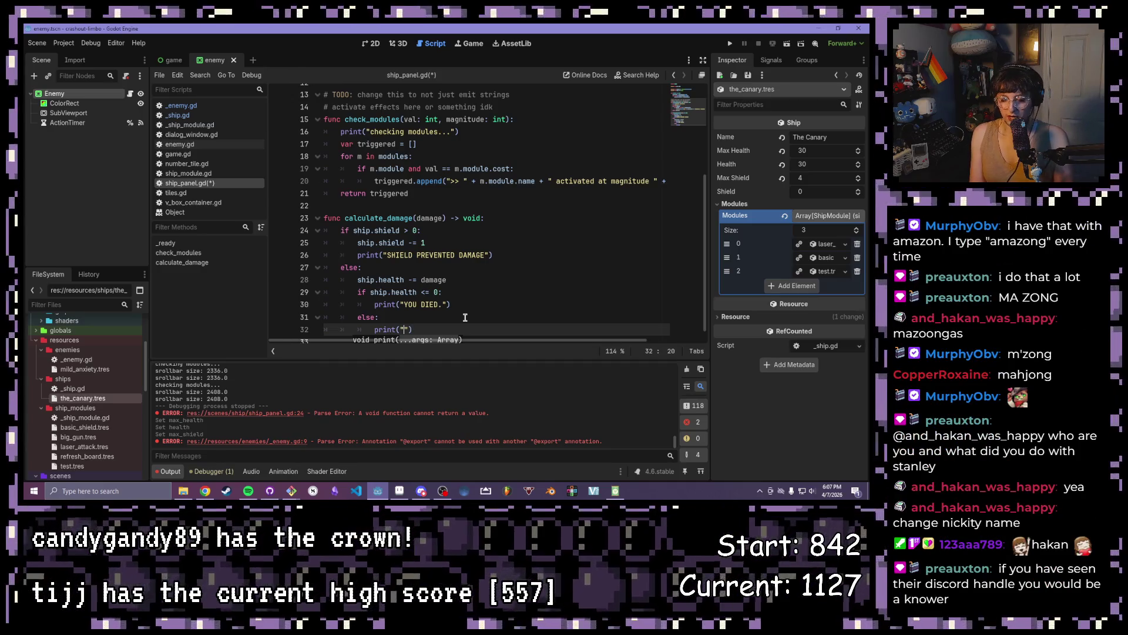
{"action": "type", "text": "Ship took"}
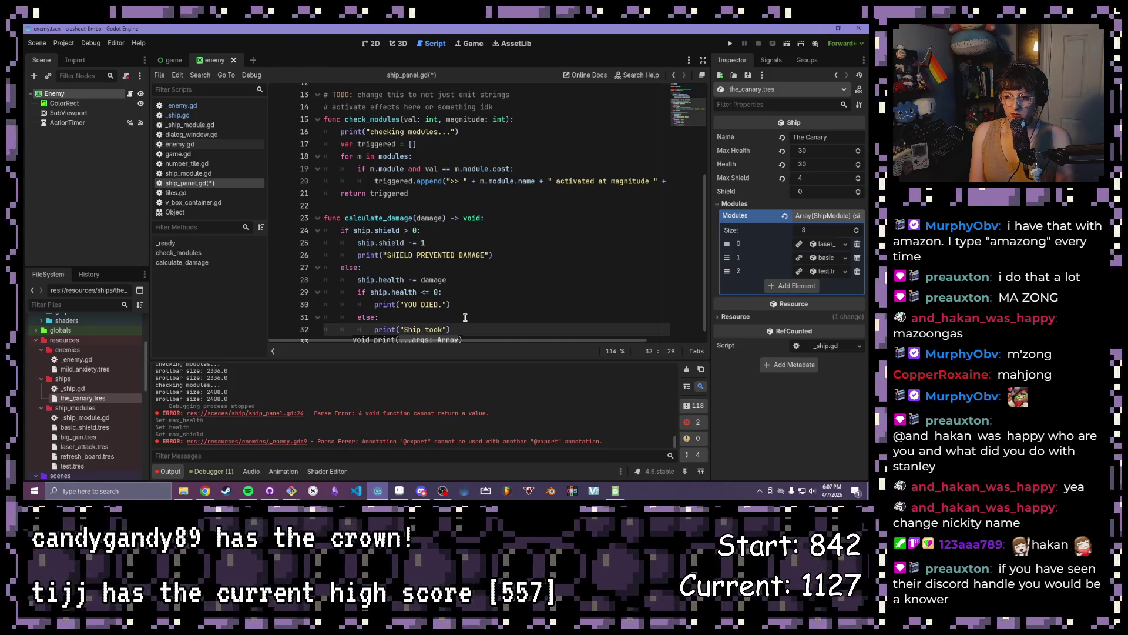
{"action": "type", "text": " \""}
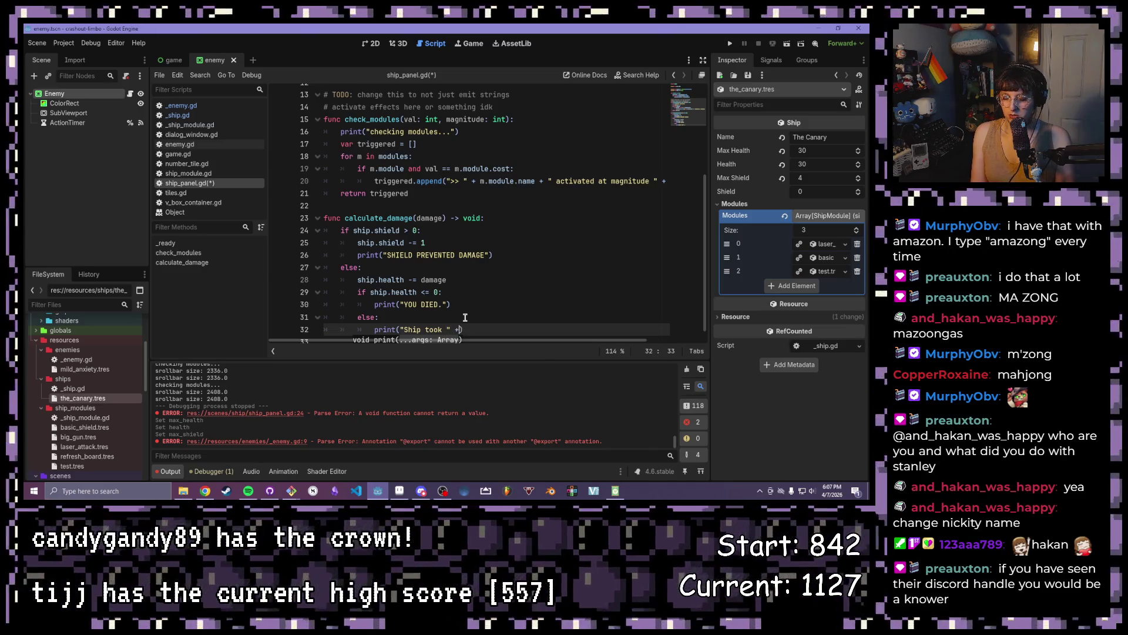
{"action": "type", "text": " + str(da"}
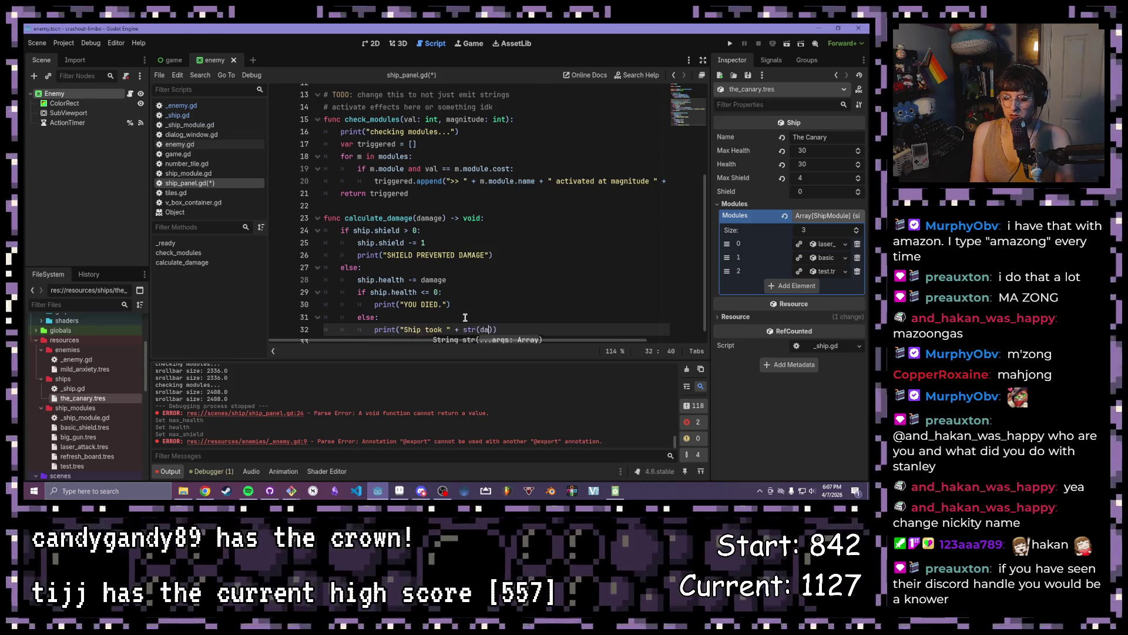
{"action": "type", "text": "mage)"}
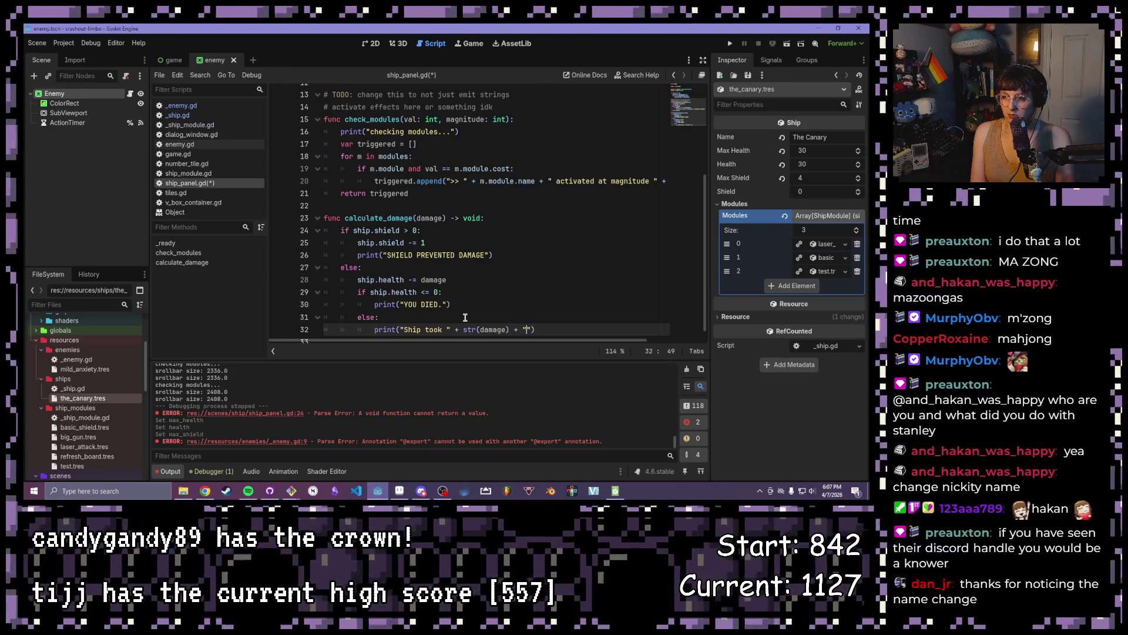
{"action": "type", "text": " + \" damage"}
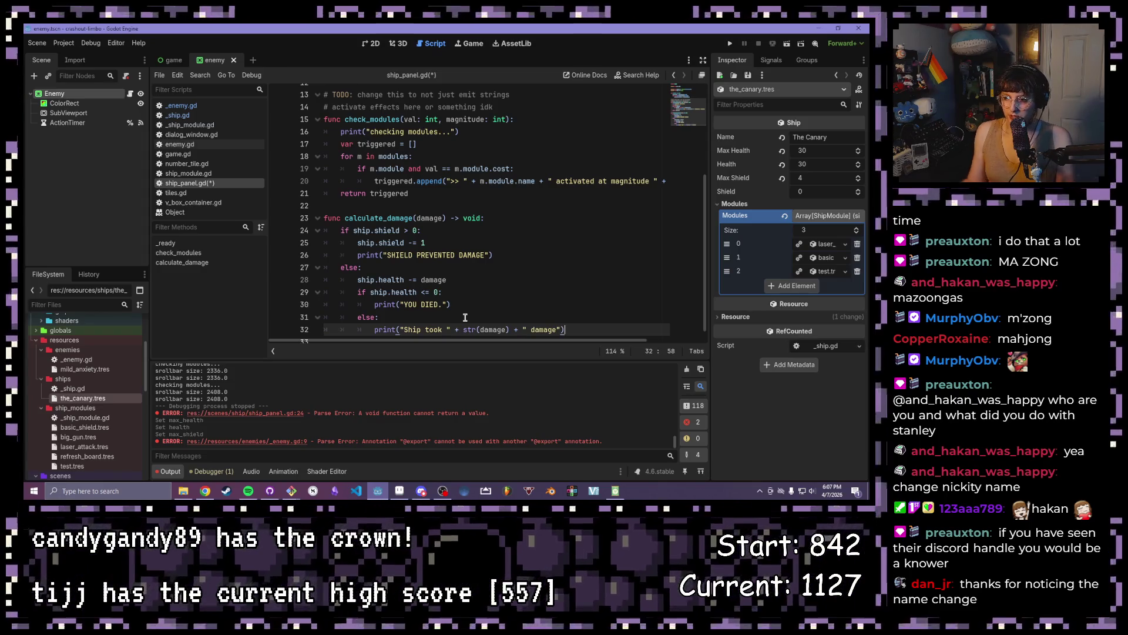
{"action": "scroll", "coordinate": [465, 317], "scroll_direction": "down", "scroll_amount": 1}
{"action": "left_click_drag", "start_coordinate": [599, 317], "coordinate": [377, 316]}
{"action": "key", "text": "ctrl+c"}
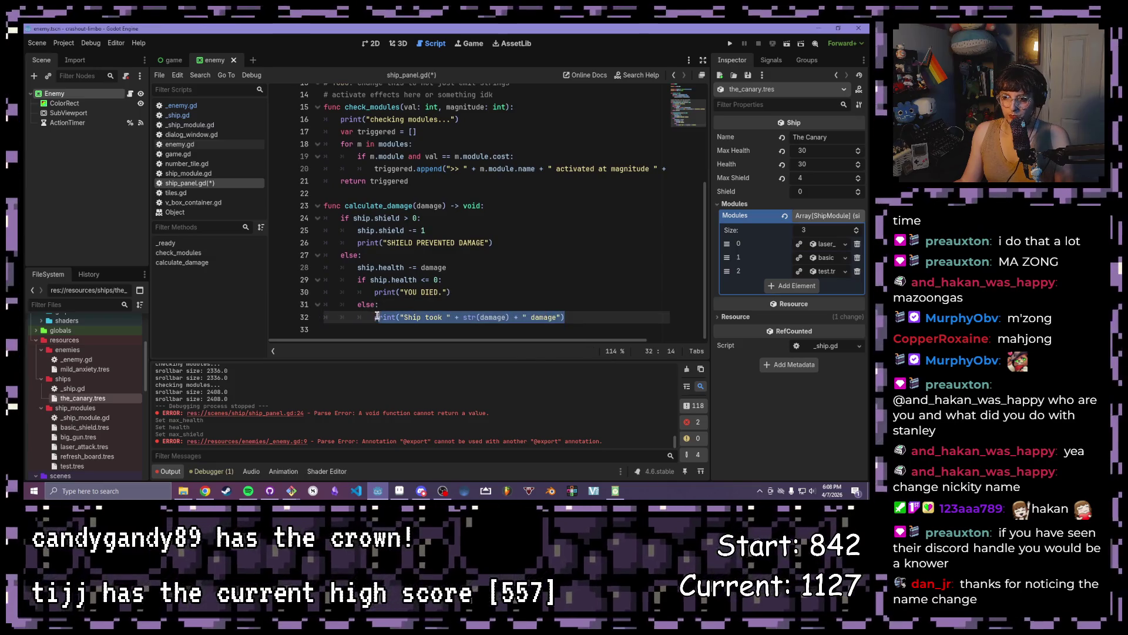
{"action": "left_click", "coordinate": [586, 317]}
{"action": "key", "text": "Return"}
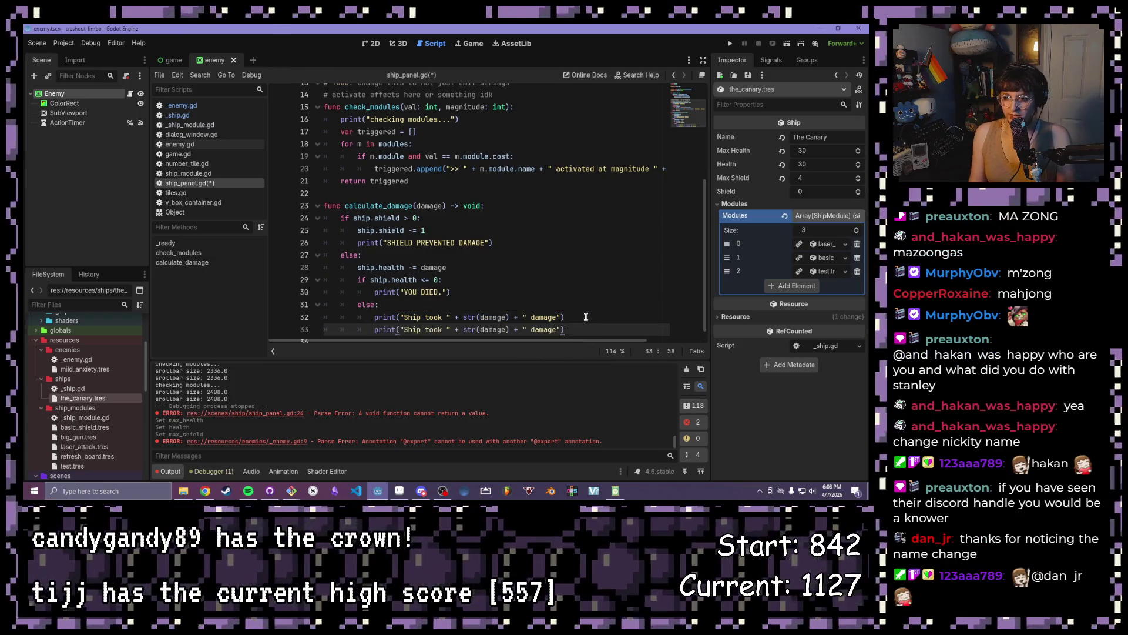
Paste the copied print line below and change its message to "HealthRemaining:".
{"action": "key", "text": "ctrl+v"}
{"action": "left_click_drag", "start_coordinate": [565, 329], "coordinate": [400, 330]}
{"action": "type", "text": "\"HP"}
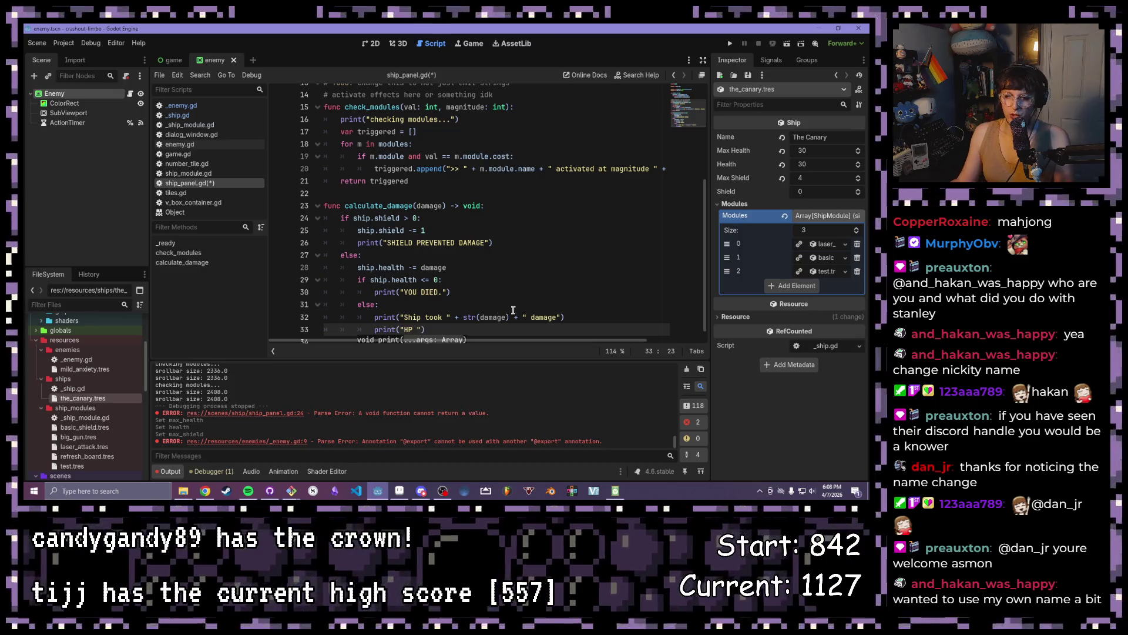
{"action": "left_click_drag", "start_coordinate": [561, 317], "coordinate": [407, 317]}
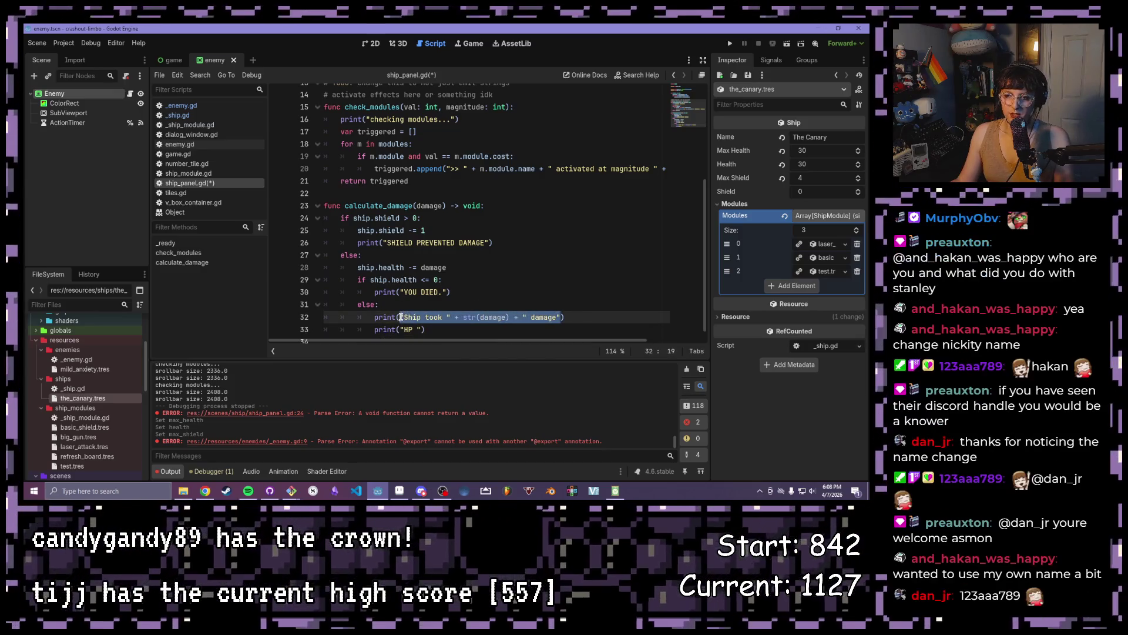
{"action": "left_click", "coordinate": [418, 329]}
{"action": "left_click_drag", "start_coordinate": [399, 318], "coordinate": [567, 314]}
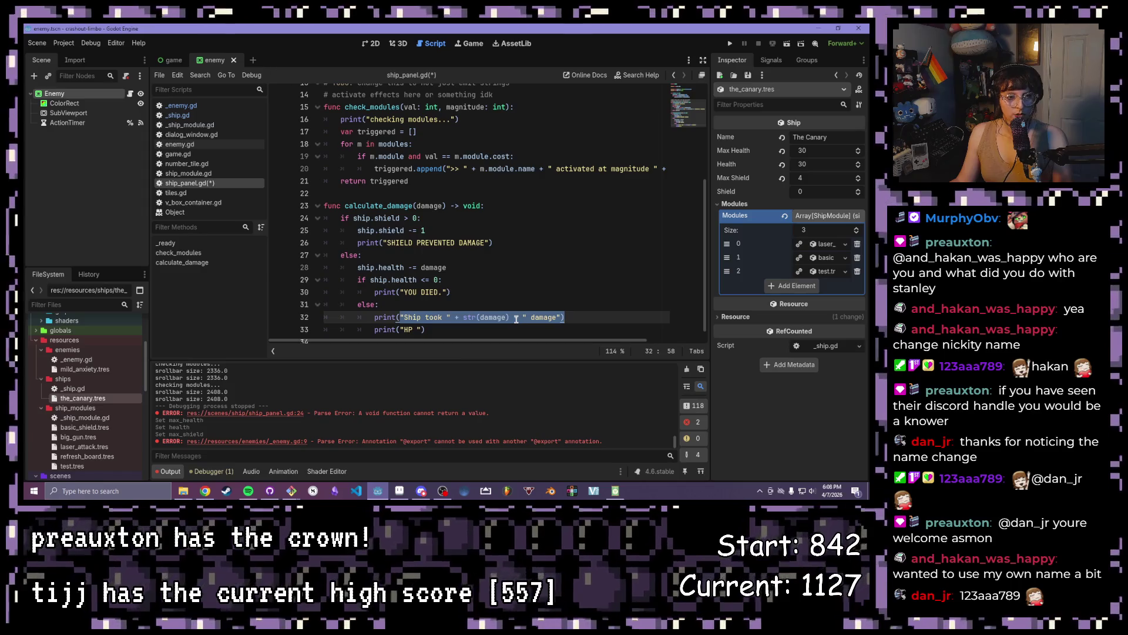
{"action": "left_click", "coordinate": [418, 329]}
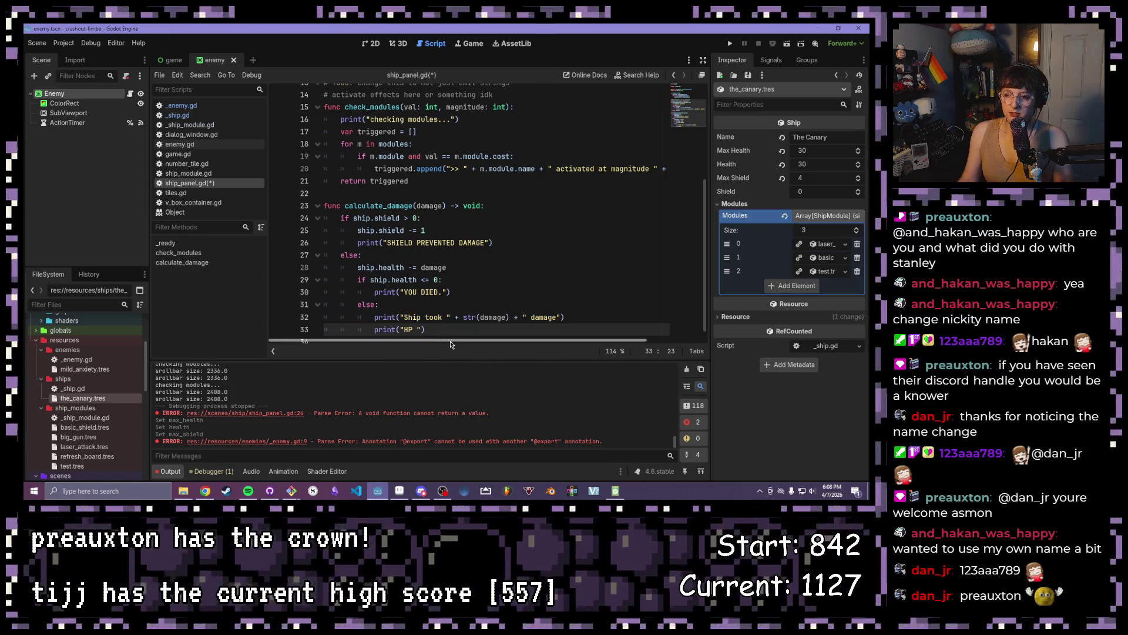
{"action": "type", "text": "Rem"}
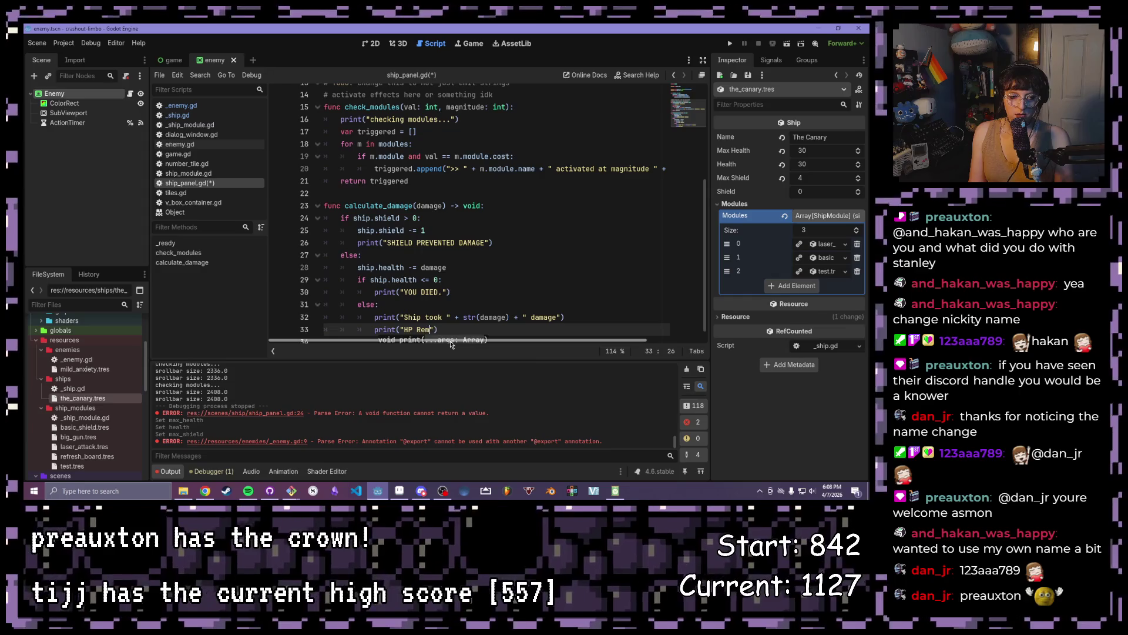
{"action": "key", "text": "BackSpace"}
{"action": "key", "text": "BackSpace"}
{"action": "key", "text": "BackSpace"}
{"action": "key", "text": "BackSpace"}
{"action": "key", "text": "BackSpace"}
{"action": "type", "text": "Health"}
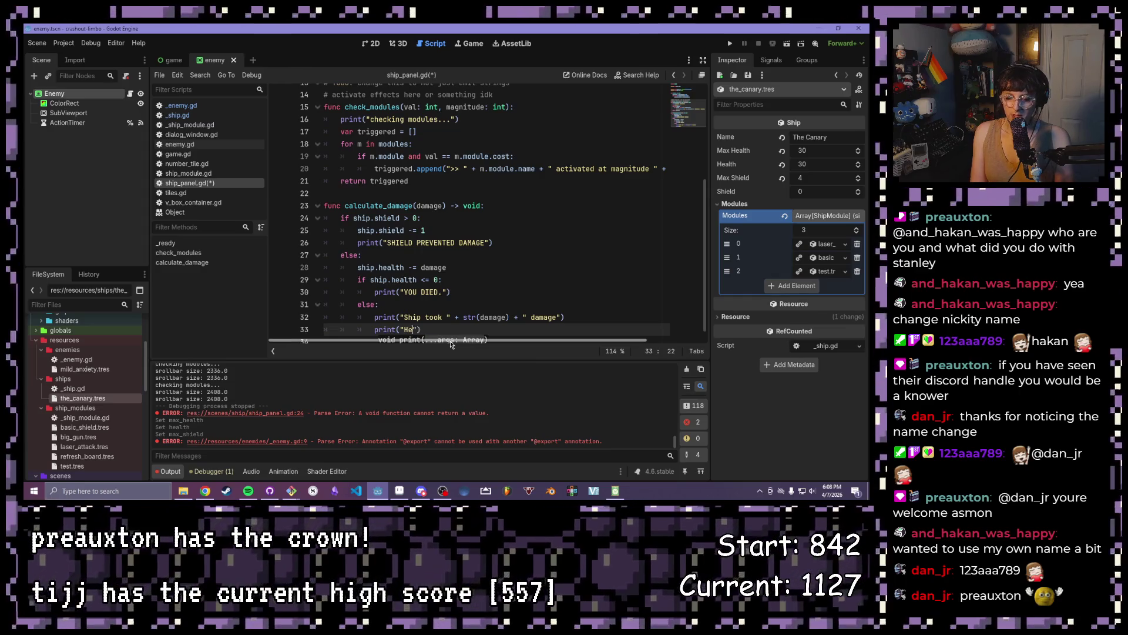
{"action": "type", "text": "R"}
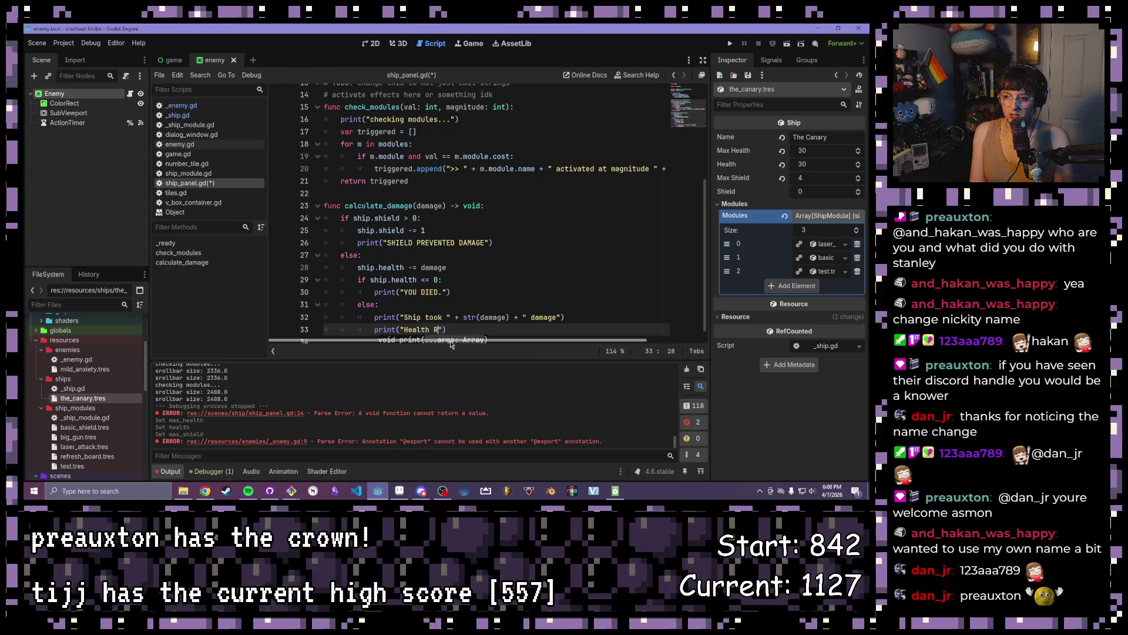
{"action": "type", "text": "emaining:"}
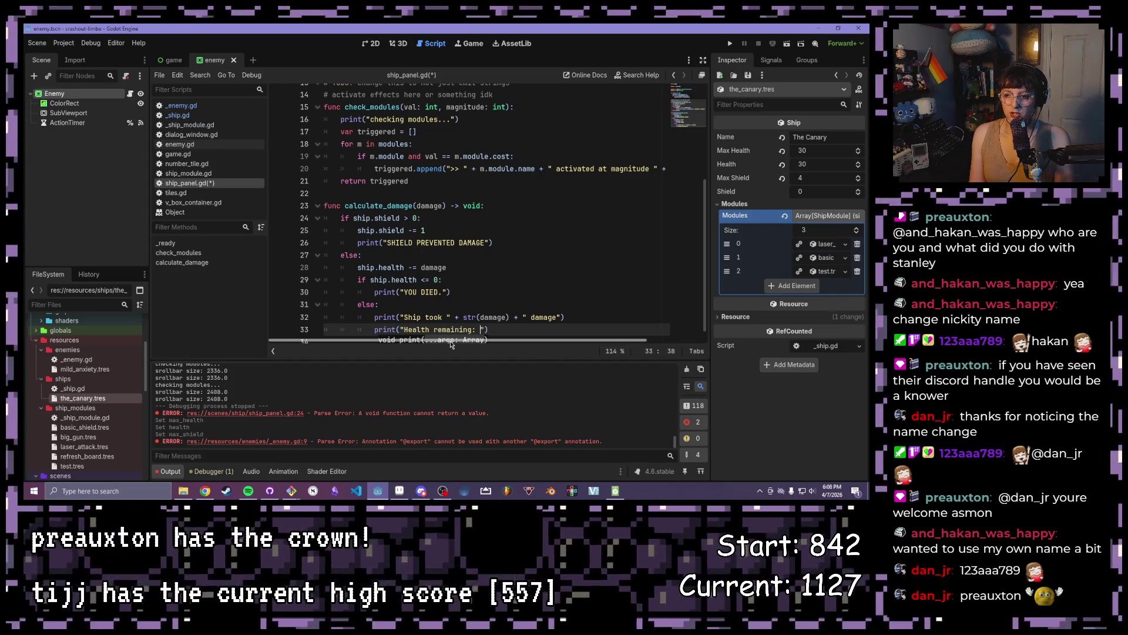
Append + str(ship.health) to the health message and save ship_panel.gd.
{"action": "scroll", "coordinate": [412, 243], "scroll_direction": "down", "scroll_amount": 1}
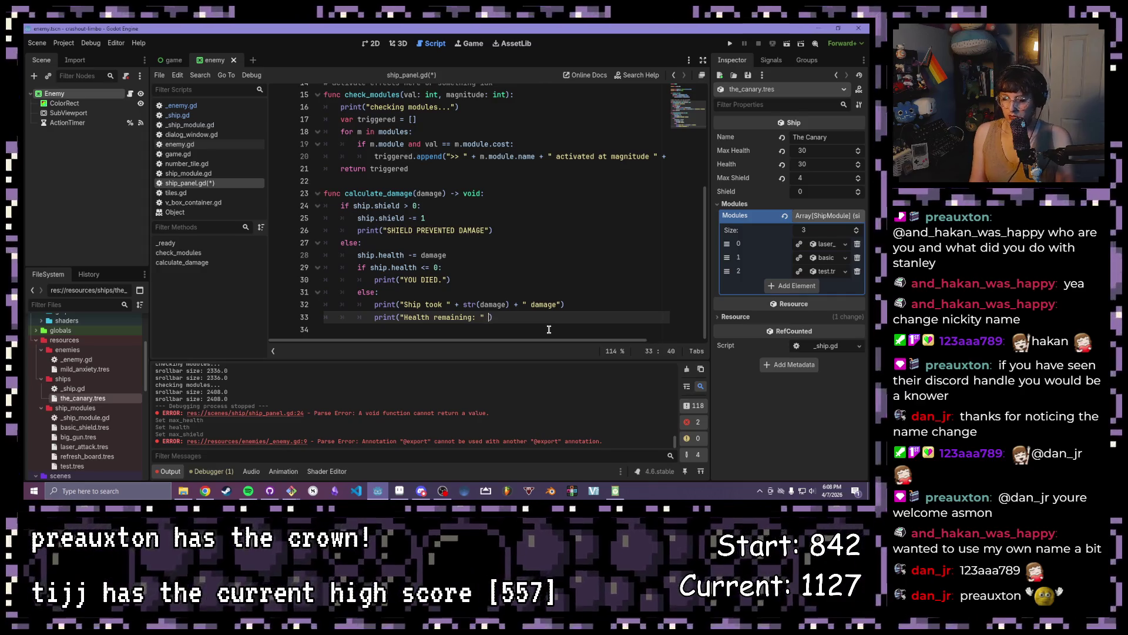
{"action": "type", "text": "+ ship.hea"}
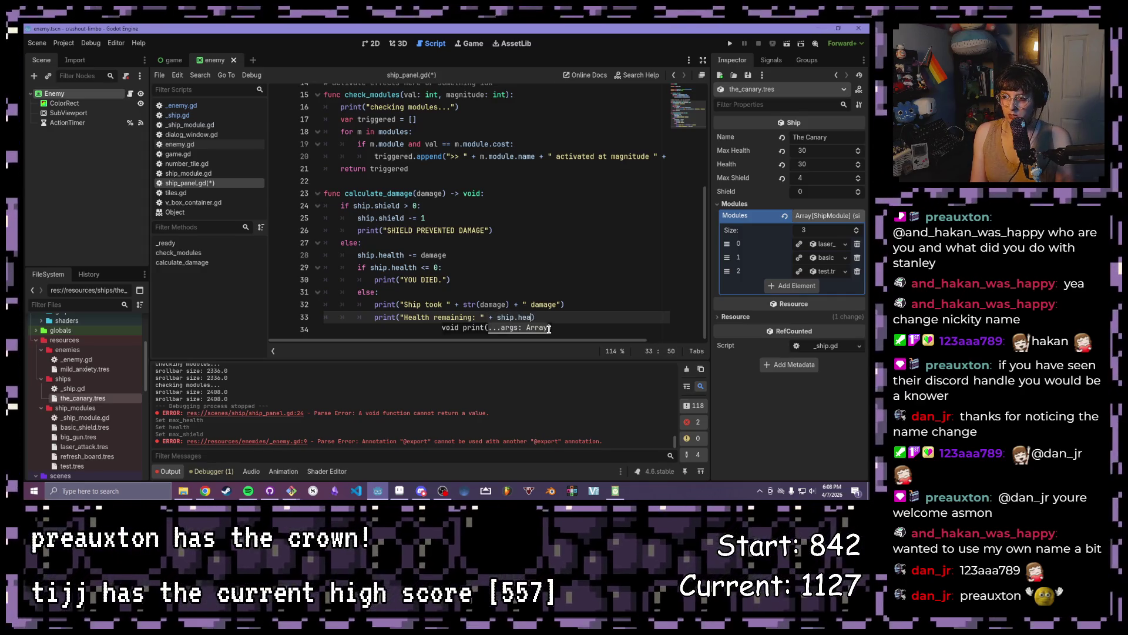
{"action": "key", "text": "Return"}
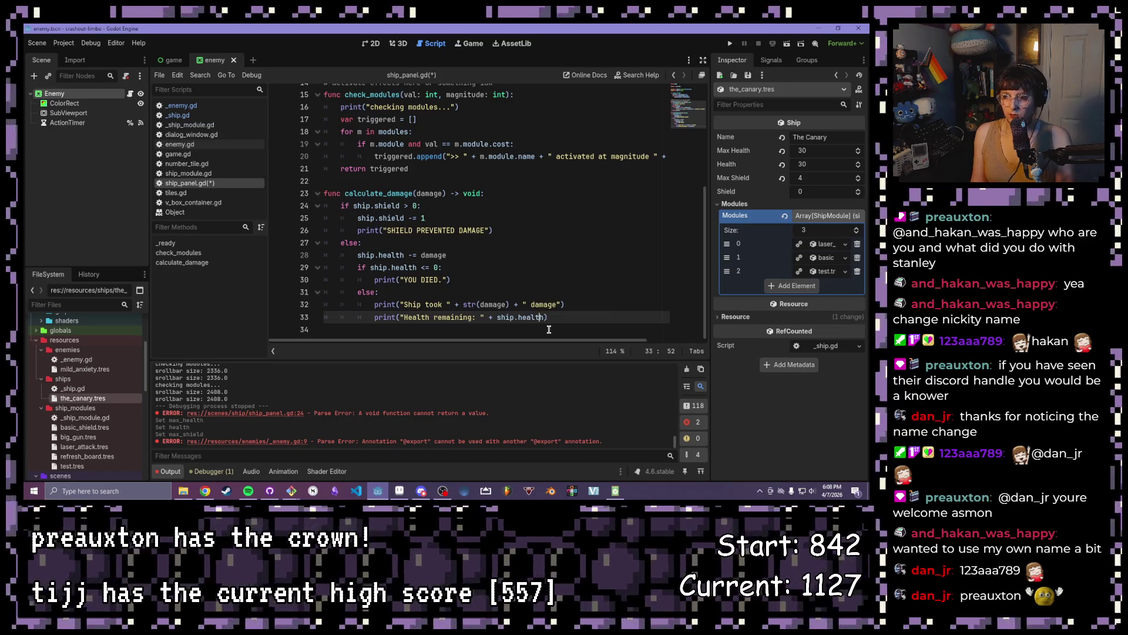
{"action": "type", "text": "str(s"}
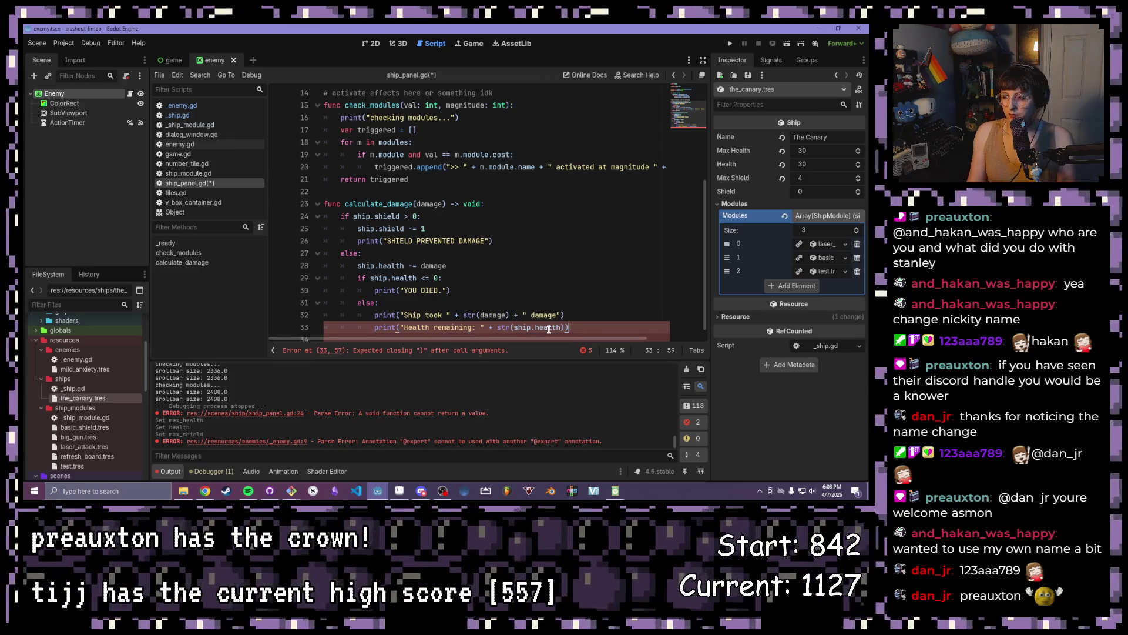
{"action": "type", "text": ")"}
{"action": "key", "text": "ctrl+s"}
{"action": "left_click", "coordinate": [563, 270]}
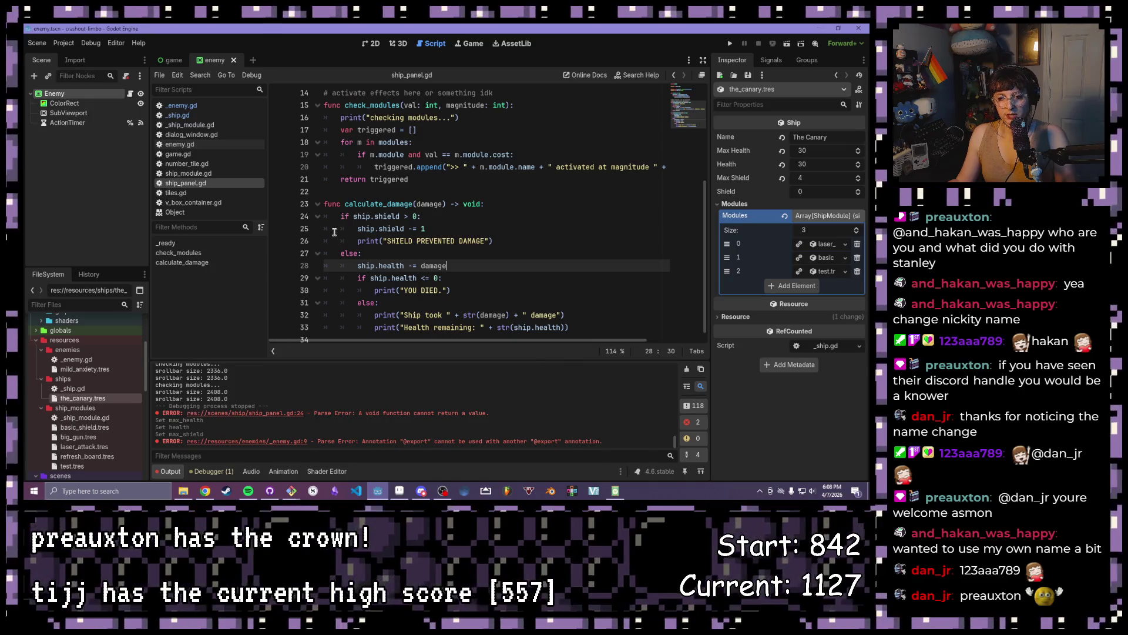
Clear the unused-parameter warning from the Debugger's Errors list.
{"action": "left_click", "coordinate": [212, 472]}
{"action": "mouse_move", "coordinate": [308, 399]}
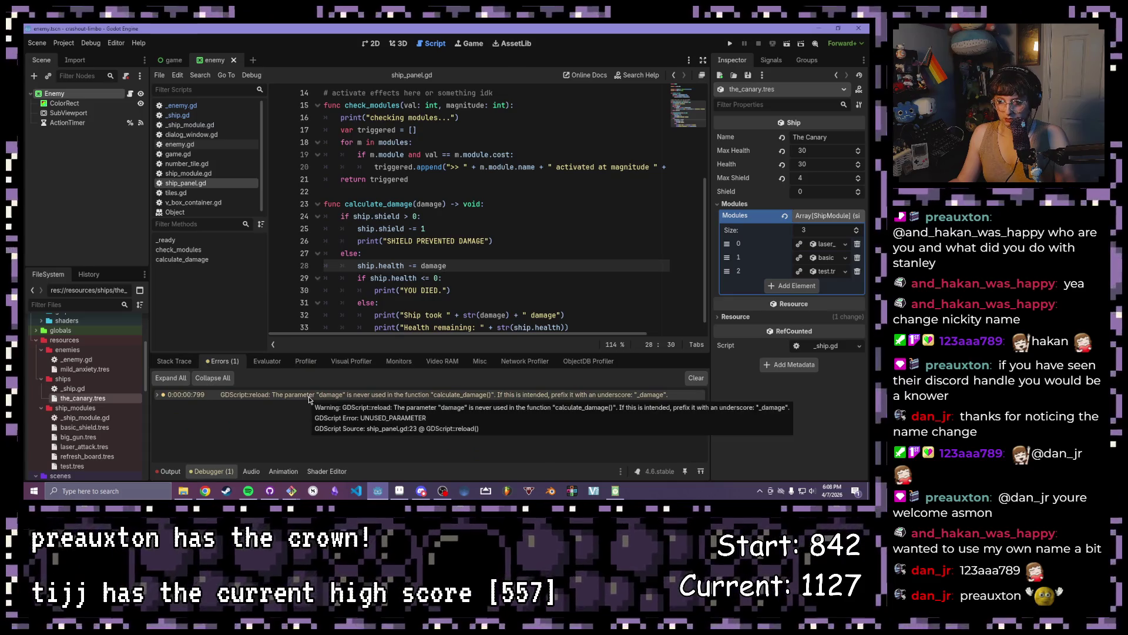
{"action": "left_click", "coordinate": [696, 378]}
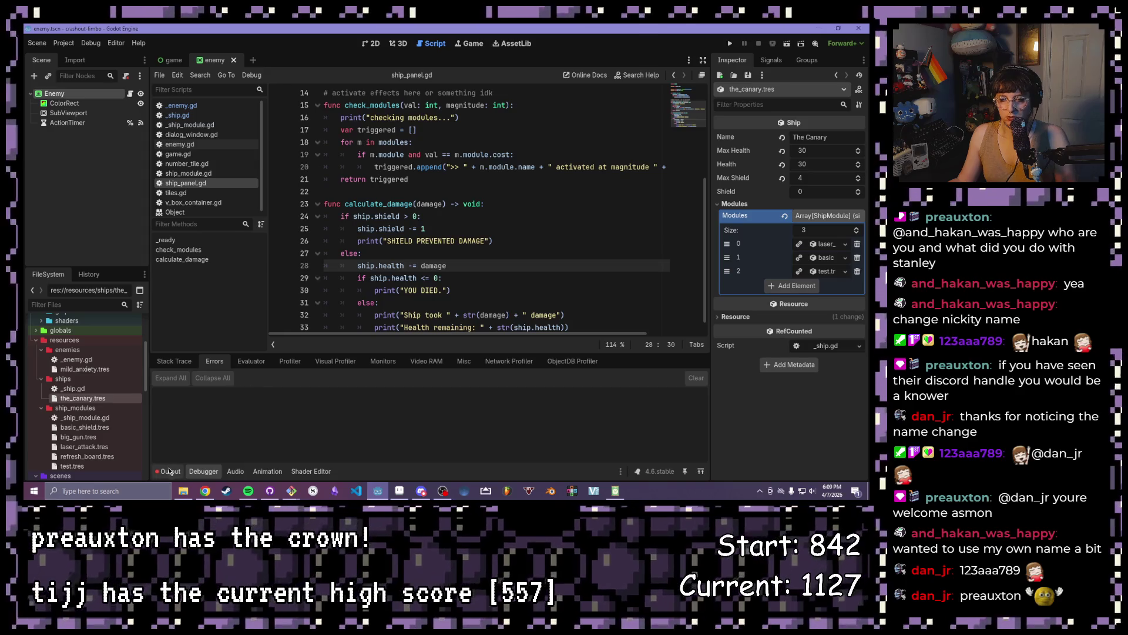
{"action": "left_click", "coordinate": [170, 471]}
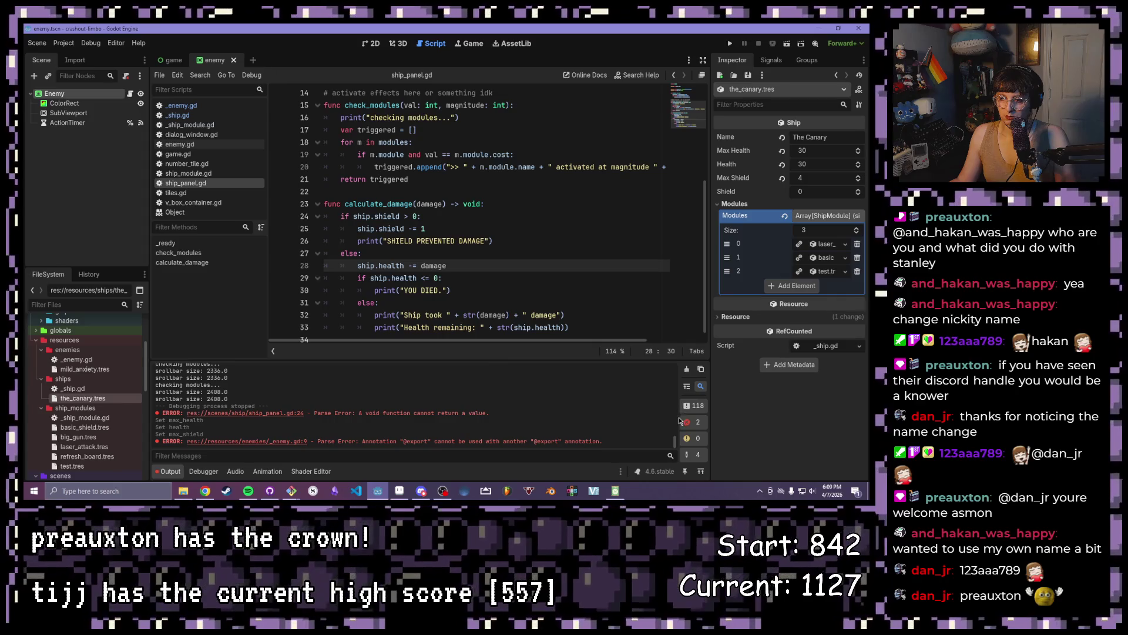
Open _enemy.gd from the error link, clear the output log, and run the project with F5.
{"action": "left_click", "coordinate": [259, 441]}
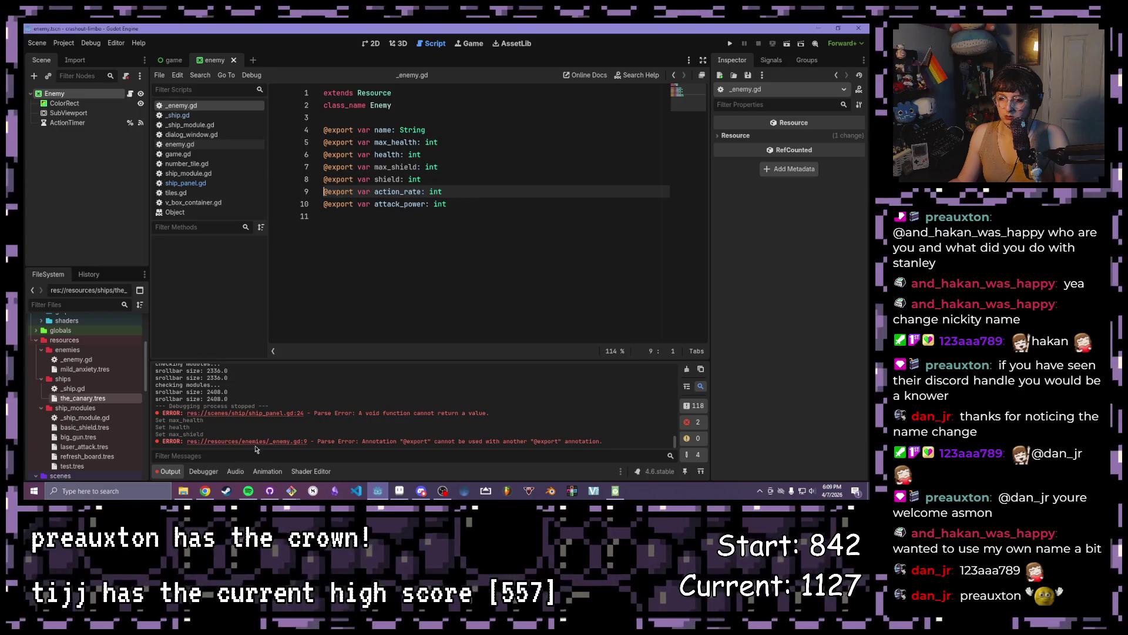
{"action": "left_click", "coordinate": [378, 248]}
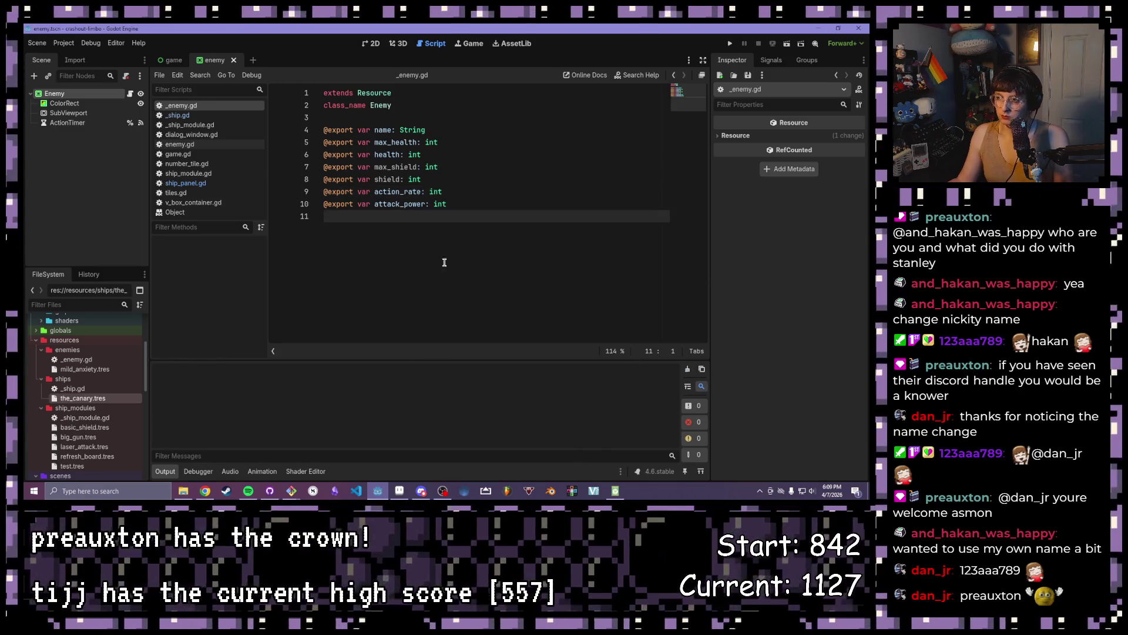
{"action": "key", "text": "F5"}
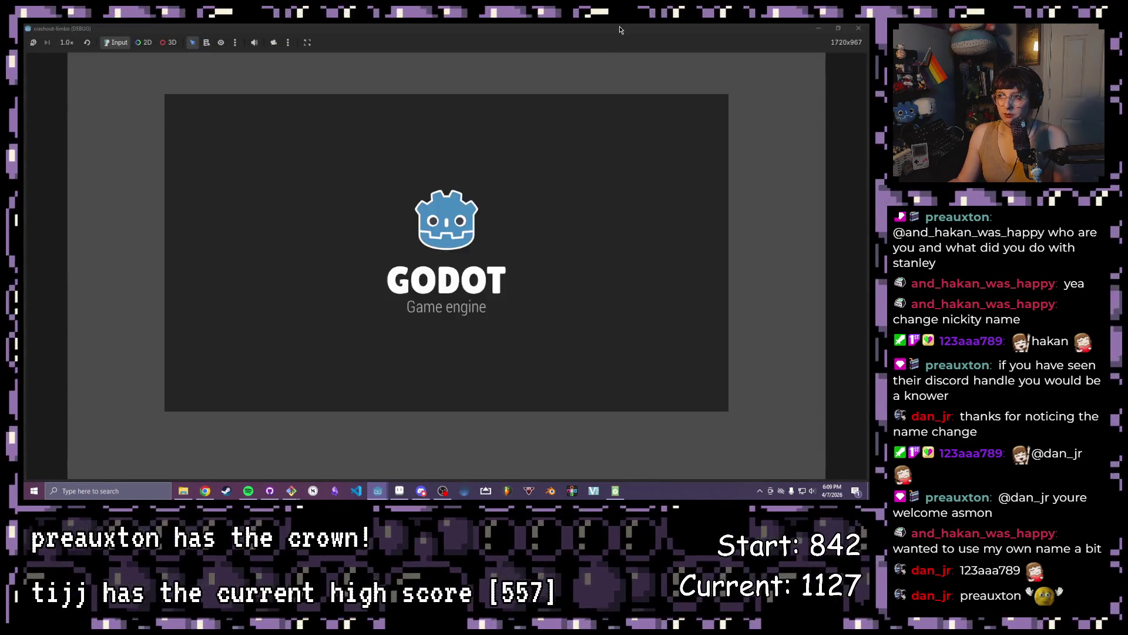
Shrink the game window to 1280x720 and move it up.
{"action": "mouse_move", "coordinate": [620, 29]}
{"action": "left_mouse_down"}
{"action": "mouse_move", "coordinate": [569, 104]}
{"action": "mouse_move", "coordinate": [550, 58]}
{"action": "mouse_move", "coordinate": [559, 51]}
{"action": "left_mouse_up"}
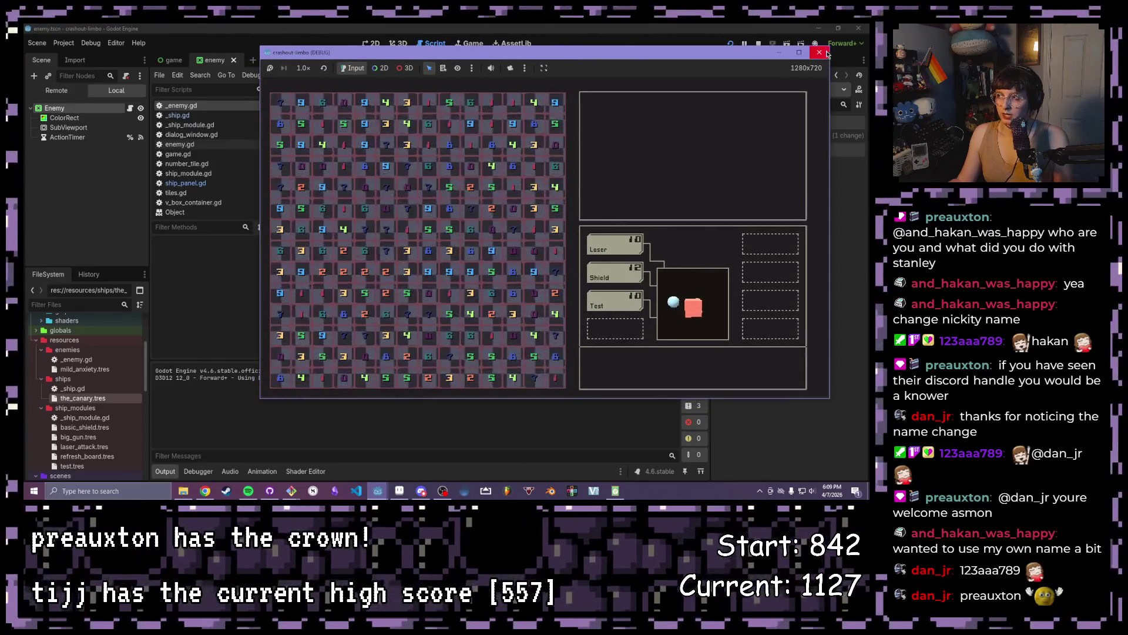
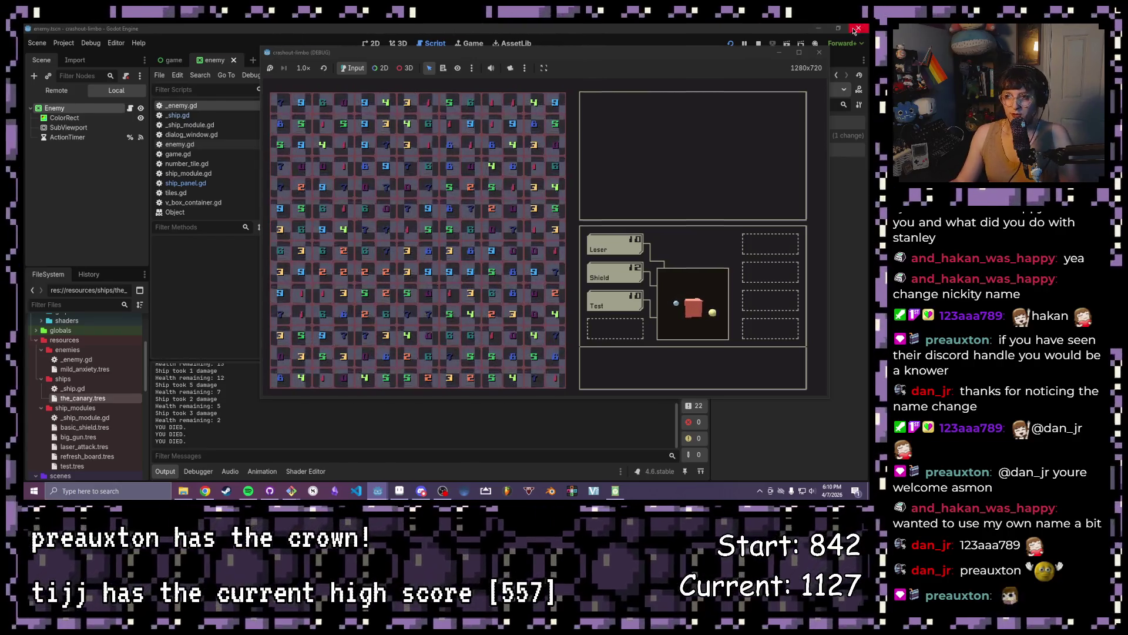
Stop the running game and review the health and shield declarations in _enemy.gd.
{"action": "left_click", "coordinate": [819, 52]}
{"action": "left_click", "coordinate": [495, 197]}
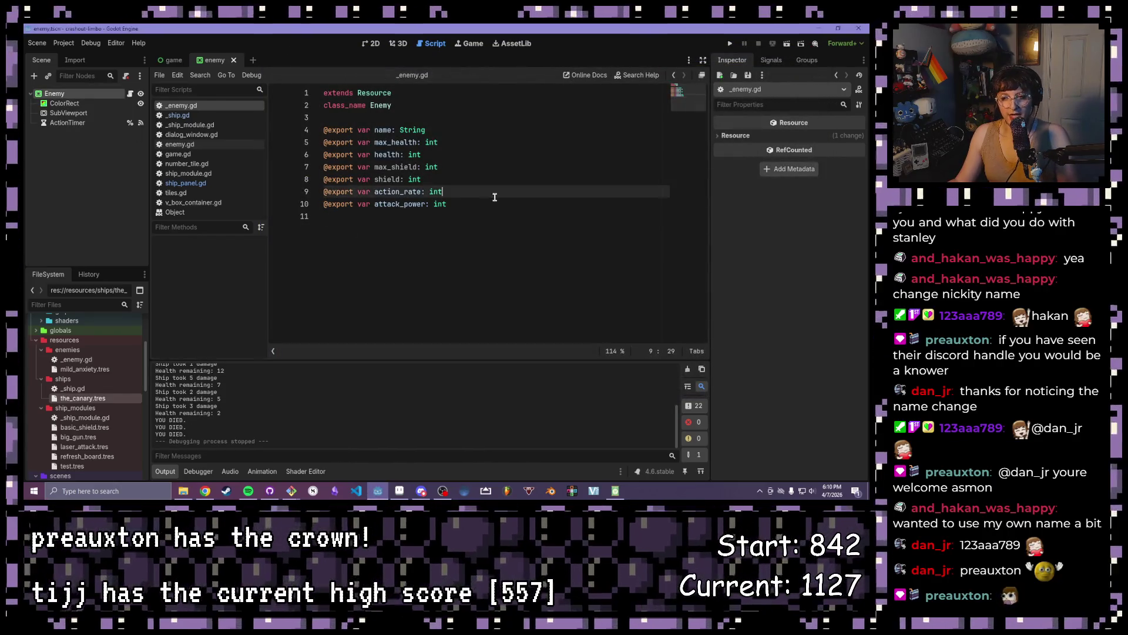
{"action": "left_click", "coordinate": [439, 166]}
{"action": "left_click", "coordinate": [452, 178]}
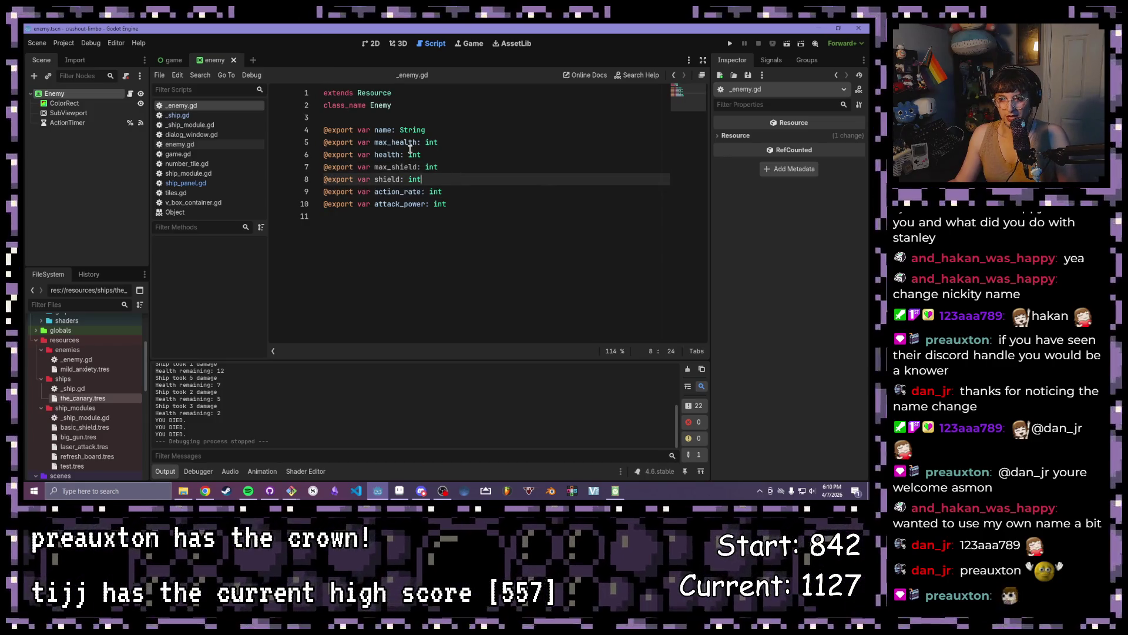
{"action": "left_click_drag", "start_coordinate": [432, 176], "coordinate": [332, 166]}
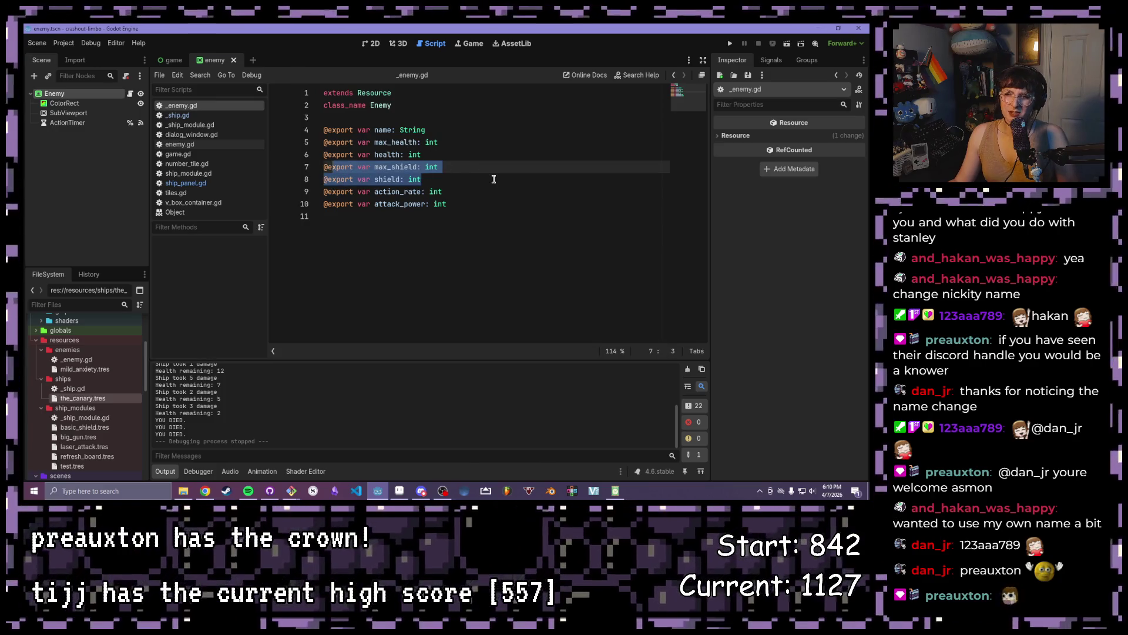
{"action": "left_click", "coordinate": [494, 179]}
{"action": "mouse_move", "coordinate": [418, 167]}
{"action": "left_mouse_down"}
{"action": "mouse_move", "coordinate": [370, 167]}
{"action": "mouse_move", "coordinate": [395, 180]}
{"action": "mouse_move", "coordinate": [359, 178]}
{"action": "left_mouse_up"}
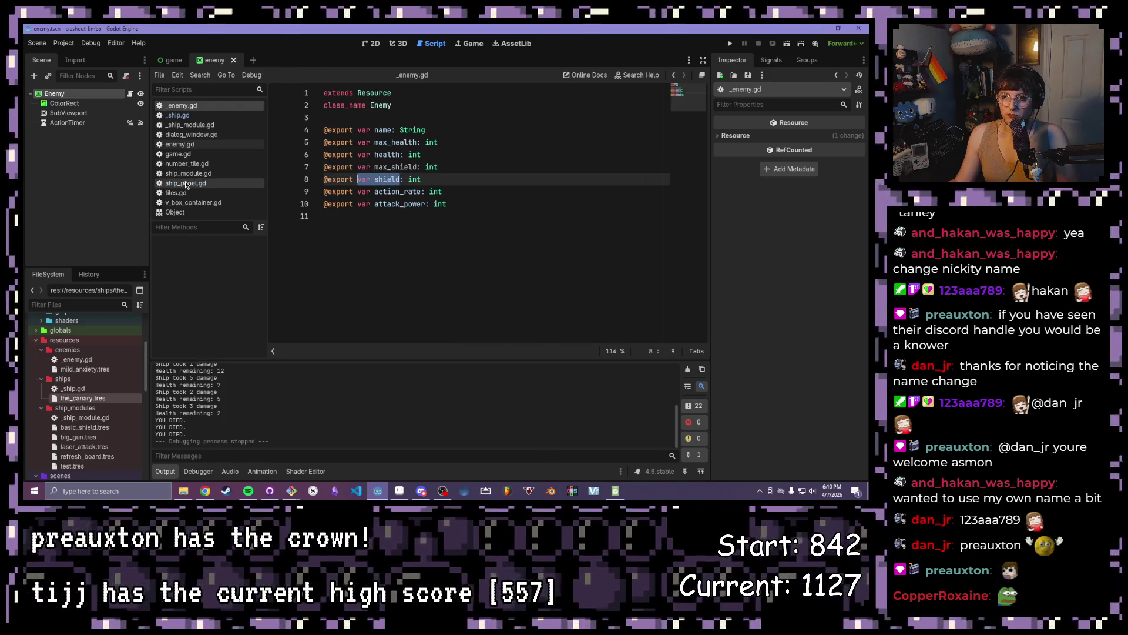
Open _ship.gd and examine the shield declaration on line 8.
{"action": "left_click", "coordinate": [188, 115]}
{"action": "left_click_drag", "start_coordinate": [447, 179], "coordinate": [296, 177]}
{"action": "left_click", "coordinate": [446, 176]}
{"action": "key", "text": "ctrl+Left"}
{"action": "key", "text": "ctrl+Left"}
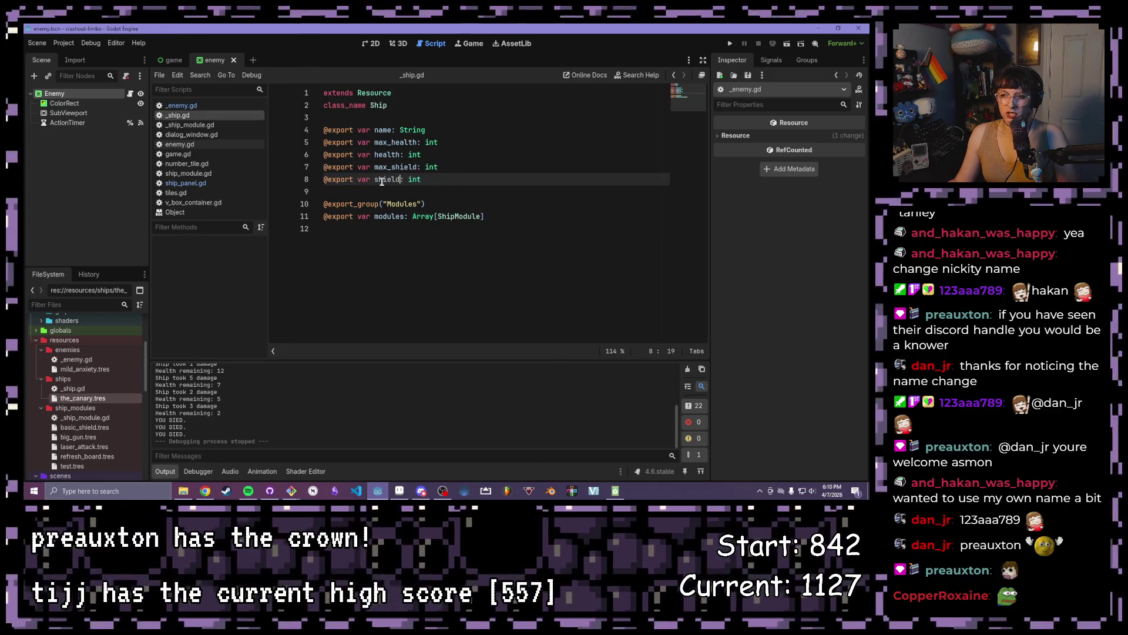
{"action": "key", "text": "ctrl+shift+Left"}
{"action": "left_click", "coordinate": [439, 181]}
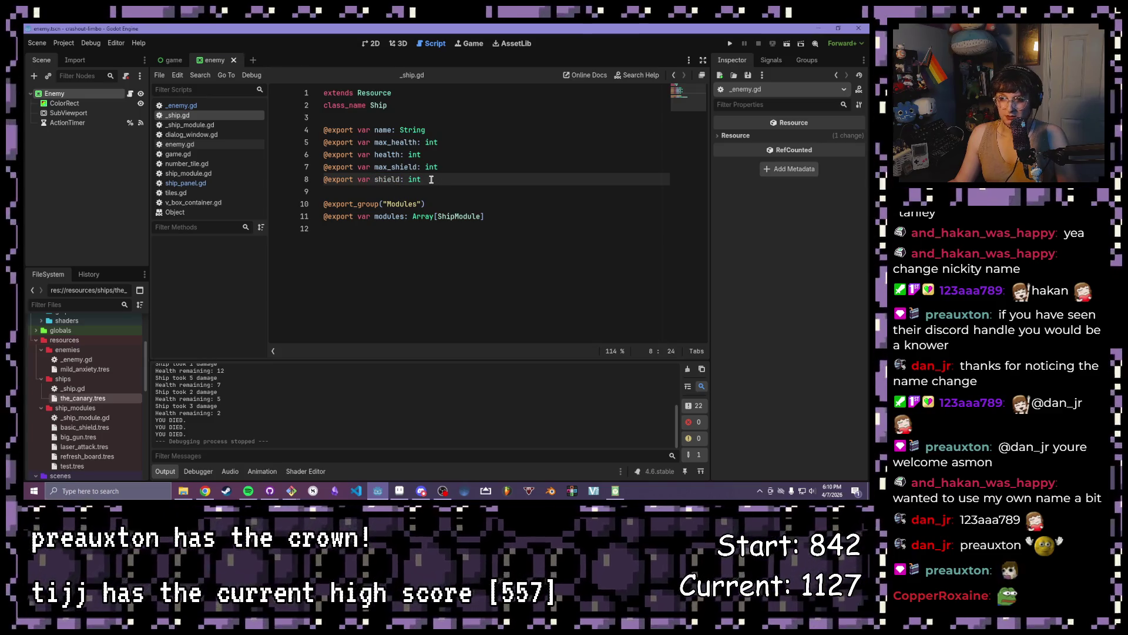
{"action": "double_click", "coordinate": [401, 178]}
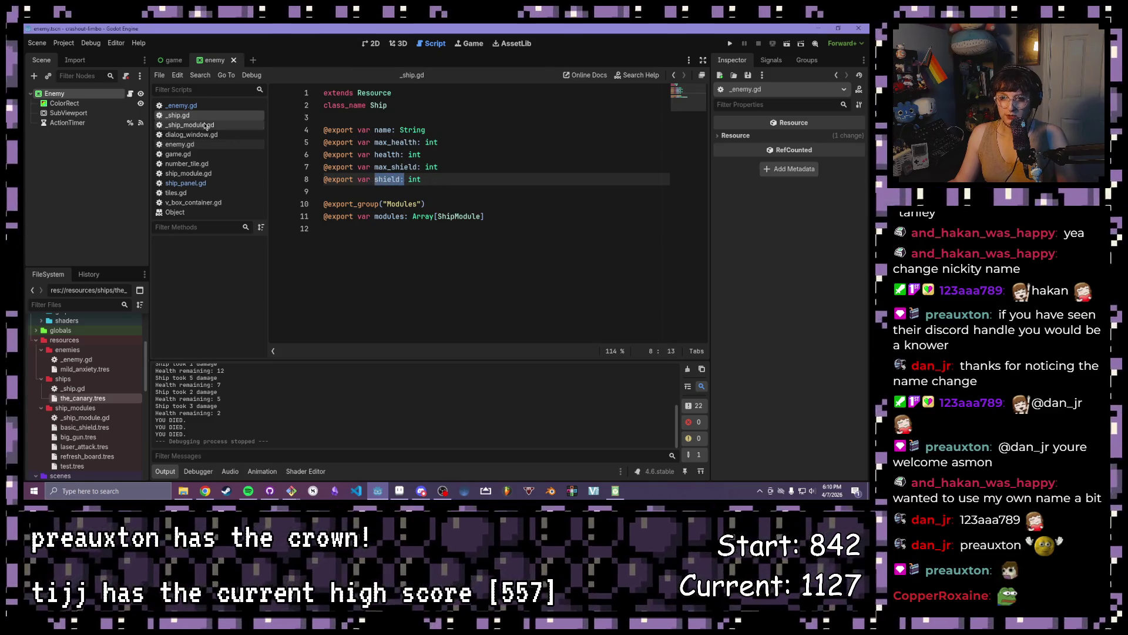
Check _ship_module.gd and ship.shield in ship_panel.gd's calculate_damage, then return to _ship.gd.
{"action": "left_click", "coordinate": [205, 125]}
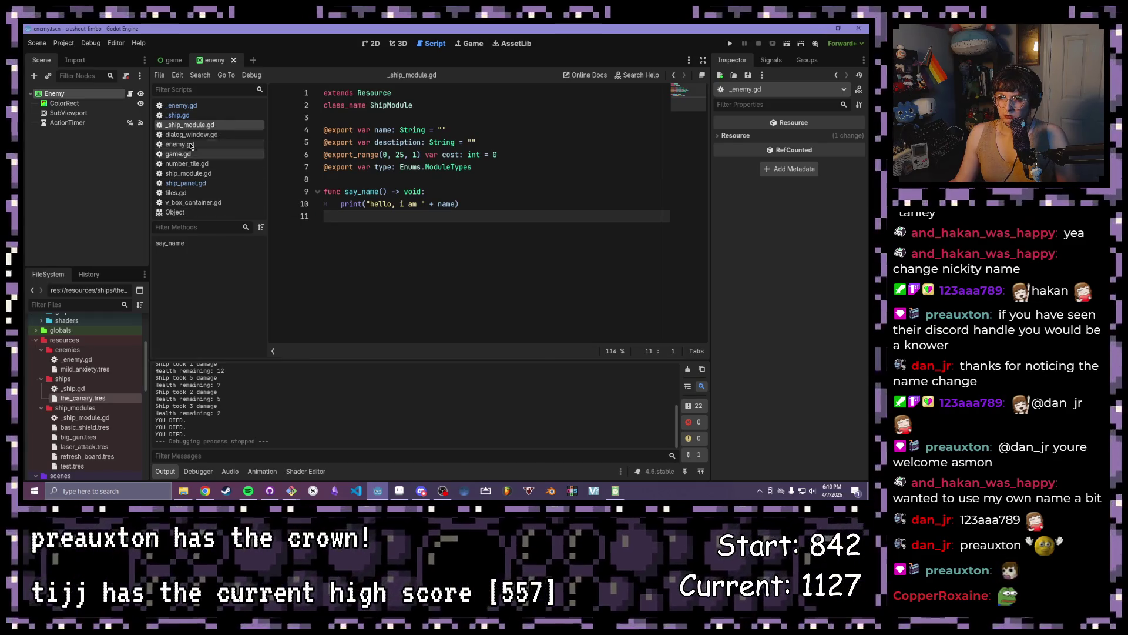
{"action": "left_click", "coordinate": [192, 182]}
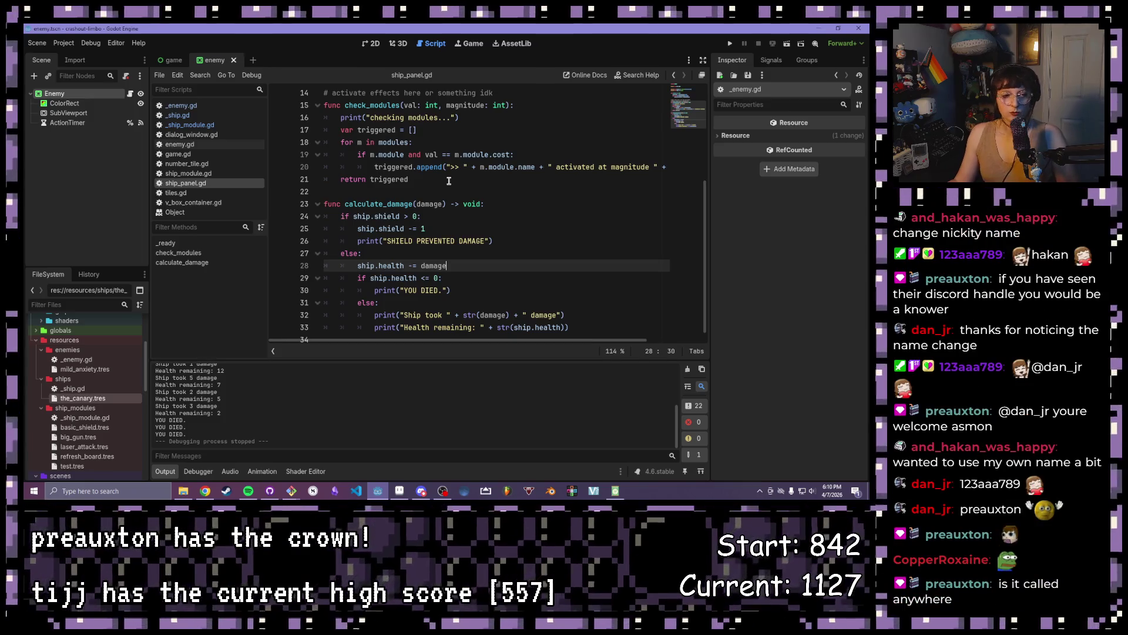
{"action": "scroll", "coordinate": [434, 189], "scroll_direction": "down", "scroll_amount": 1}
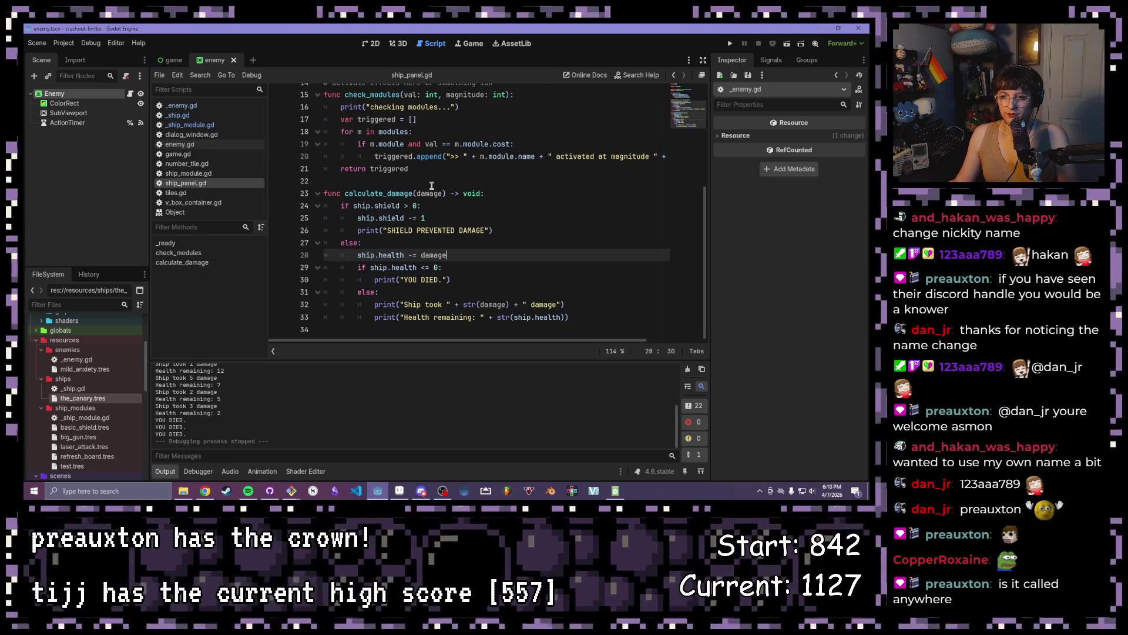
{"action": "left_click_drag", "start_coordinate": [405, 218], "coordinate": [355, 217]}
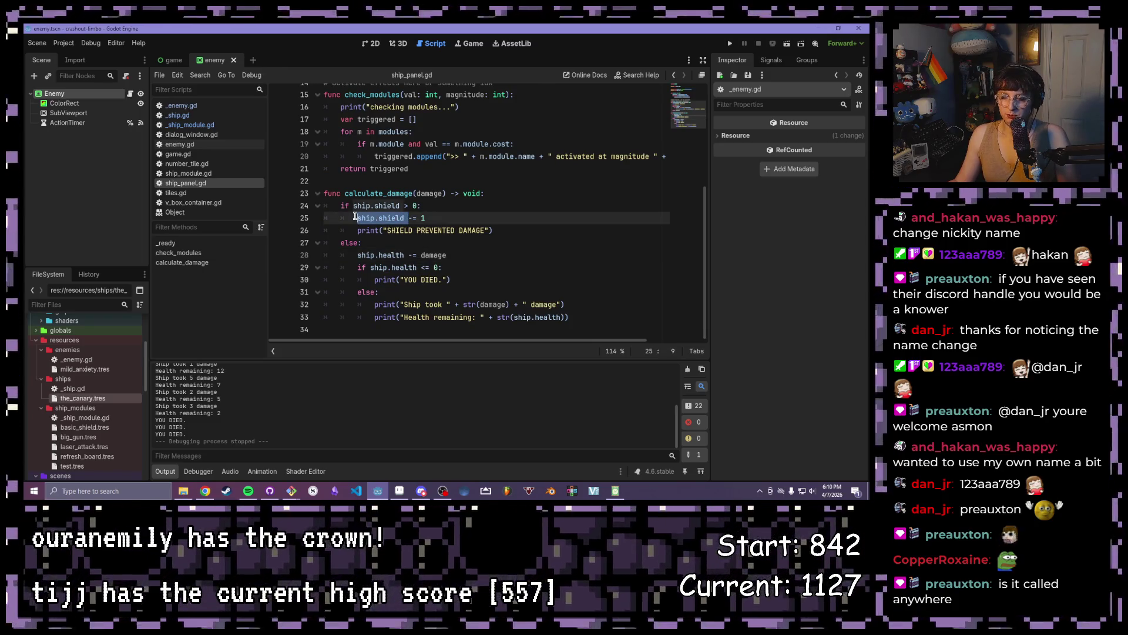
{"action": "left_click", "coordinate": [194, 116]}
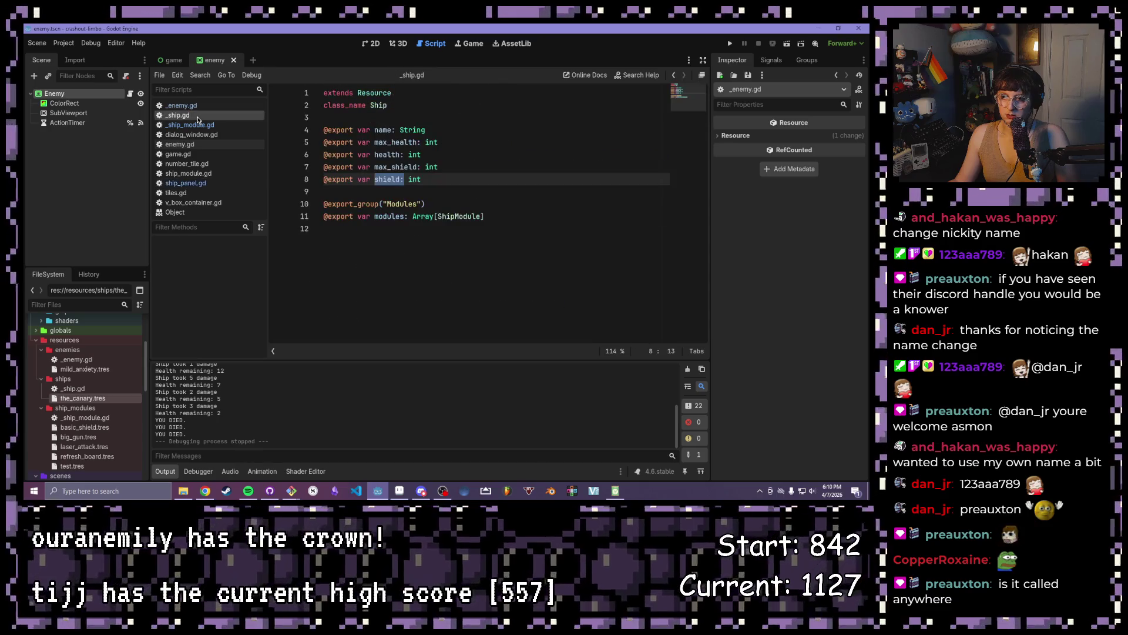
Review the exported health and shield stats on lines 4–8 of _ship.gd.
{"action": "left_click", "coordinate": [509, 142]}
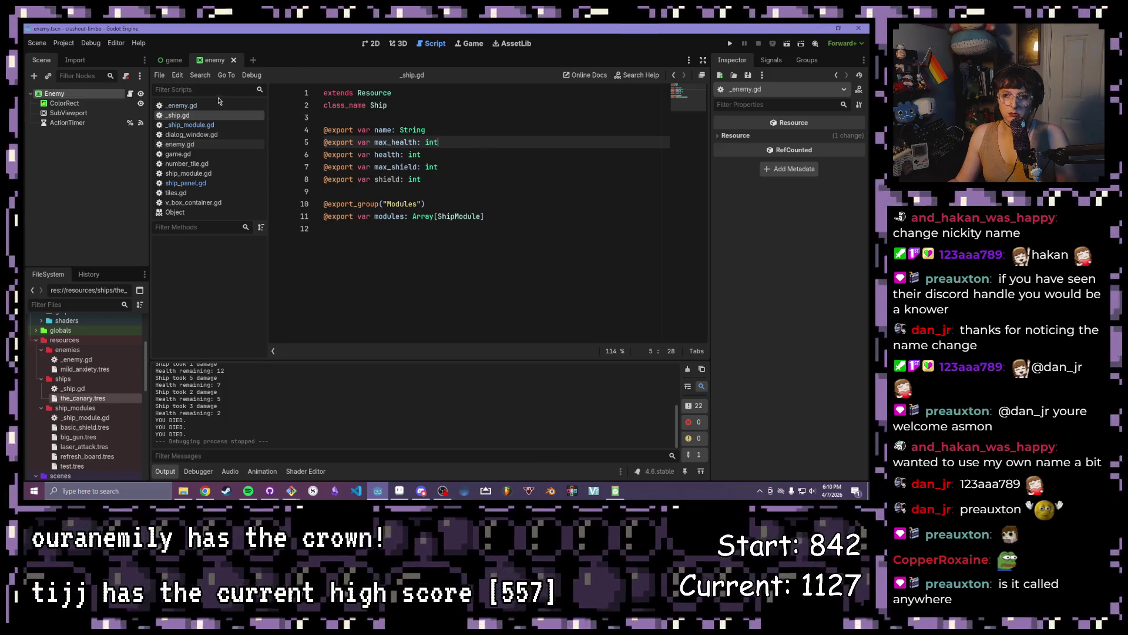
{"action": "mouse_move", "coordinate": [499, 183]}
{"action": "left_mouse_down"}
{"action": "mouse_move", "coordinate": [376, 129]}
{"action": "mouse_move", "coordinate": [332, 130]}
{"action": "left_mouse_up"}
{"action": "left_click", "coordinate": [466, 167]}
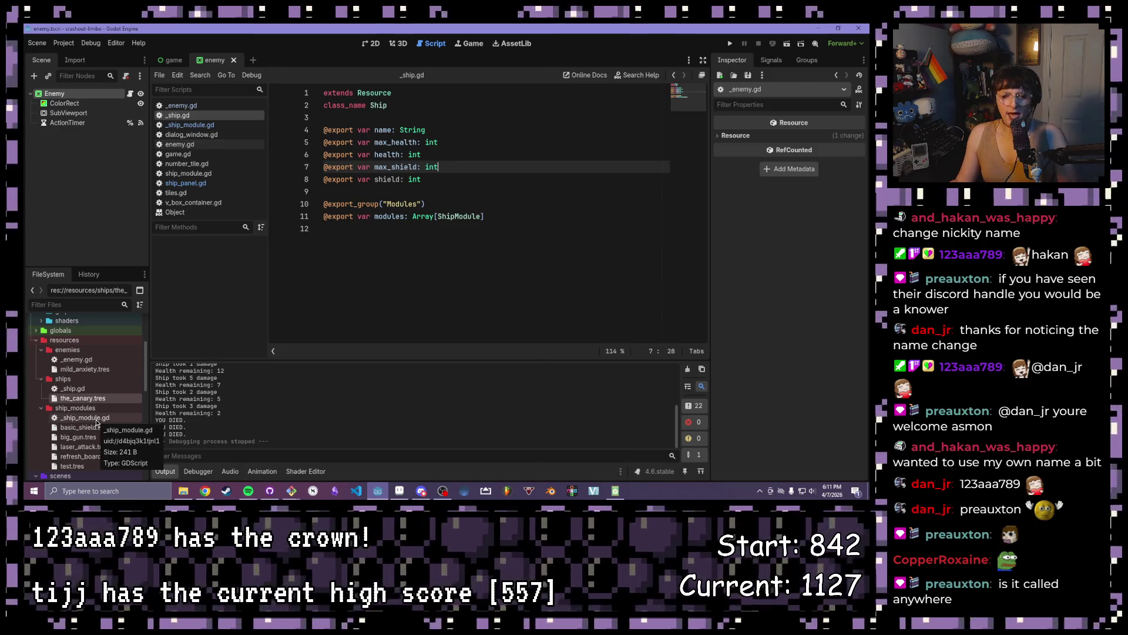
Open ship_panel.tscn from the scenes/ship folder in the FileSystem dock.
{"action": "scroll", "coordinate": [72, 395], "scroll_direction": "down", "scroll_amount": 5}
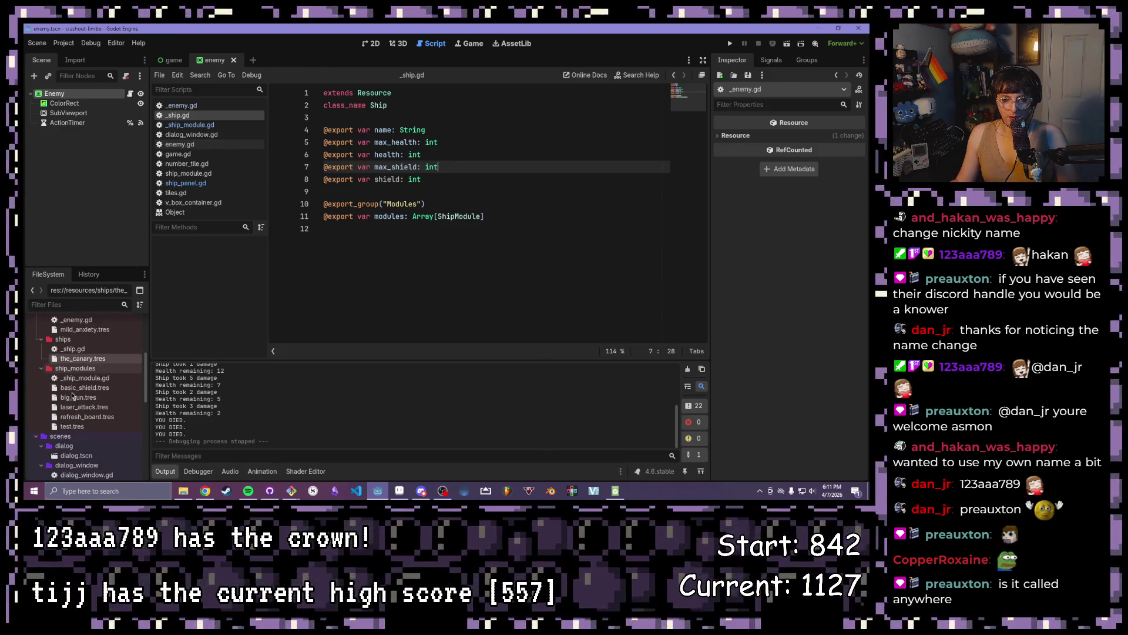
{"action": "scroll", "coordinate": [53, 435], "scroll_direction": "down", "scroll_amount": 1}
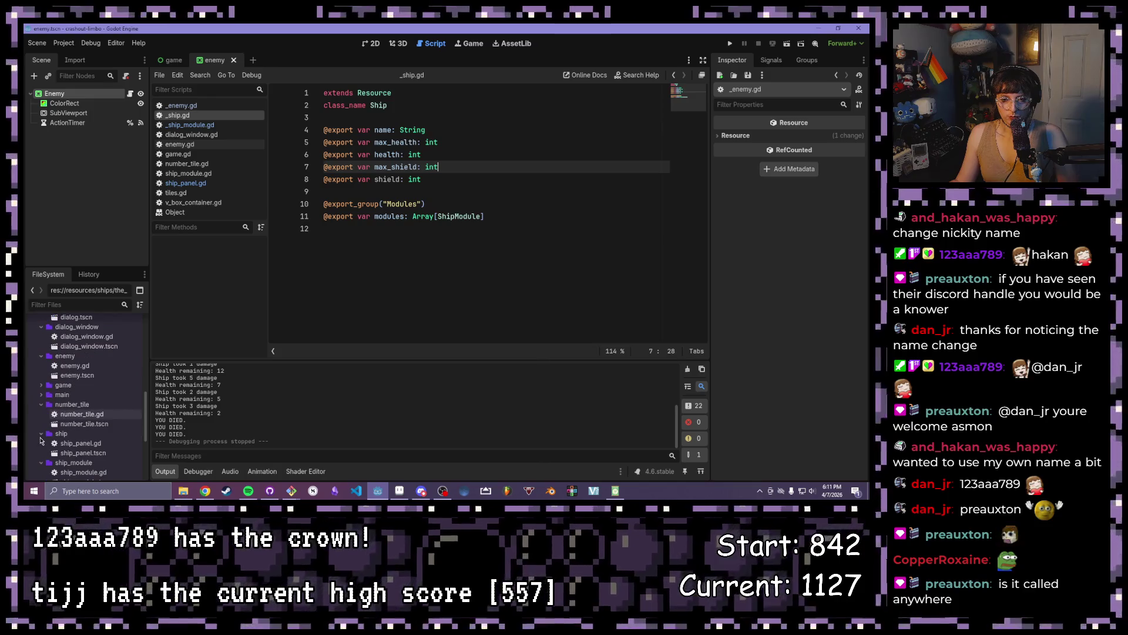
{"action": "double_click", "coordinate": [77, 453]}
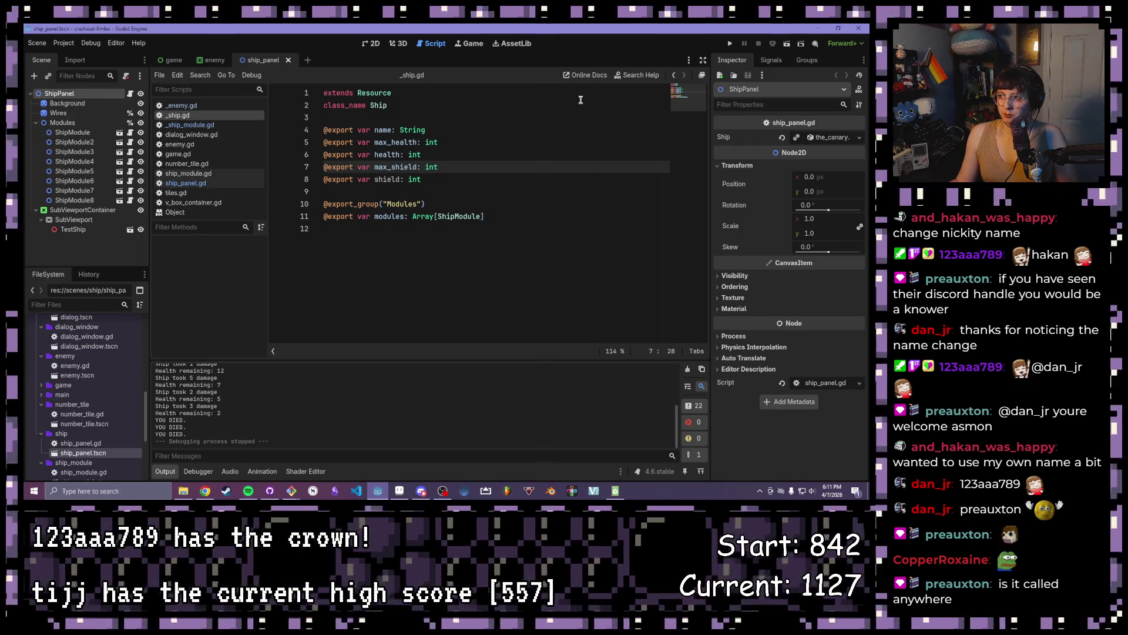
Expand The Canary Ship resource, then examine the check_modules signature in ship_panel.gd.
{"action": "left_click", "coordinate": [830, 138]}
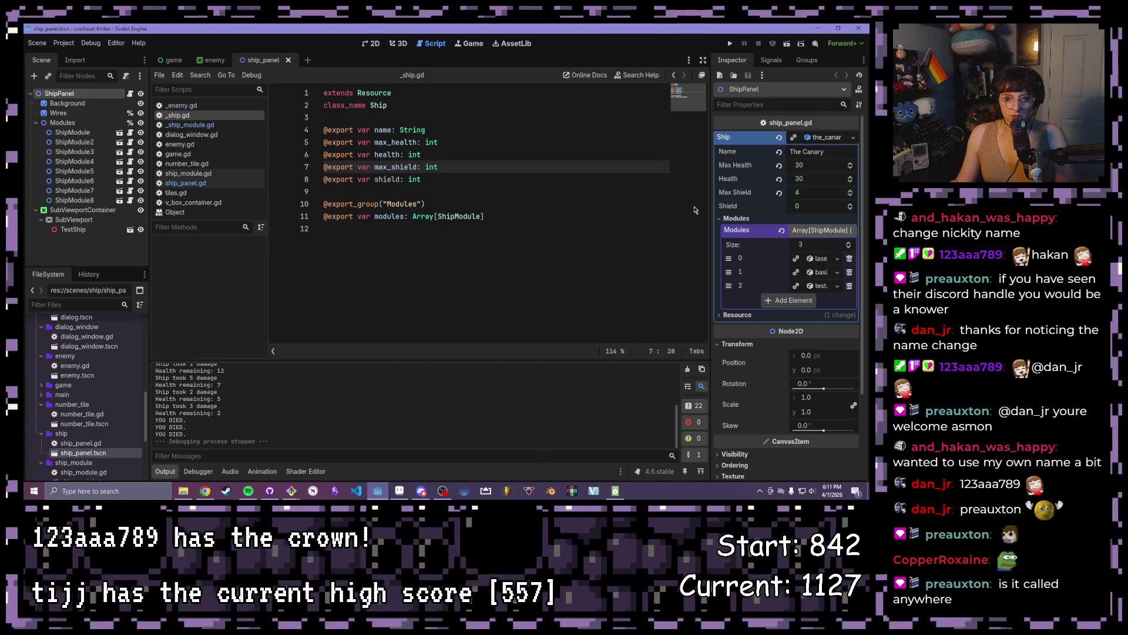
{"action": "left_click", "coordinate": [181, 184]}
{"action": "scroll", "coordinate": [346, 193], "scroll_direction": "up", "scroll_amount": 4}
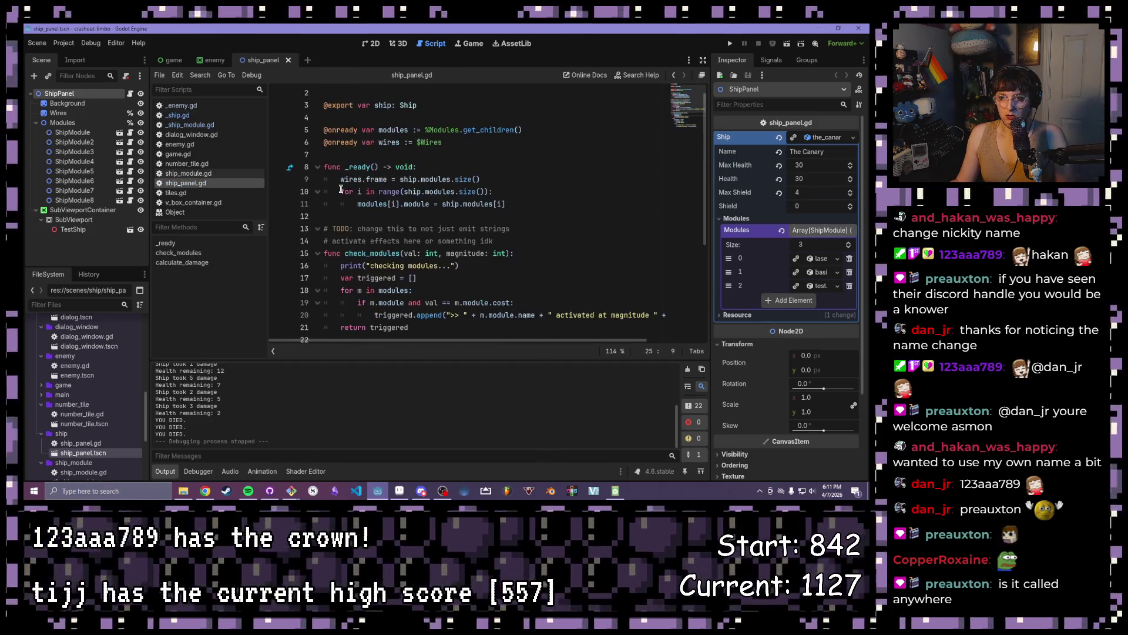
{"action": "scroll", "coordinate": [340, 190], "scroll_direction": "down", "scroll_amount": 1}
{"action": "left_click", "coordinate": [488, 229]}
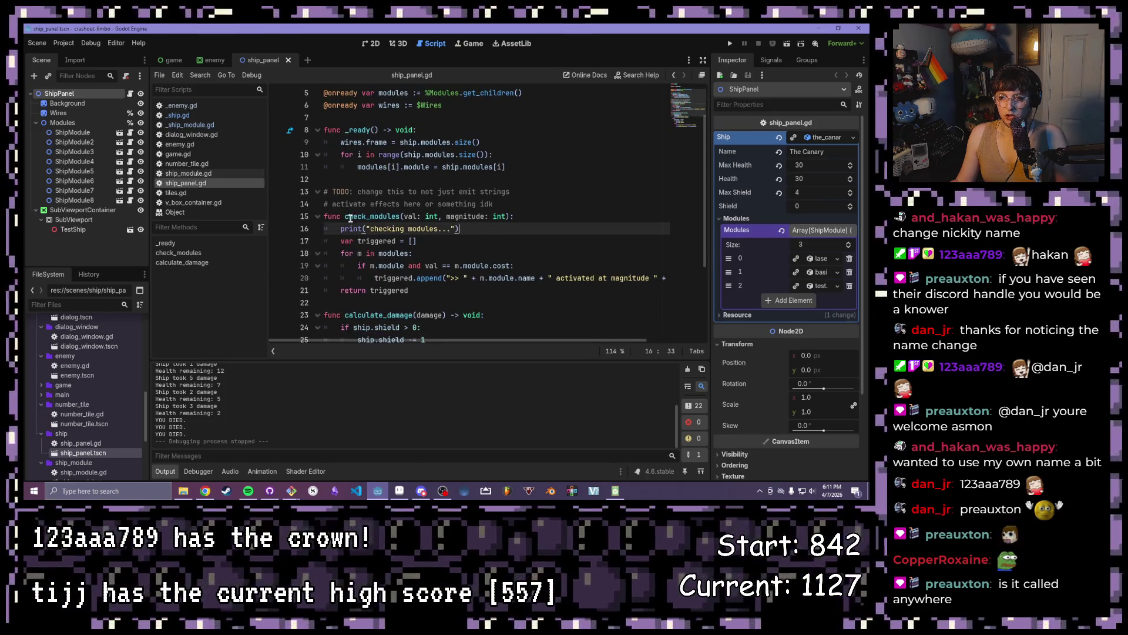
{"action": "left_click_drag", "start_coordinate": [324, 215], "coordinate": [535, 210]}
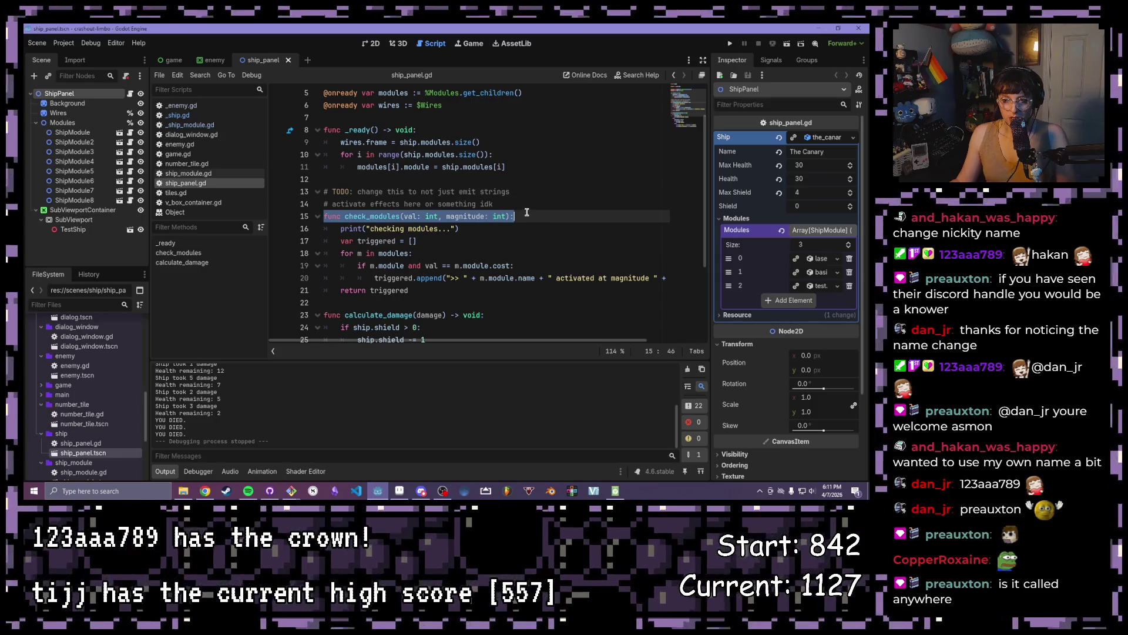
{"action": "left_click", "coordinate": [485, 232]}
{"action": "mouse_move", "coordinate": [402, 217]}
{"action": "left_mouse_down"}
{"action": "mouse_move", "coordinate": [515, 217]}
{"action": "mouse_move", "coordinate": [504, 217]}
{"action": "left_mouse_up"}
{"action": "key", "text": "Down"}
{"action": "key", "text": "Down"}
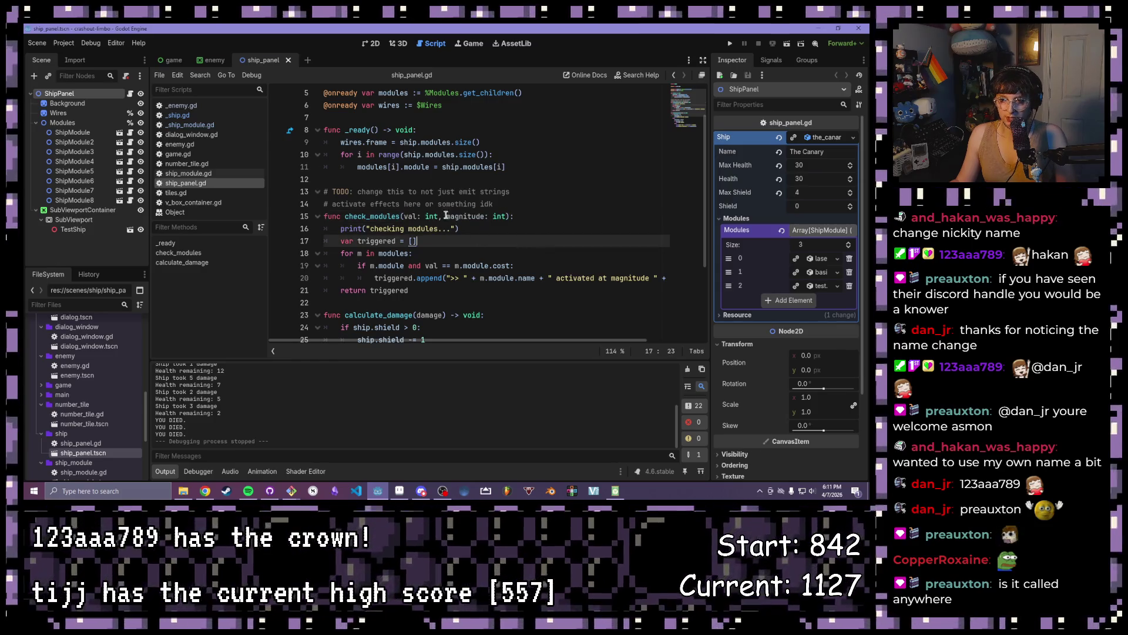
Examine check_modules' cost-equals-val condition on line 19 and select the triggered list declaration.
{"action": "scroll", "coordinate": [398, 259], "scroll_direction": "down", "scroll_amount": 2}
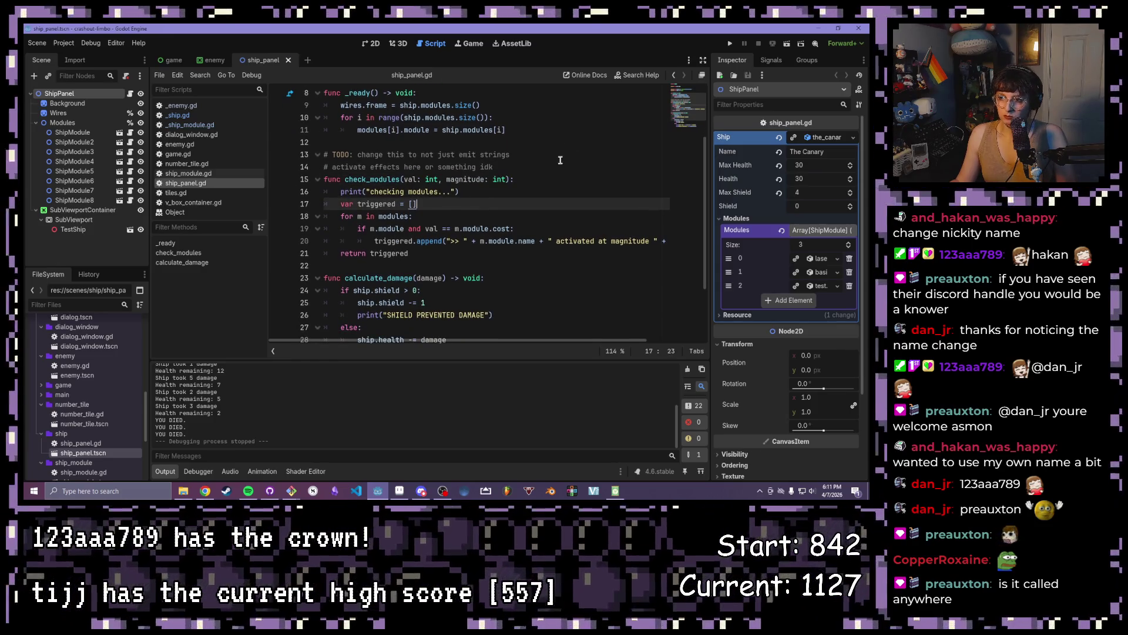
{"action": "left_click_drag", "start_coordinate": [560, 155], "coordinate": [330, 172]}
{"action": "left_click", "coordinate": [500, 210]}
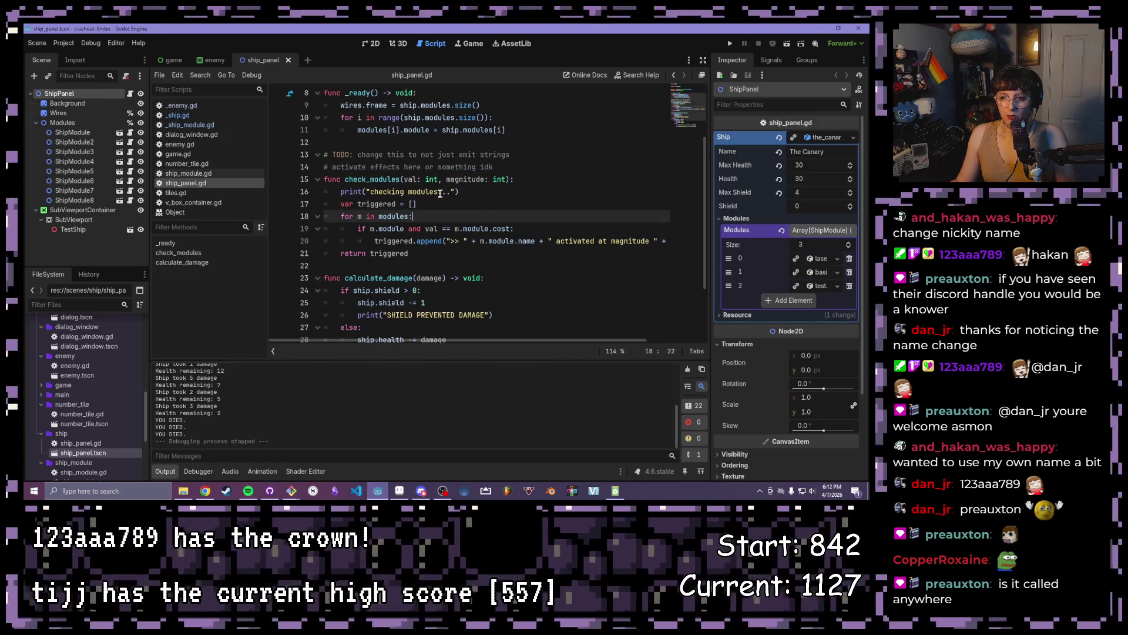
{"action": "left_click_drag", "start_coordinate": [358, 228], "coordinate": [524, 228]}
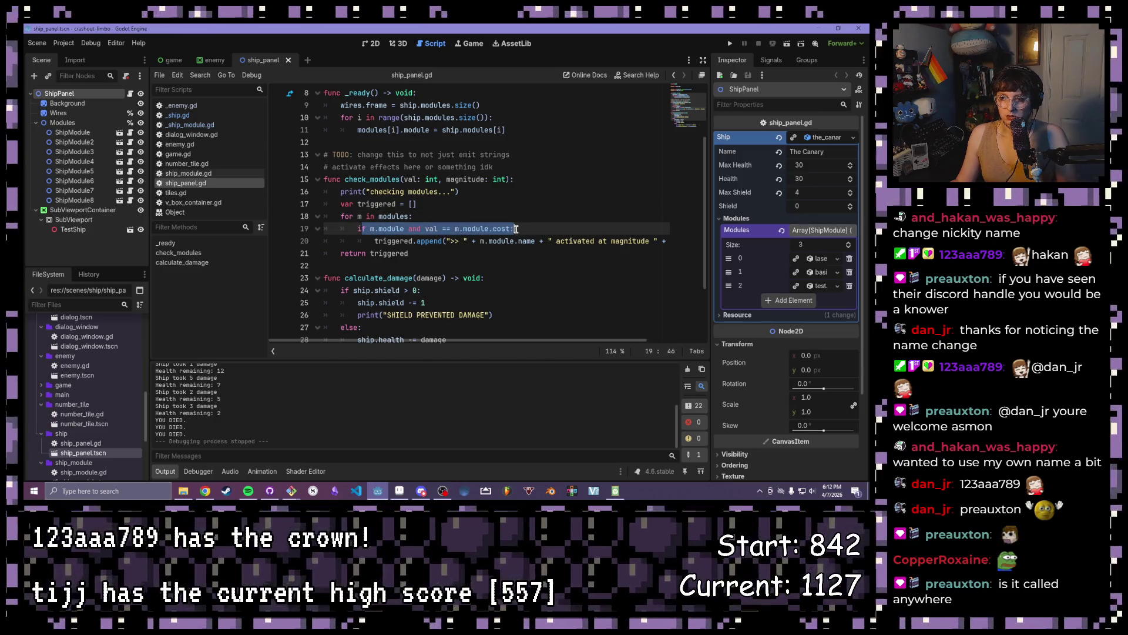
{"action": "left_click", "coordinate": [509, 228]}
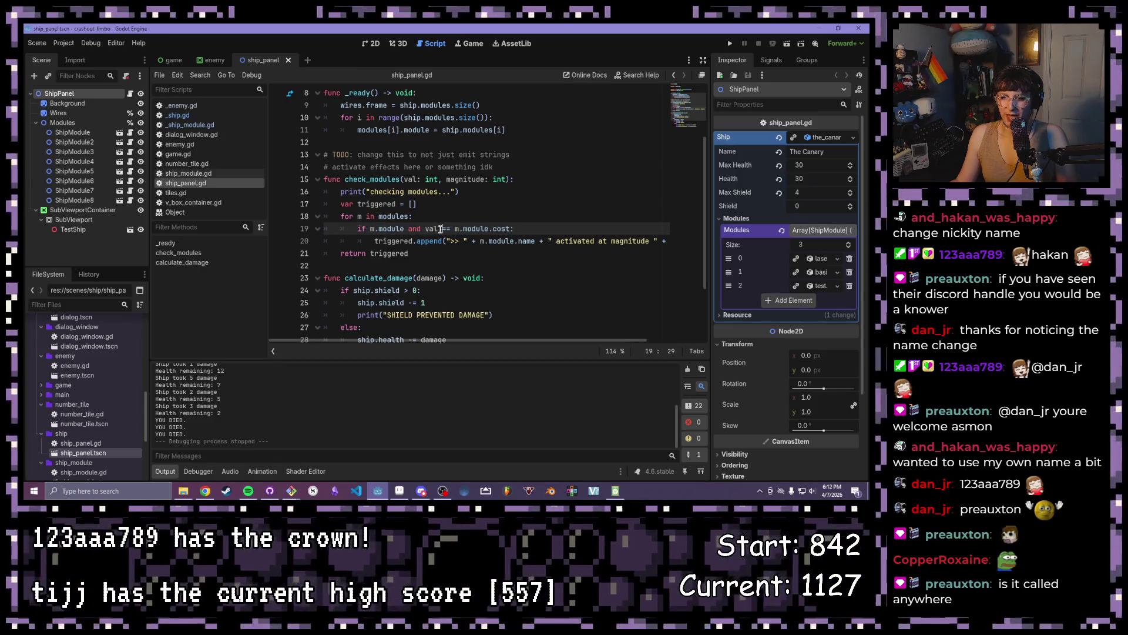
{"action": "left_click_drag", "start_coordinate": [442, 229], "coordinate": [418, 229]}
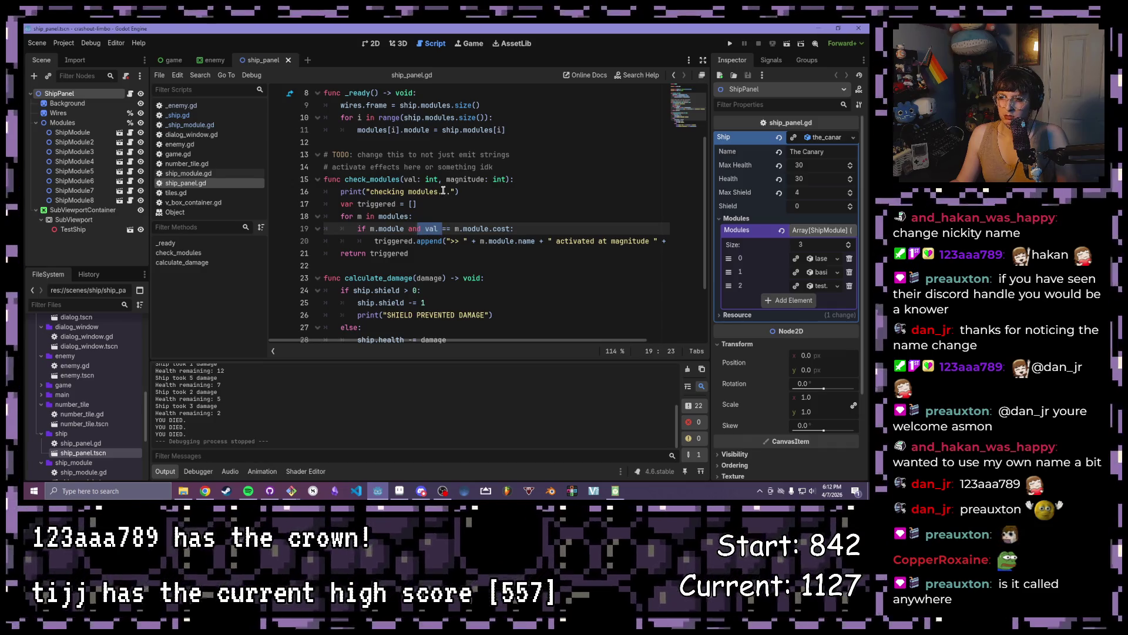
{"action": "left_click", "coordinate": [402, 229]}
{"action": "mouse_move", "coordinate": [361, 229]}
{"action": "left_mouse_down"}
{"action": "mouse_move", "coordinate": [531, 228]}
{"action": "mouse_move", "coordinate": [509, 228]}
{"action": "left_mouse_up"}
{"action": "left_click", "coordinate": [424, 229]}
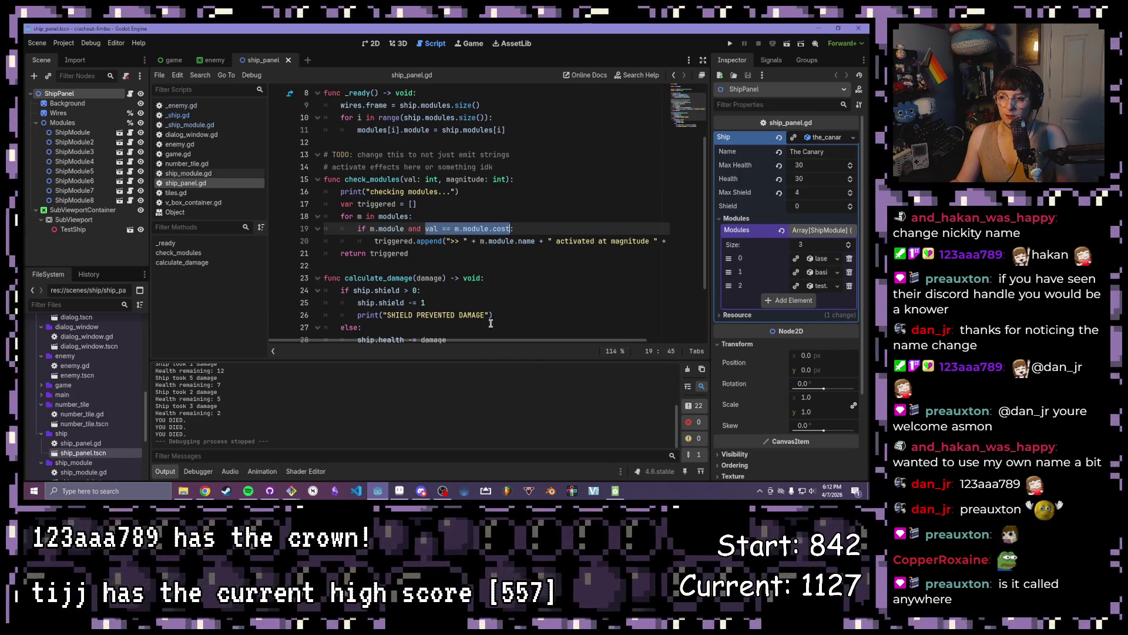
{"action": "scroll", "coordinate": [488, 333], "scroll_direction": "right", "scroll_amount": 5}
{"action": "scroll", "coordinate": [488, 333], "scroll_direction": "left", "scroll_amount": 5}
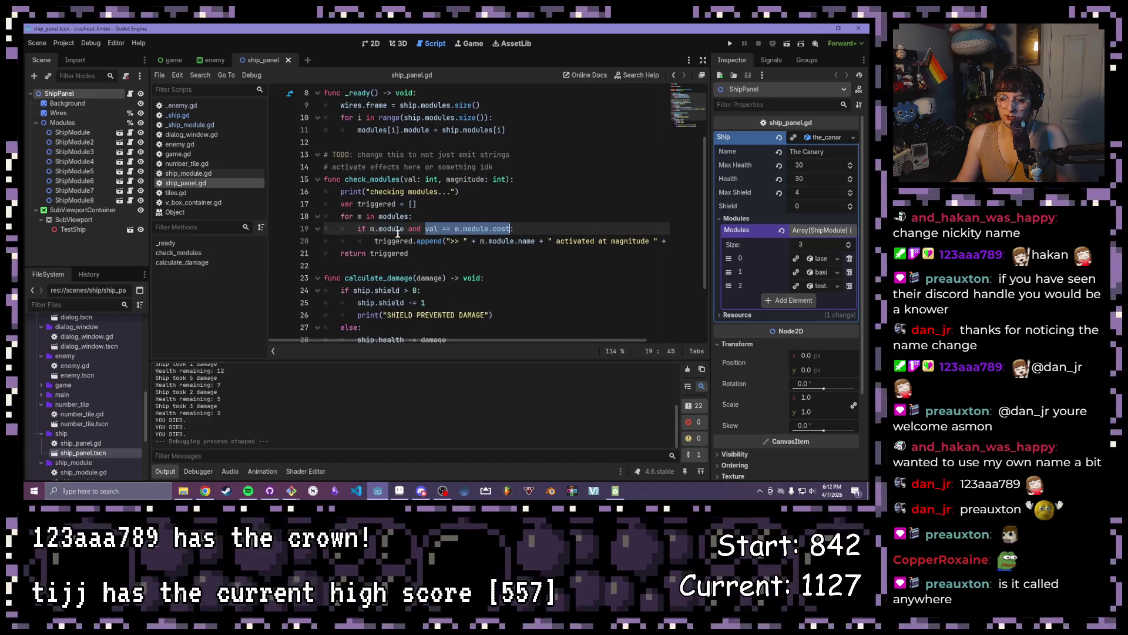
{"action": "left_click_drag", "start_coordinate": [443, 204], "coordinate": [335, 208]}
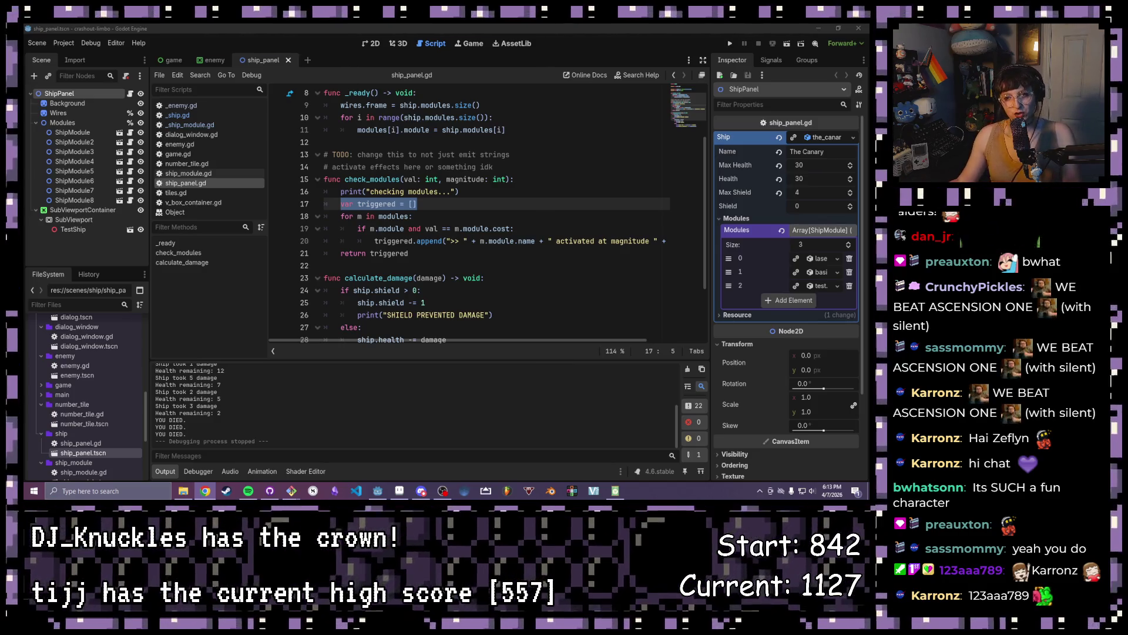
{"action": "left_click", "coordinate": [405, 144]}
{"action": "scroll", "coordinate": [405, 176], "scroll_direction": "up", "scroll_amount": 3}
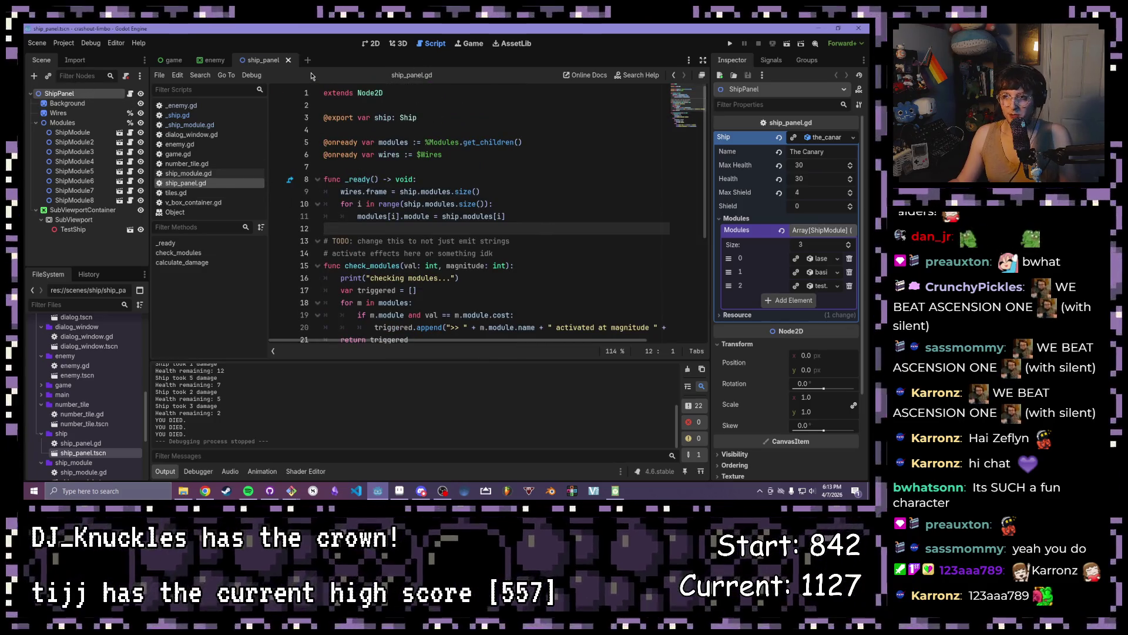
{"action": "scroll", "coordinate": [452, 176], "scroll_direction": "down", "scroll_amount": 5}
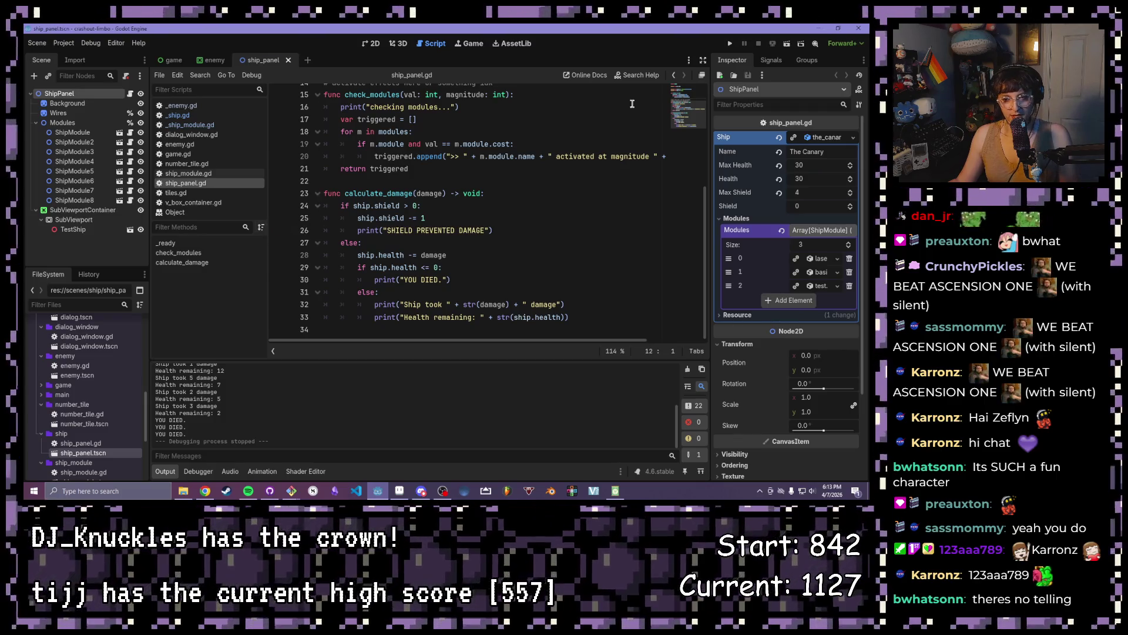
{"action": "left_click", "coordinate": [731, 44]}
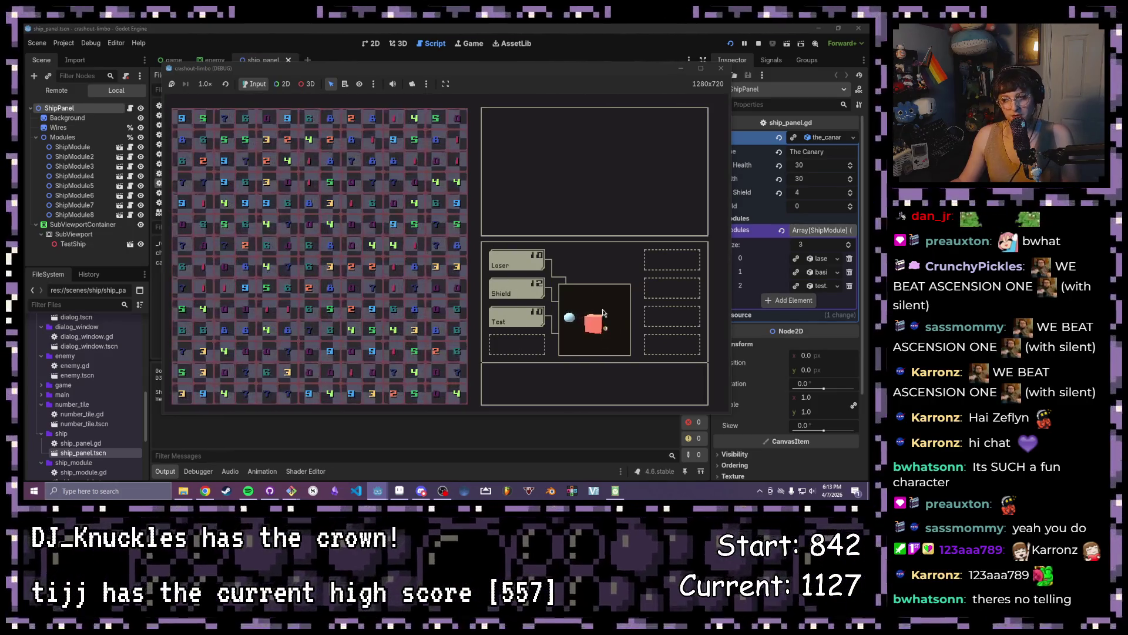
Clear a 2 tile in the maximized game to trigger Laser and Test, then open the enemy scene.
{"action": "left_click", "coordinate": [701, 69]}
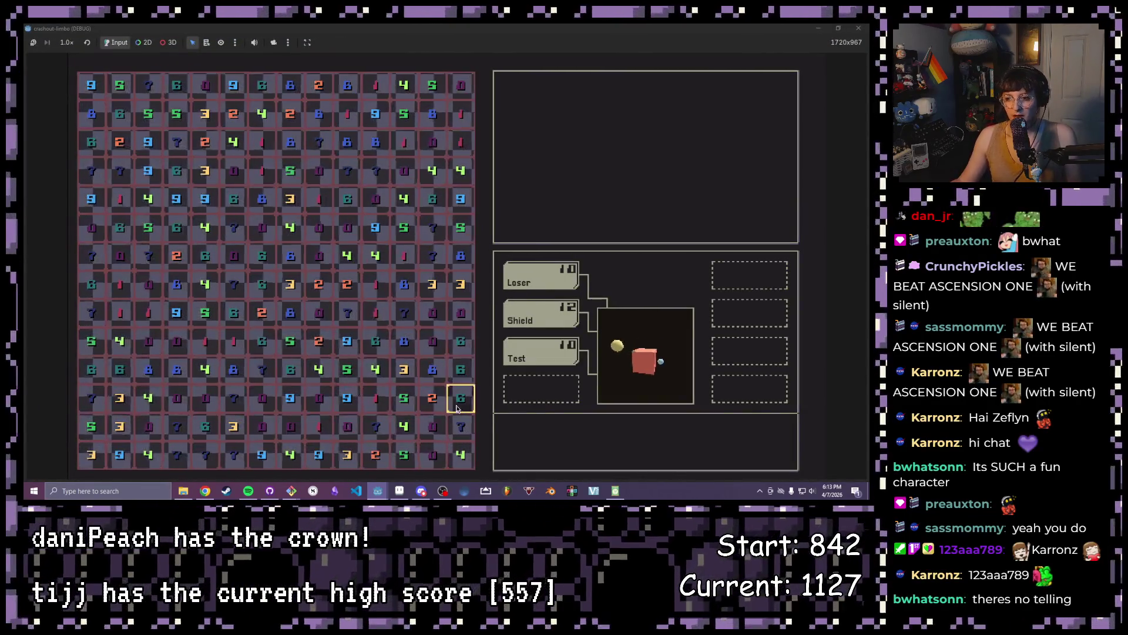
{"action": "left_click", "coordinate": [437, 411]}
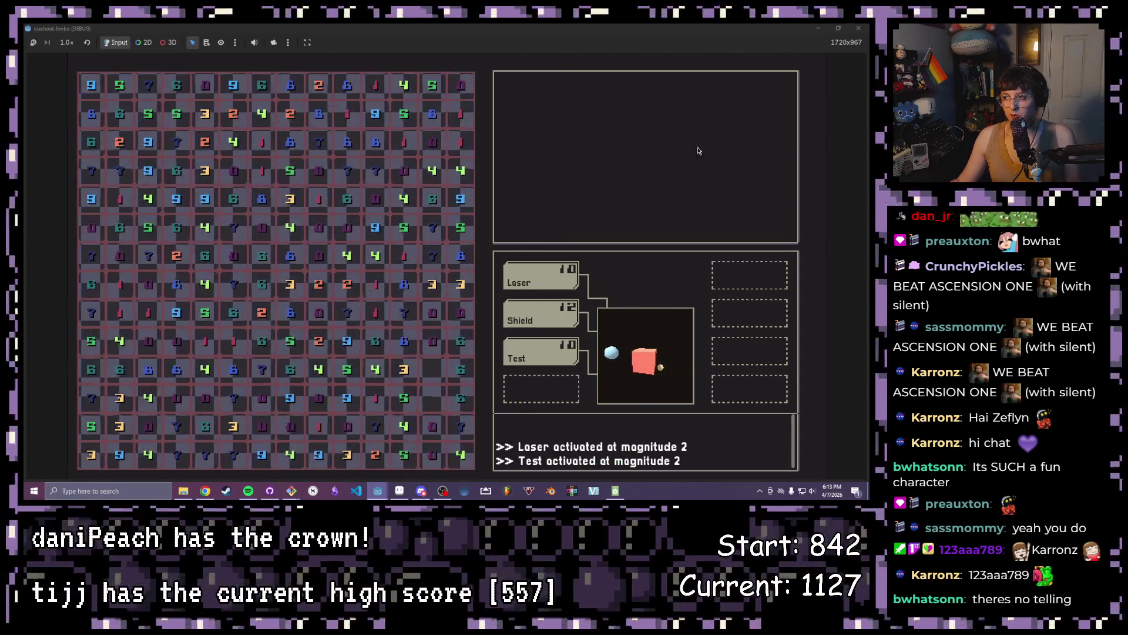
{"action": "key", "text": "F8"}
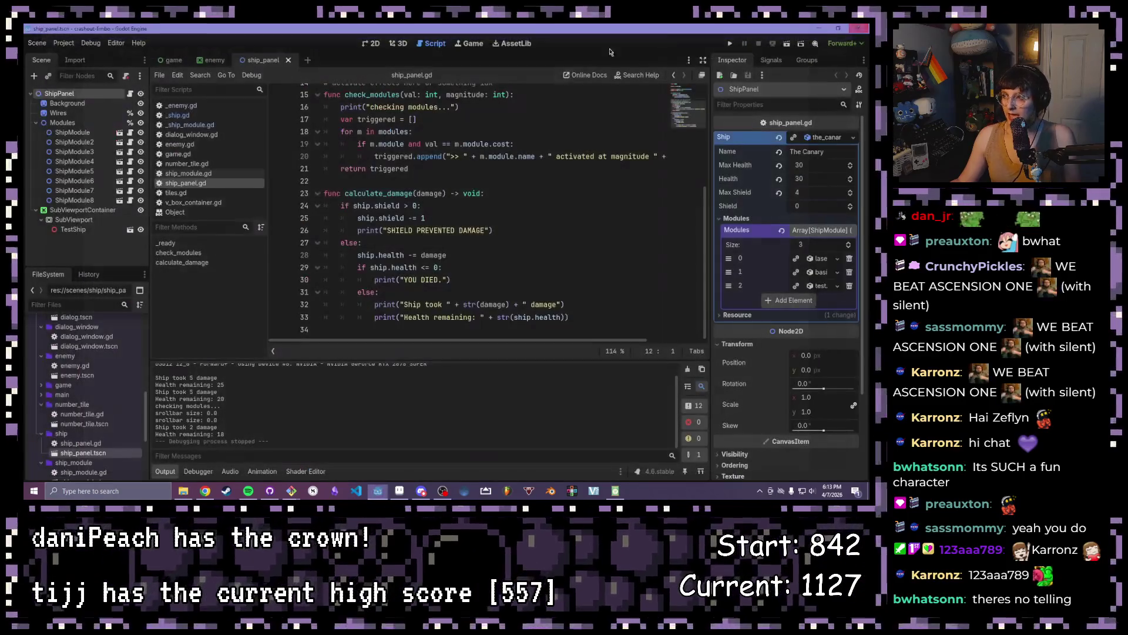
{"action": "left_click", "coordinate": [214, 60]}
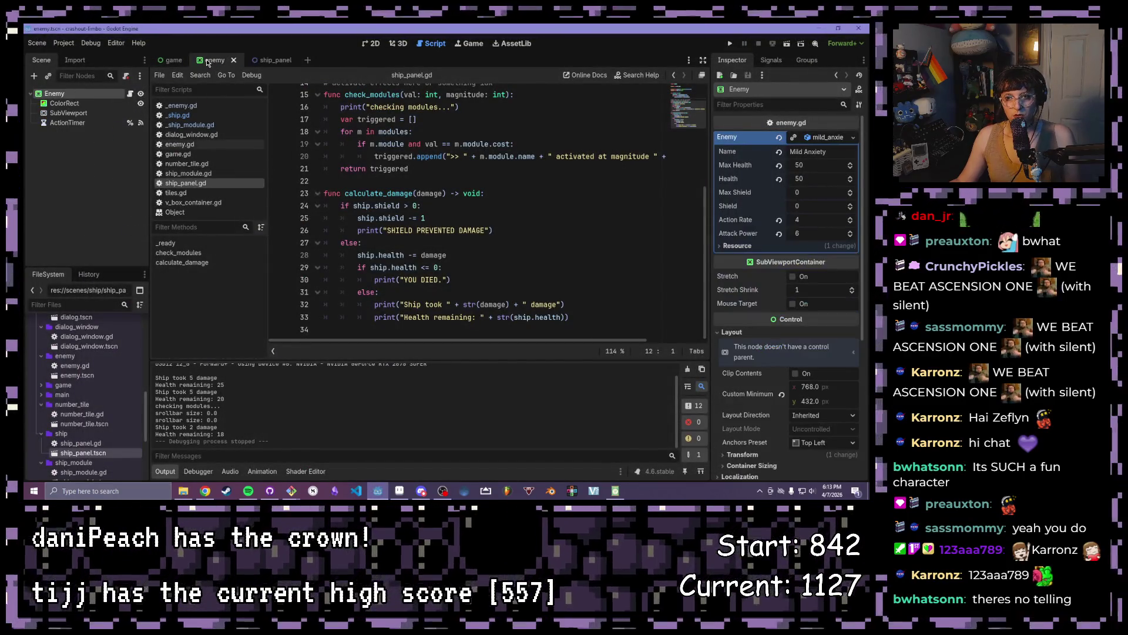
Instance test_ship.tscn into the enemy scene and place it inside the SubViewport.
{"action": "scroll", "coordinate": [76, 417], "scroll_direction": "down", "scroll_amount": 5}
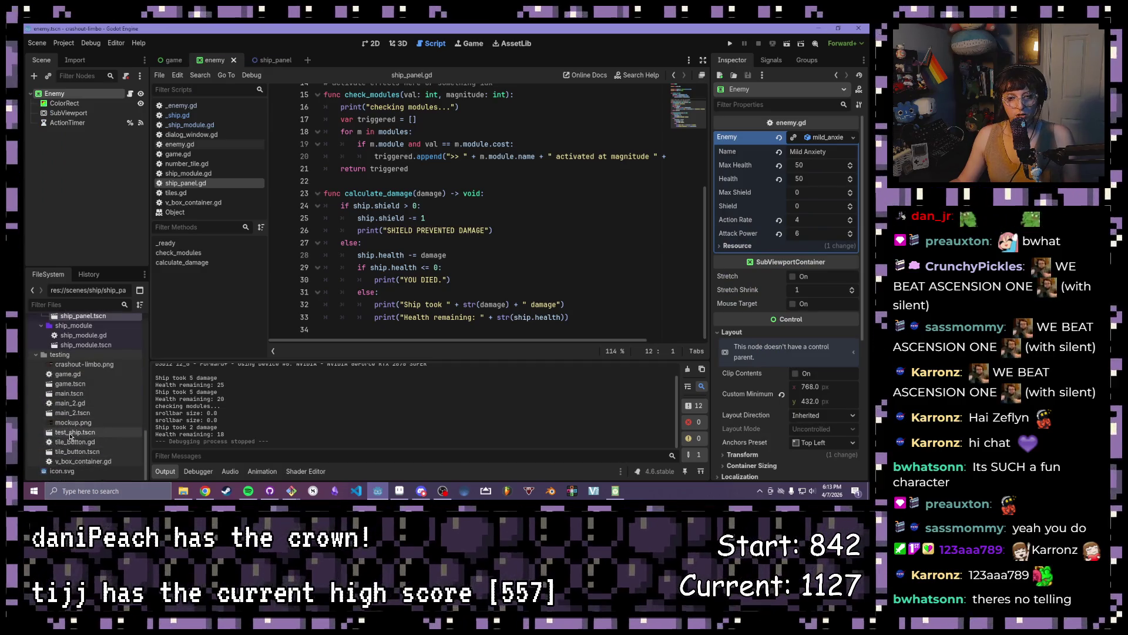
{"action": "left_click_drag", "start_coordinate": [70, 435], "coordinate": [73, 111]}
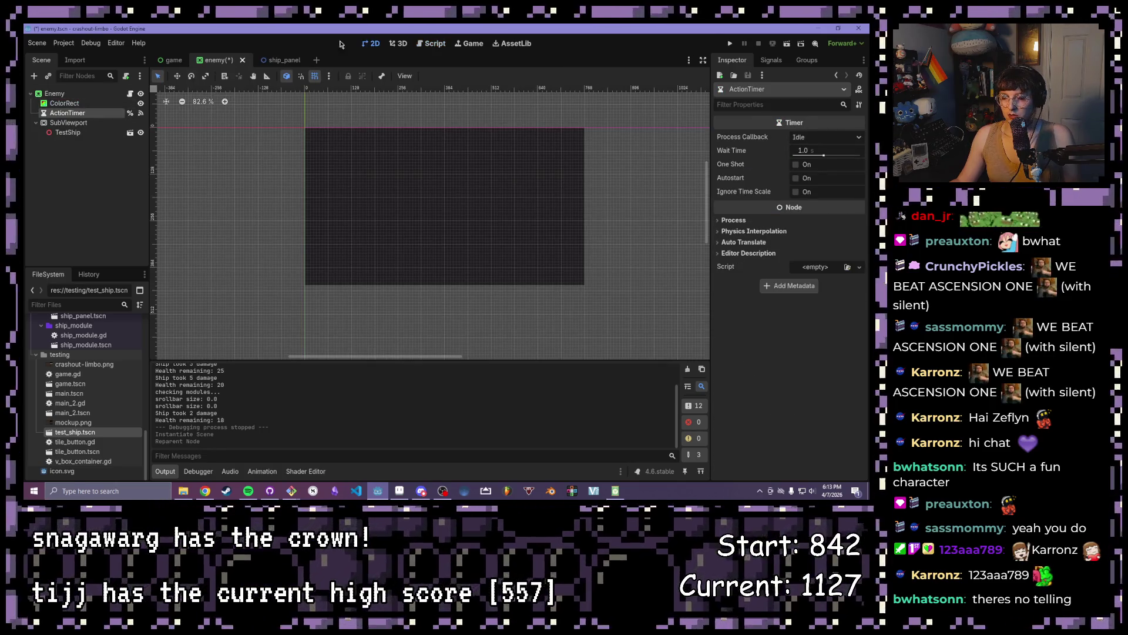
{"action": "left_click", "coordinate": [81, 122]}
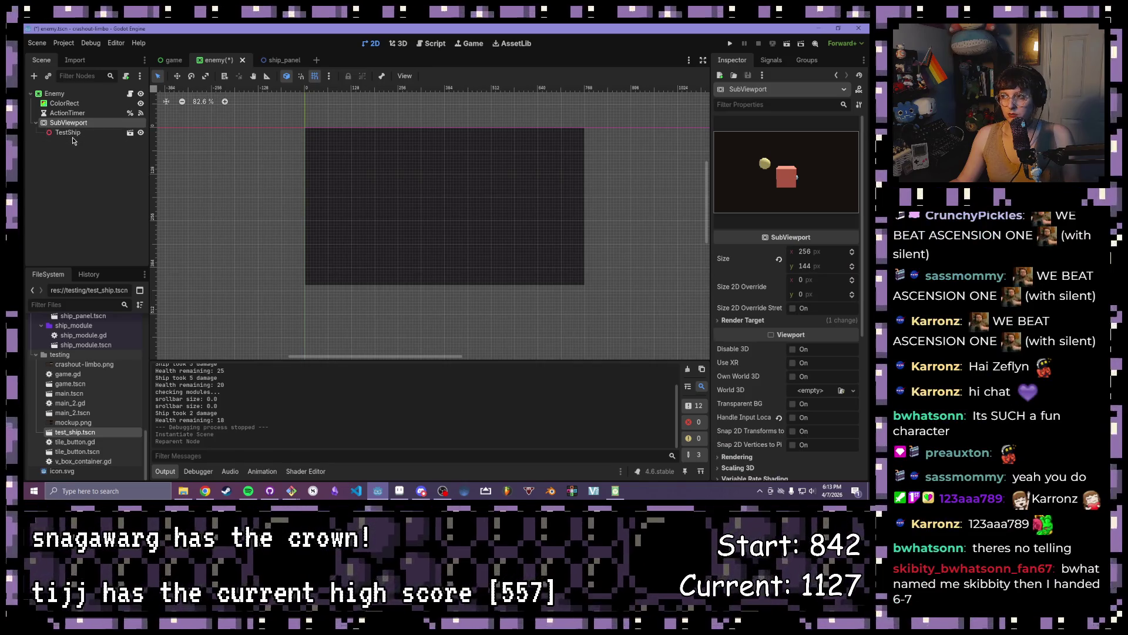
{"action": "left_click", "coordinate": [57, 94]}
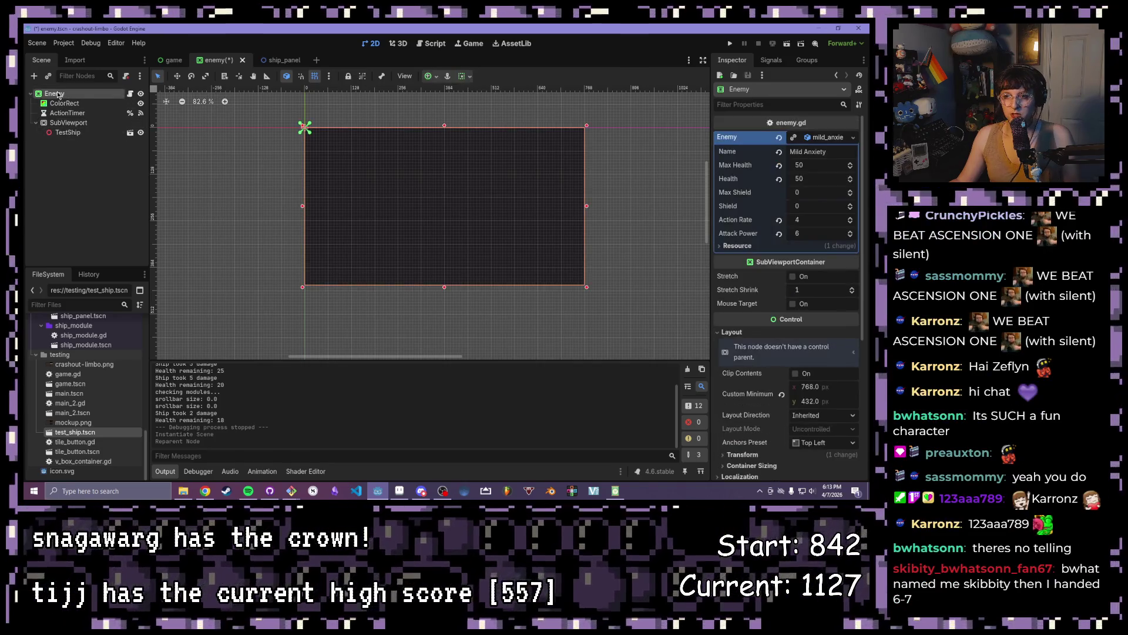
{"action": "left_click", "coordinate": [64, 104]}
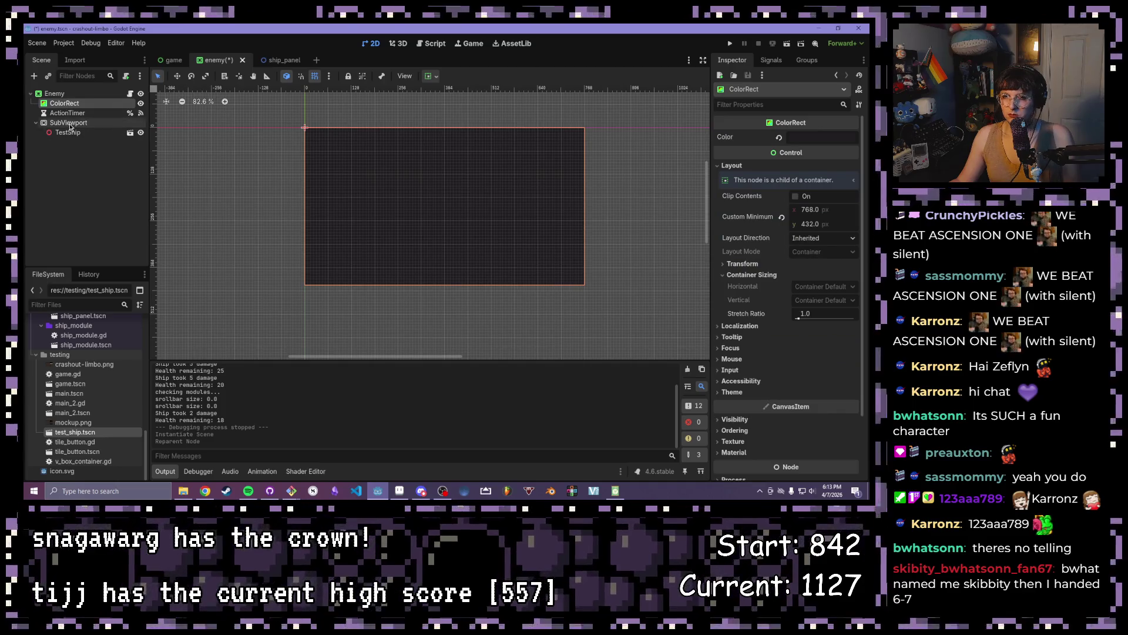
{"action": "mouse_move", "coordinate": [69, 125]}
{"action": "left_mouse_down"}
{"action": "mouse_move", "coordinate": [73, 104]}
{"action": "mouse_move", "coordinate": [88, 132]}
{"action": "mouse_move", "coordinate": [79, 139]}
{"action": "left_mouse_up"}
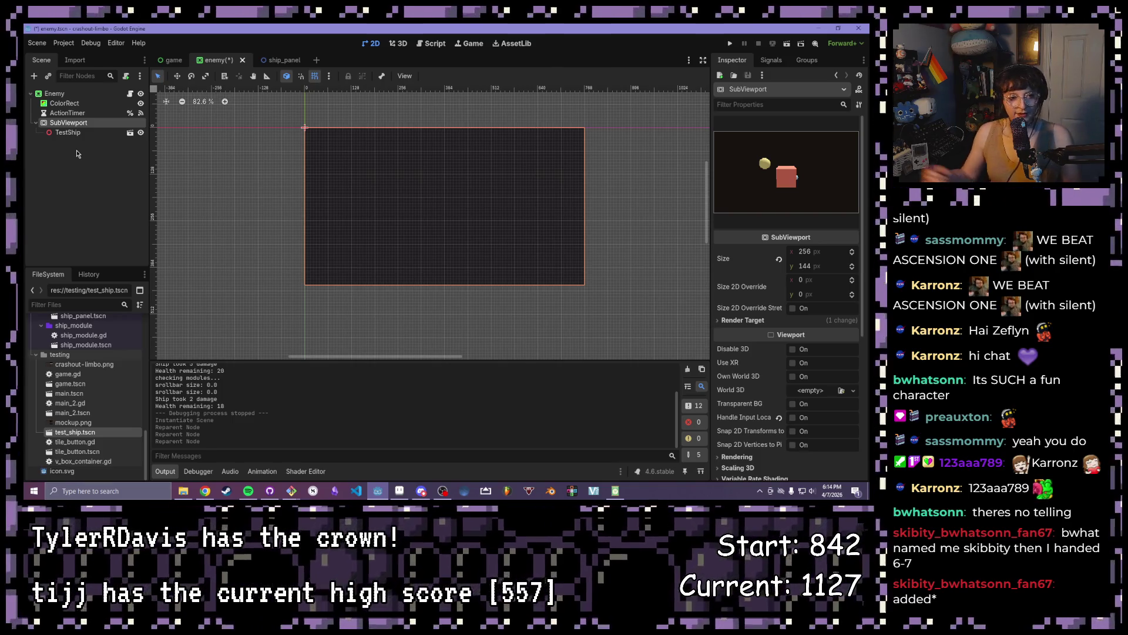
Save and test-run the scene with F5, close the game, then re-inspect the enemy scene's nodes.
{"action": "key", "text": "F5"}
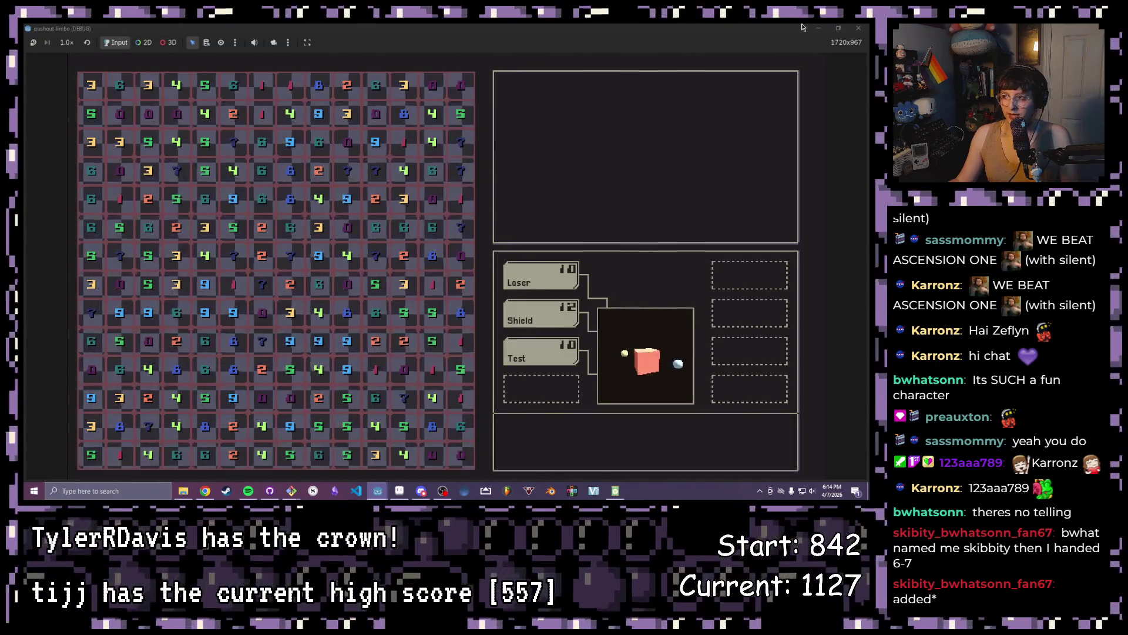
{"action": "left_click", "coordinate": [857, 28]}
{"action": "left_click", "coordinate": [61, 105]}
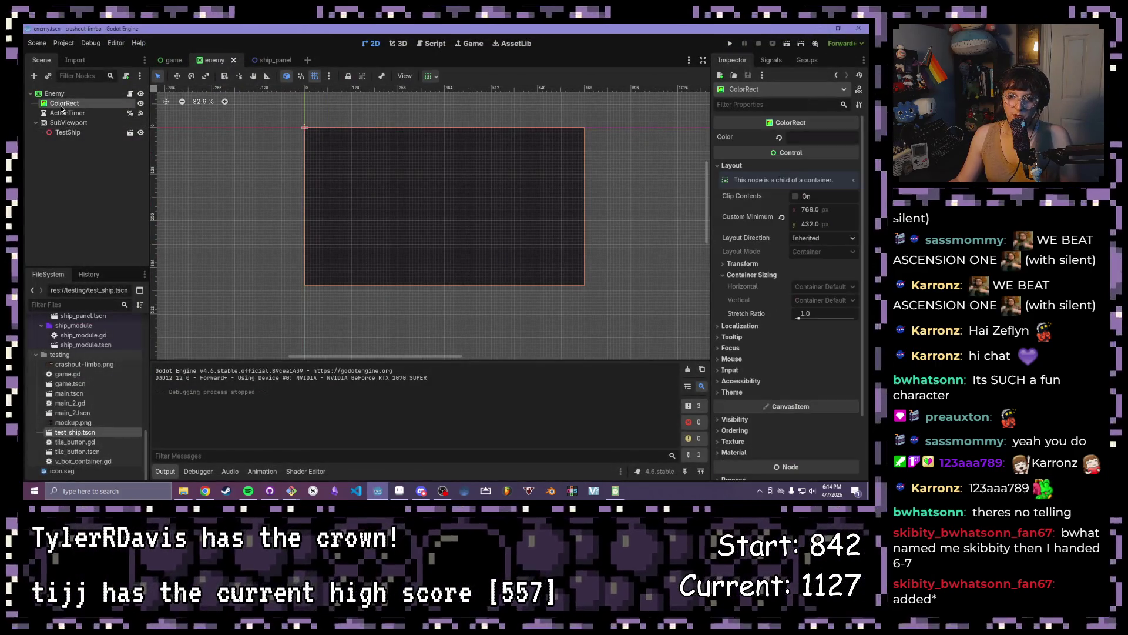
{"action": "left_click", "coordinate": [173, 60]}
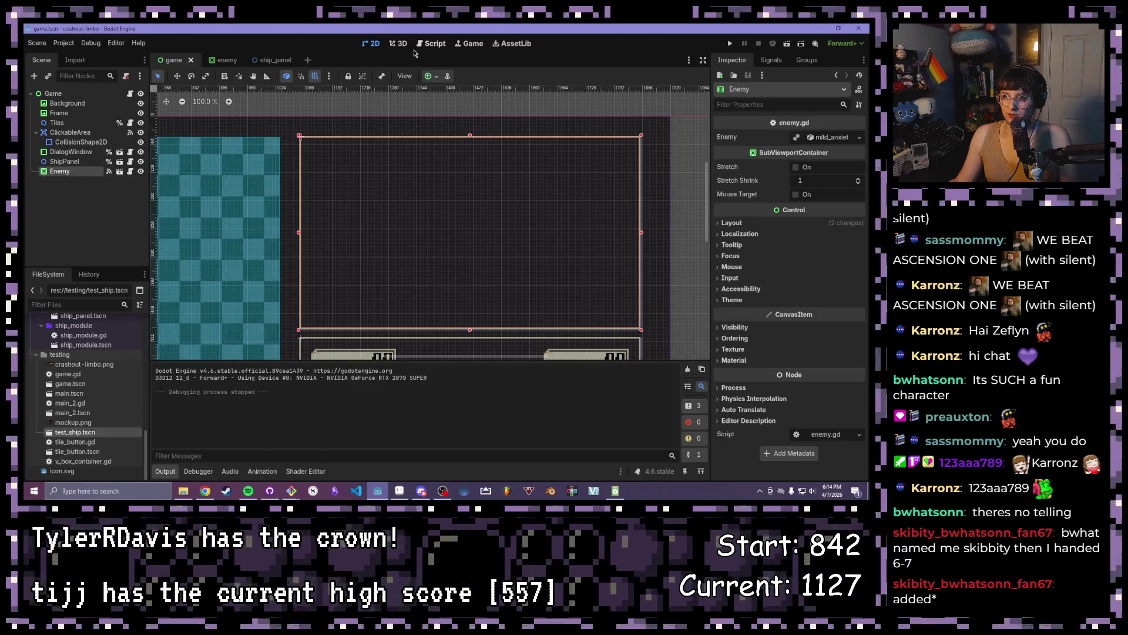
{"action": "left_click", "coordinate": [435, 43]}
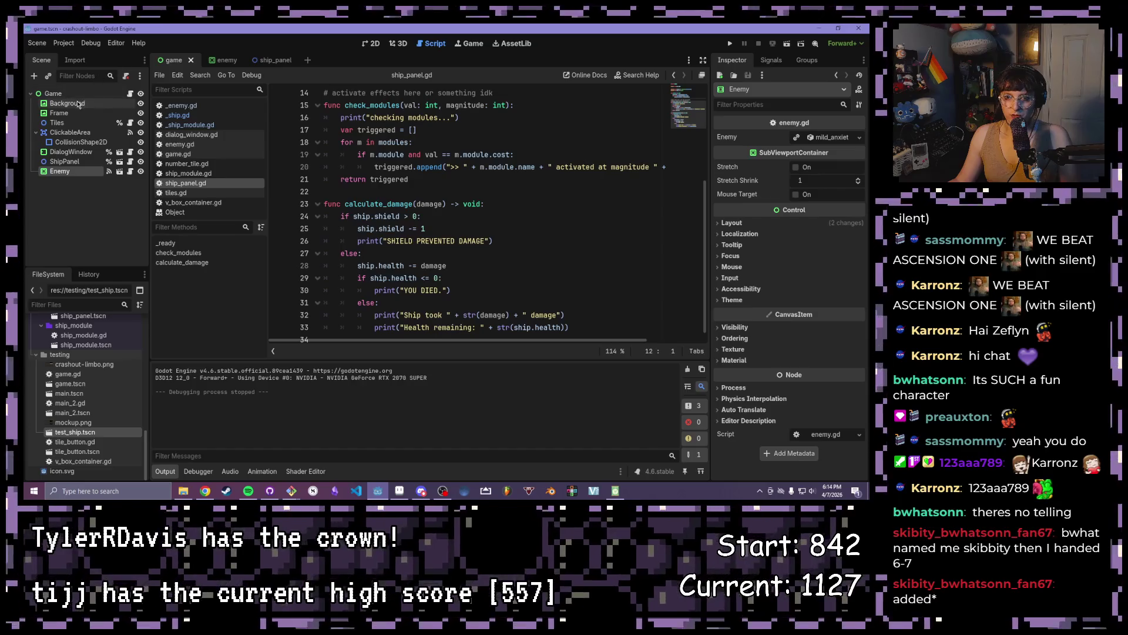
{"action": "left_click", "coordinate": [79, 104]}
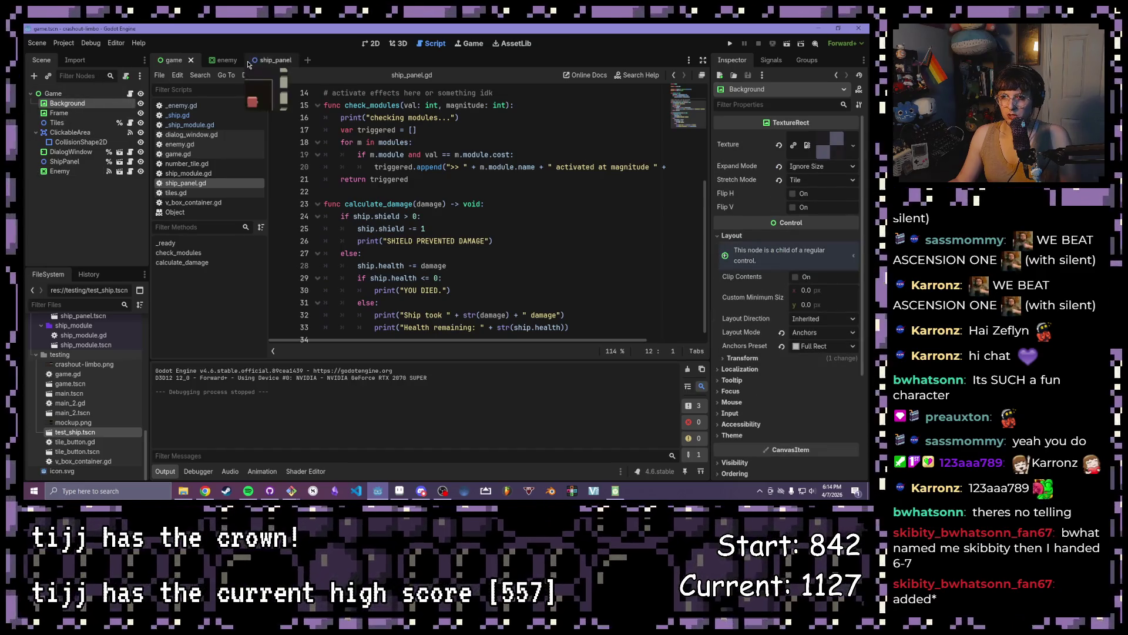
{"action": "left_click", "coordinate": [222, 62]}
{"action": "left_click", "coordinate": [64, 122]}
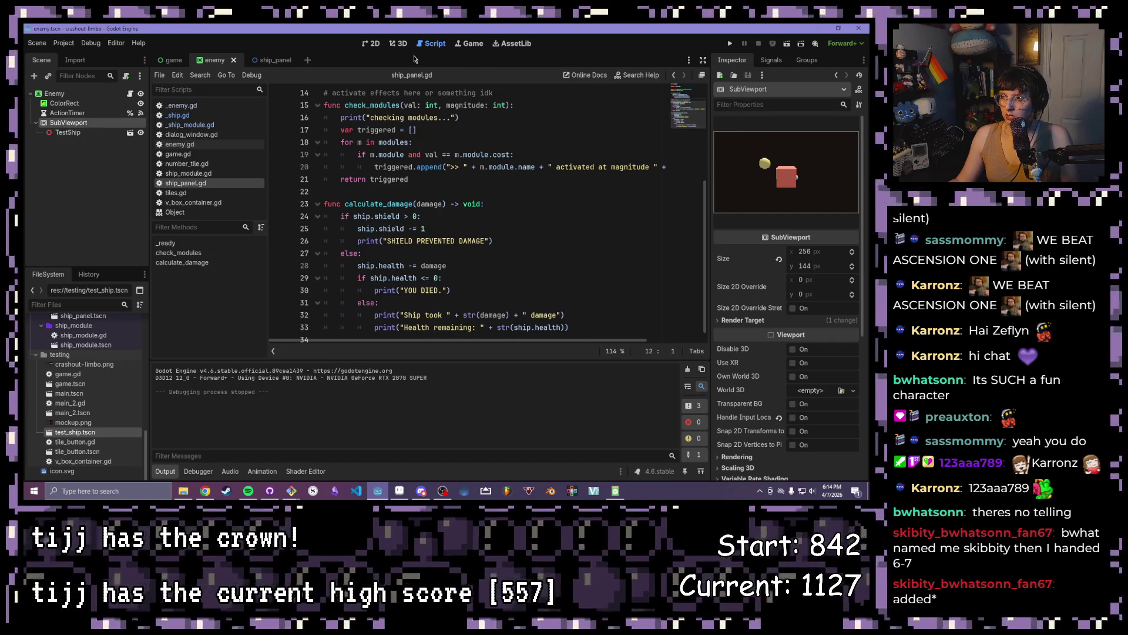
{"action": "left_click", "coordinate": [372, 45]}
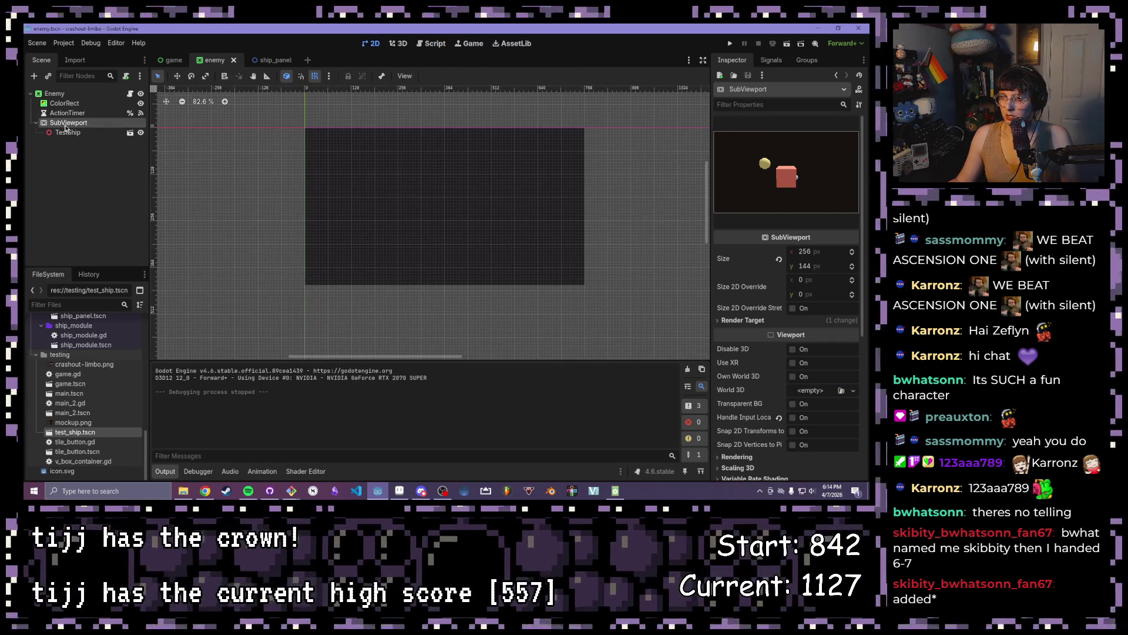
{"action": "left_click", "coordinate": [64, 103]}
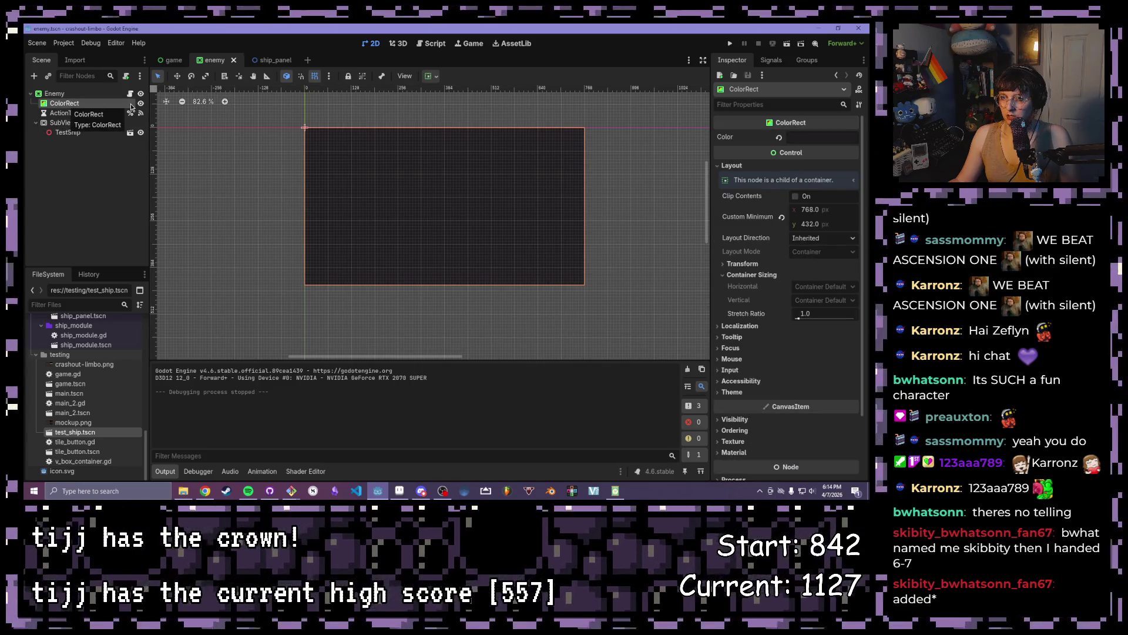
Hide the enemy scene's ColorRect to reveal the viewport with the test ship.
{"action": "left_click", "coordinate": [141, 104]}
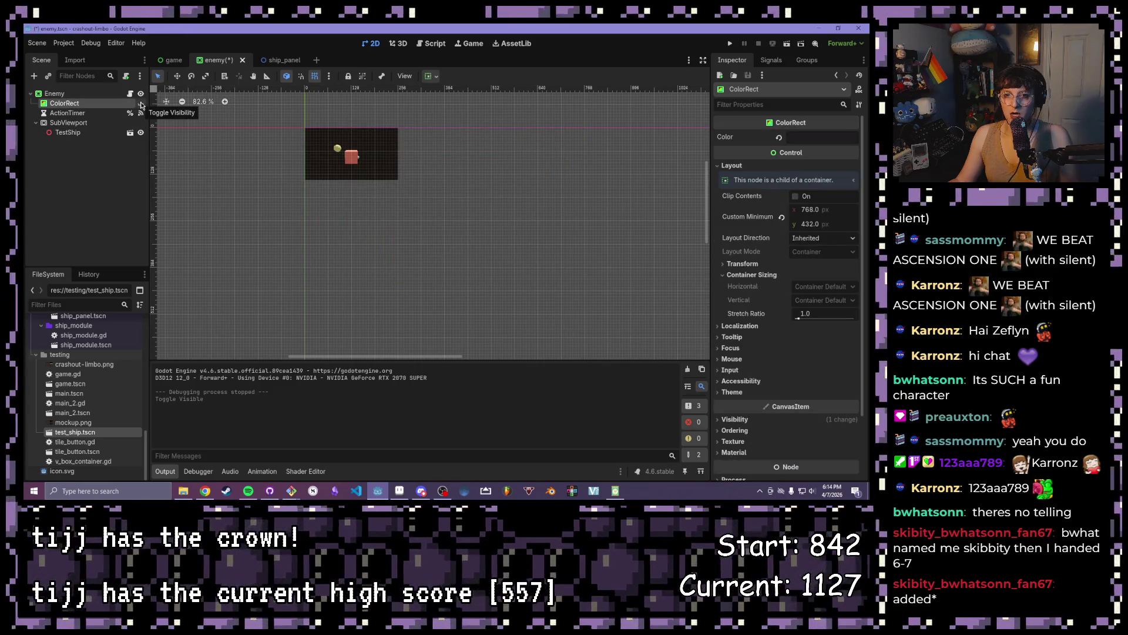
{"action": "left_click", "coordinate": [140, 104]}
{"action": "left_click", "coordinate": [141, 104]}
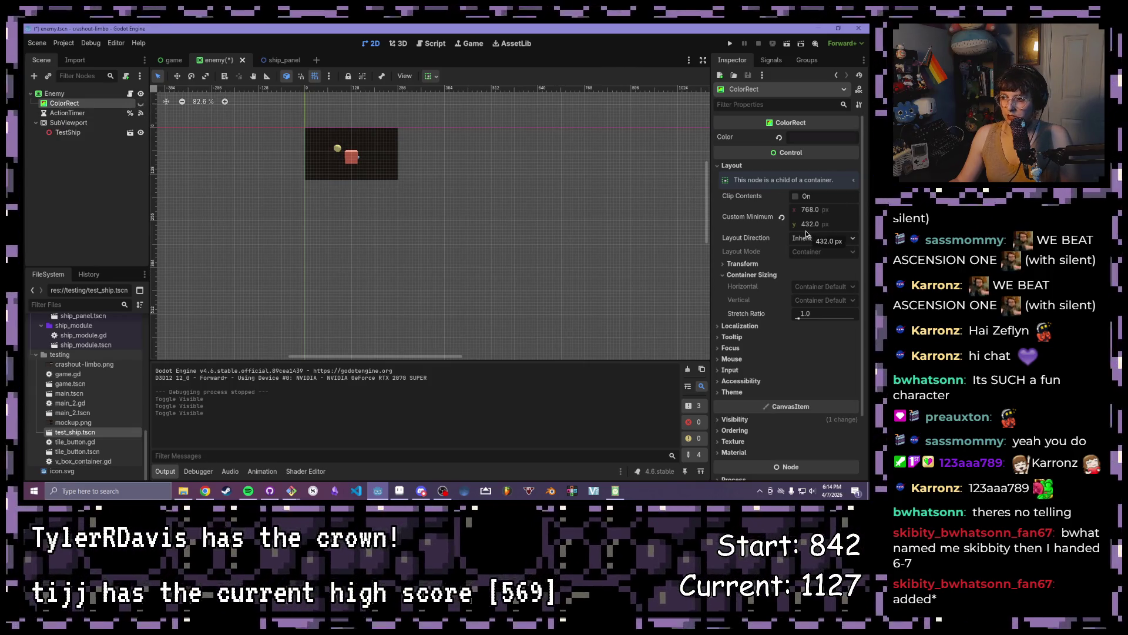
Compare the SubViewport and Enemy container settings in the Inspector.
{"action": "scroll", "coordinate": [805, 234], "scroll_direction": "down", "scroll_amount": 3}
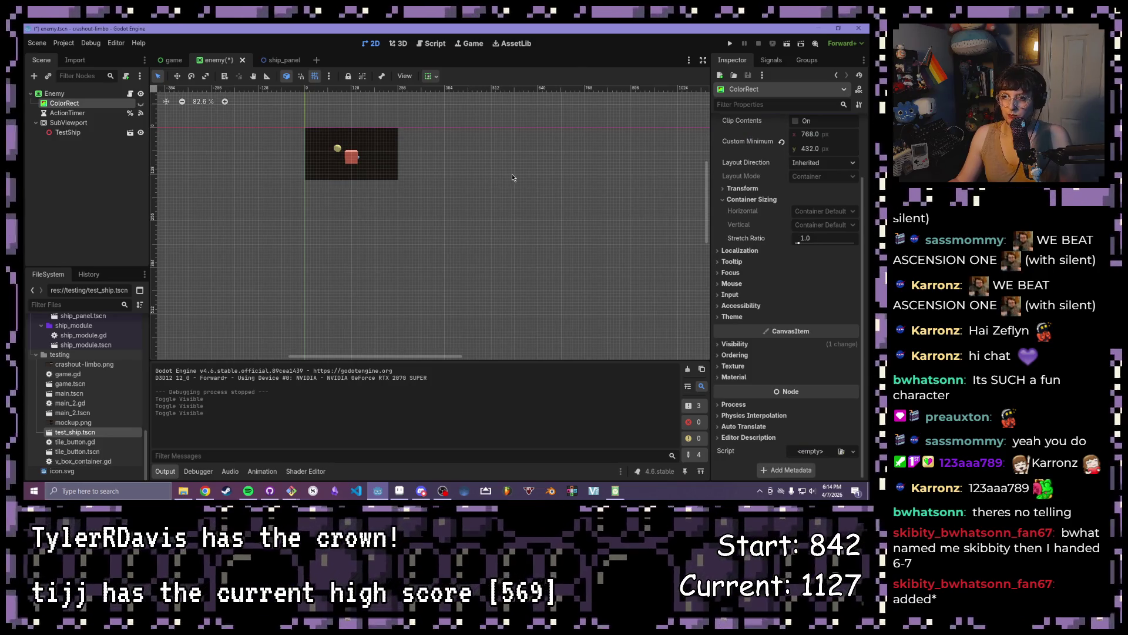
{"action": "left_click", "coordinate": [67, 124]}
{"action": "left_click", "coordinate": [54, 93]}
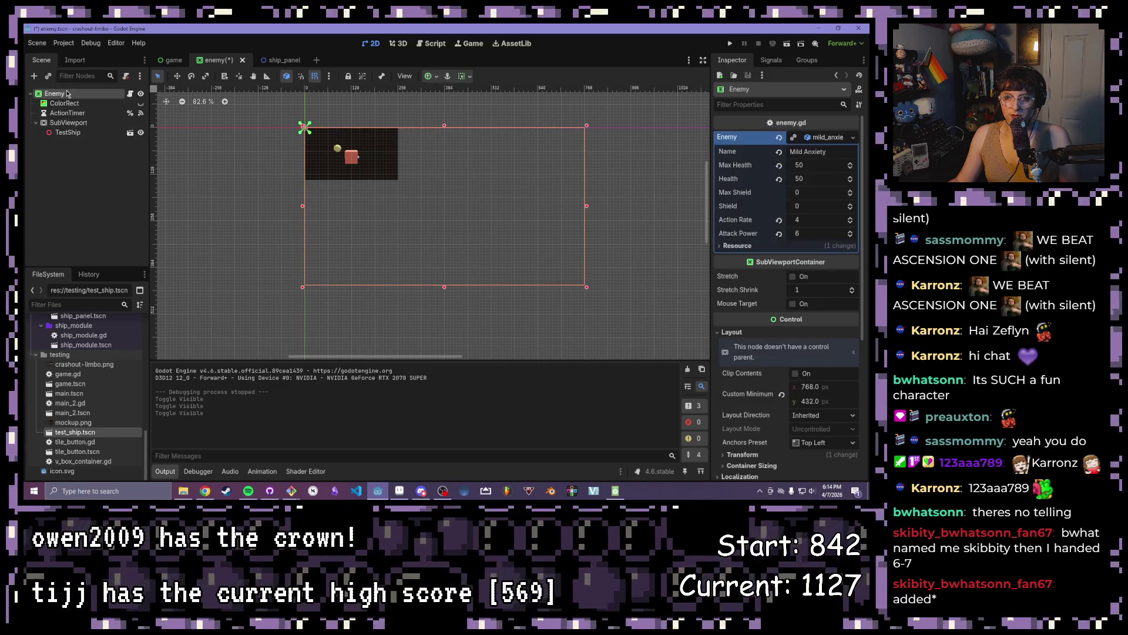
{"action": "left_click", "coordinate": [69, 124]}
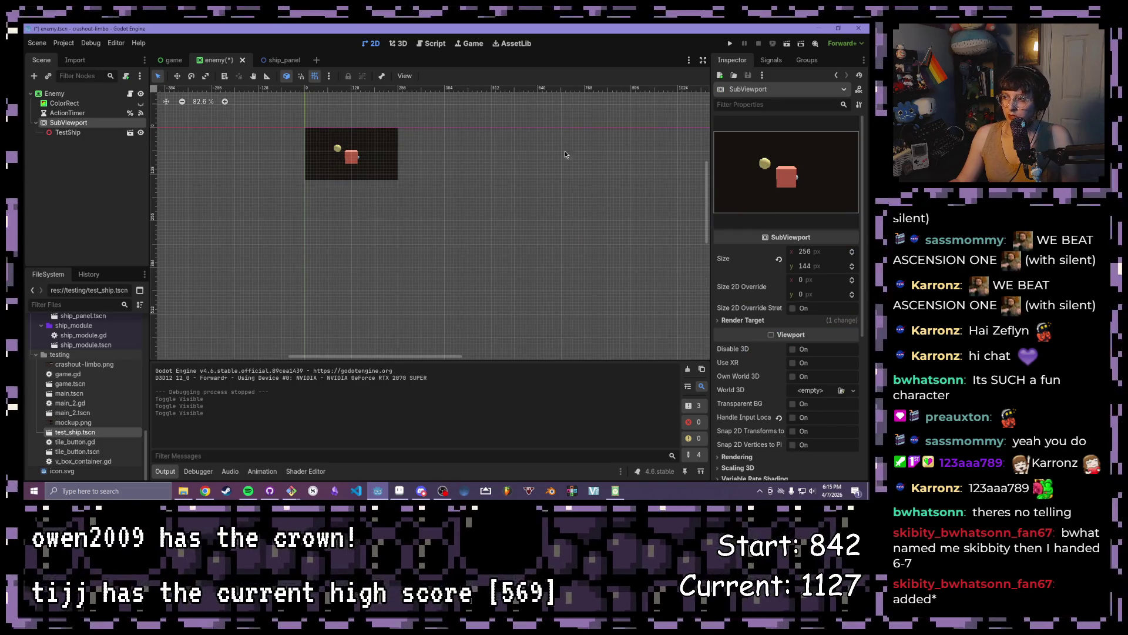
{"action": "left_click", "coordinate": [55, 93]}
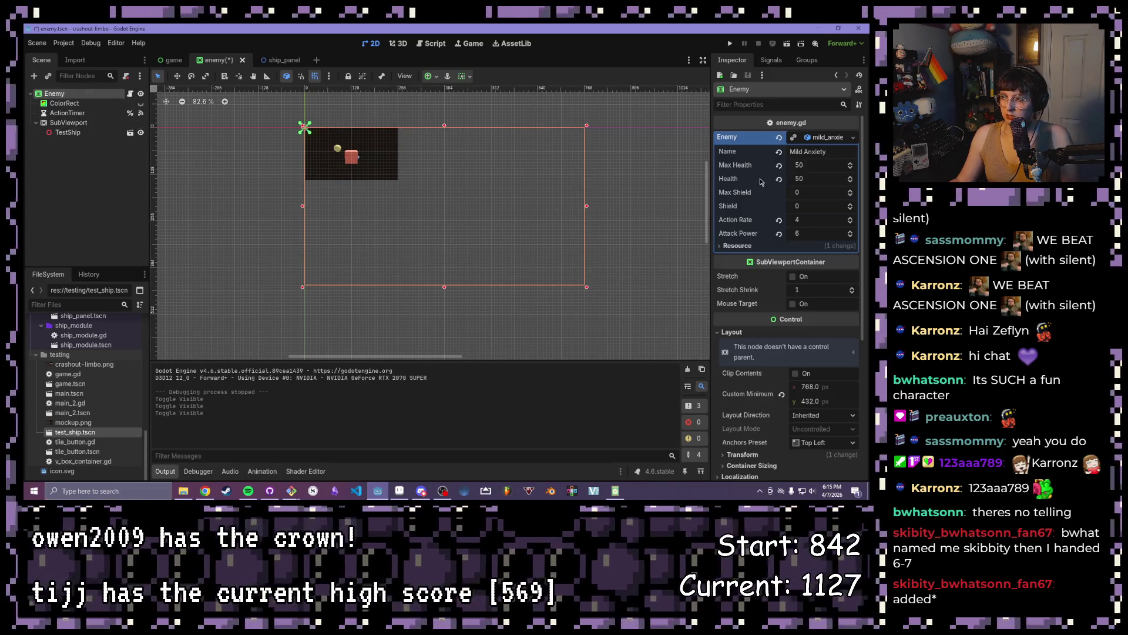
Set the SubViewportContainer Stretch Shrink to 12 and run the game to test the scaling.
{"action": "left_click", "coordinate": [793, 277]}
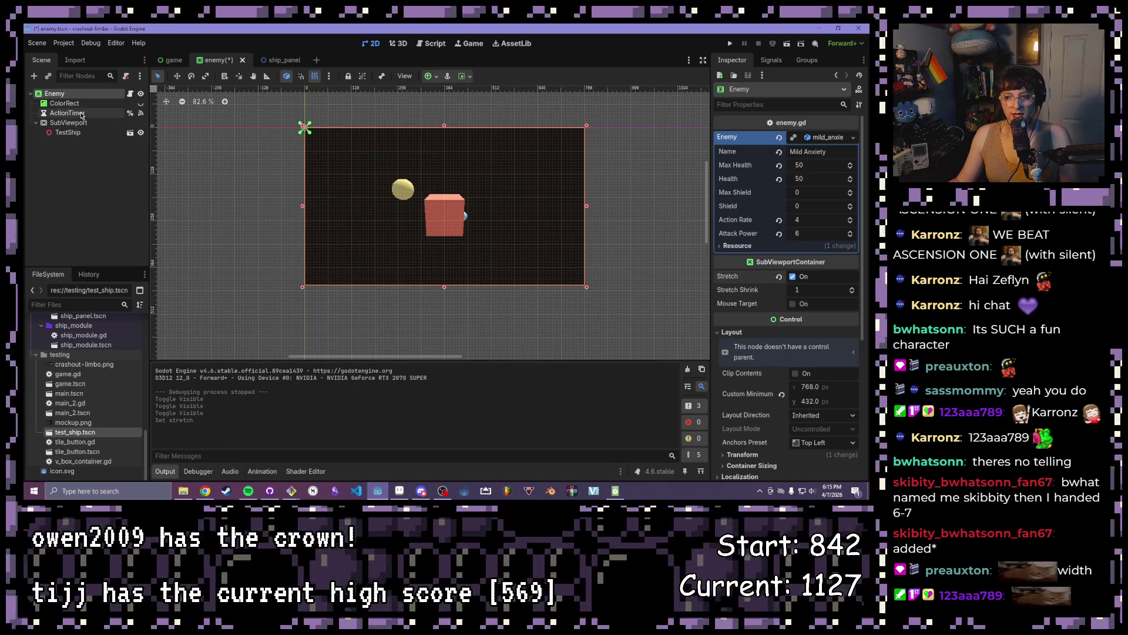
{"action": "scroll", "coordinate": [853, 290], "scroll_direction": "up", "scroll_amount": 3}
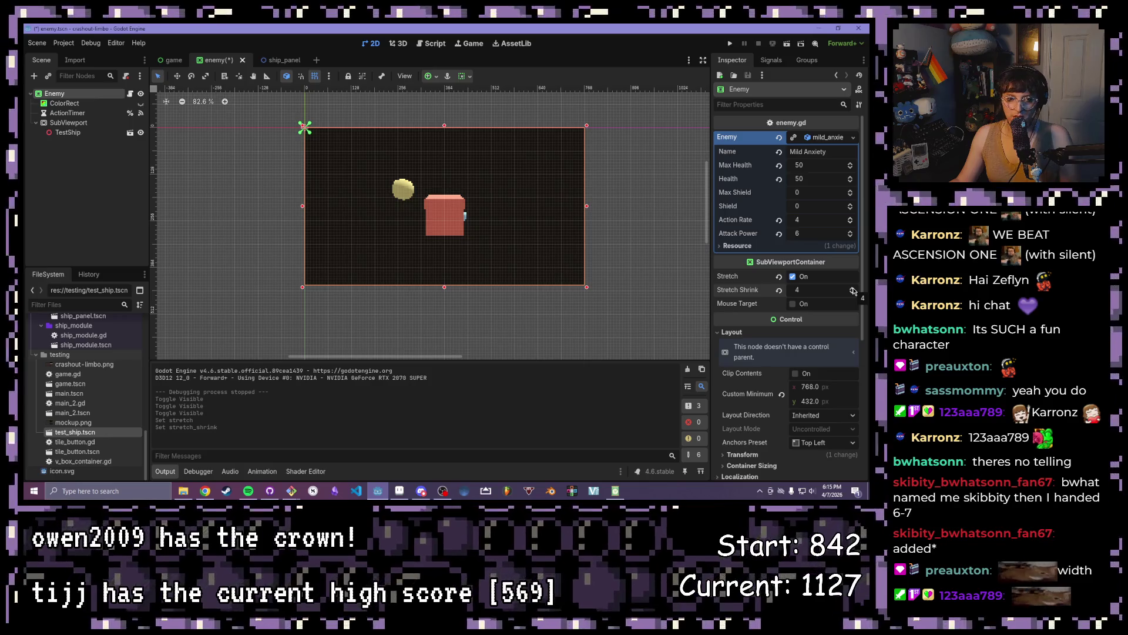
{"action": "scroll", "coordinate": [852, 290], "scroll_direction": "up", "scroll_amount": 6}
{"action": "scroll", "coordinate": [853, 290], "scroll_direction": "up", "scroll_amount": 2}
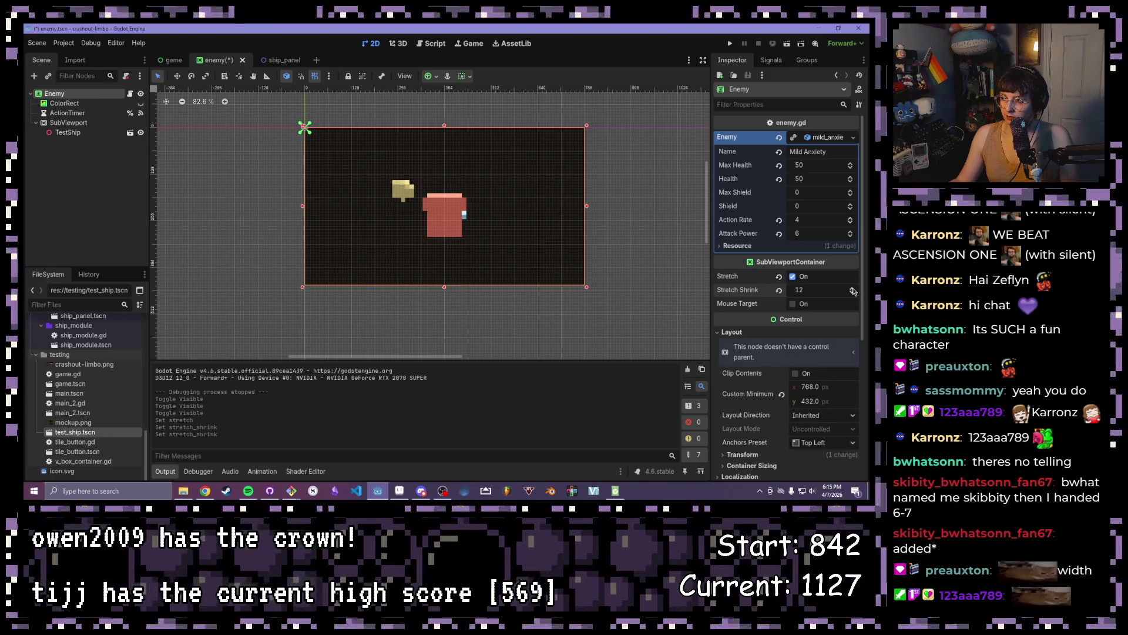
{"action": "left_click", "coordinate": [729, 44]}
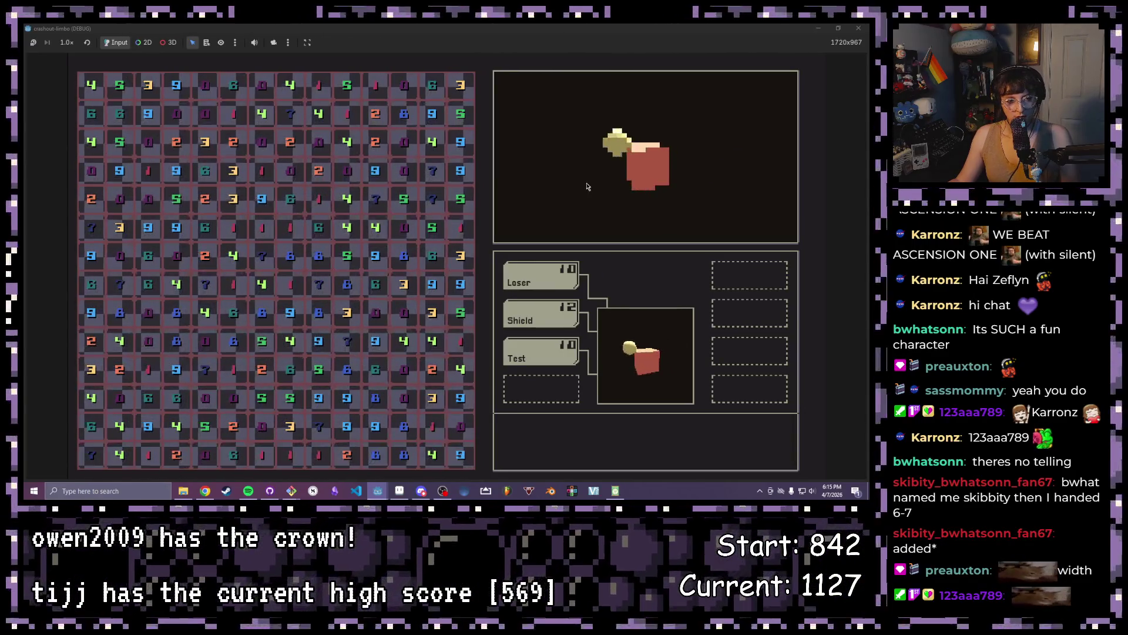
Stop the game, lower Stretch Shrink to 6, and run it again.
{"action": "left_click", "coordinate": [858, 28]}
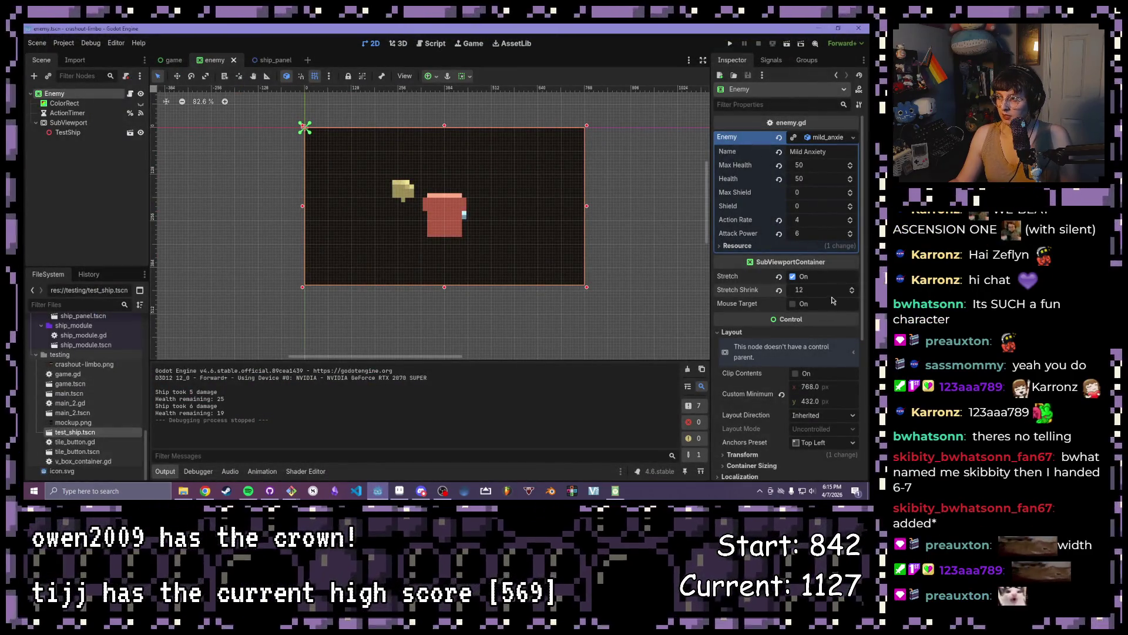
{"action": "left_click", "coordinate": [851, 293]}
{"action": "left_click", "coordinate": [855, 294]}
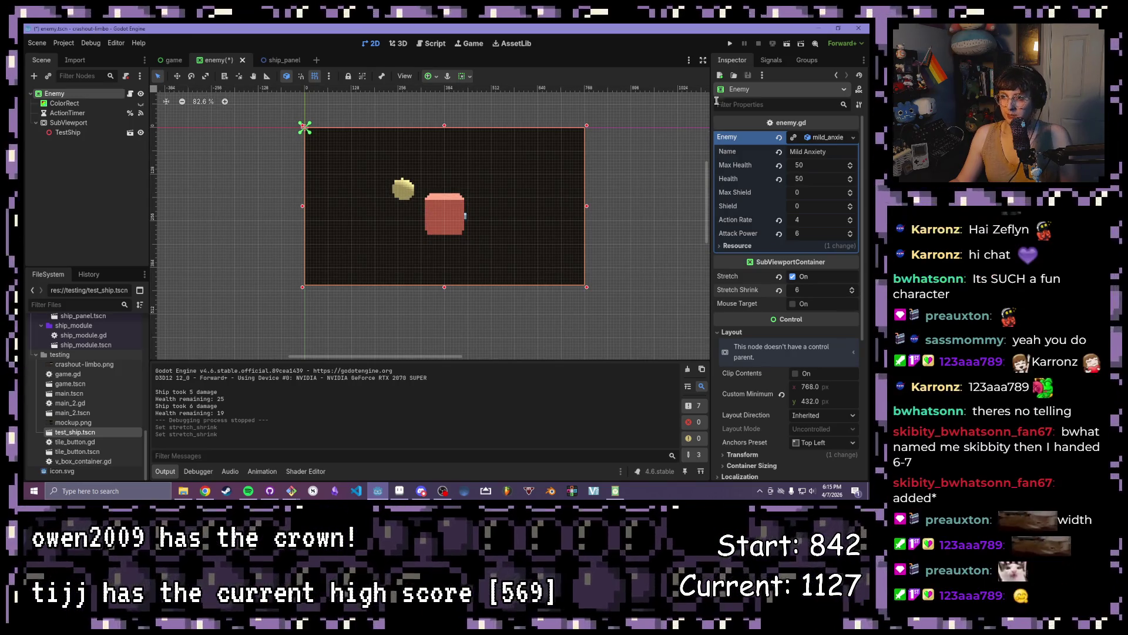
{"action": "left_click", "coordinate": [730, 43]}
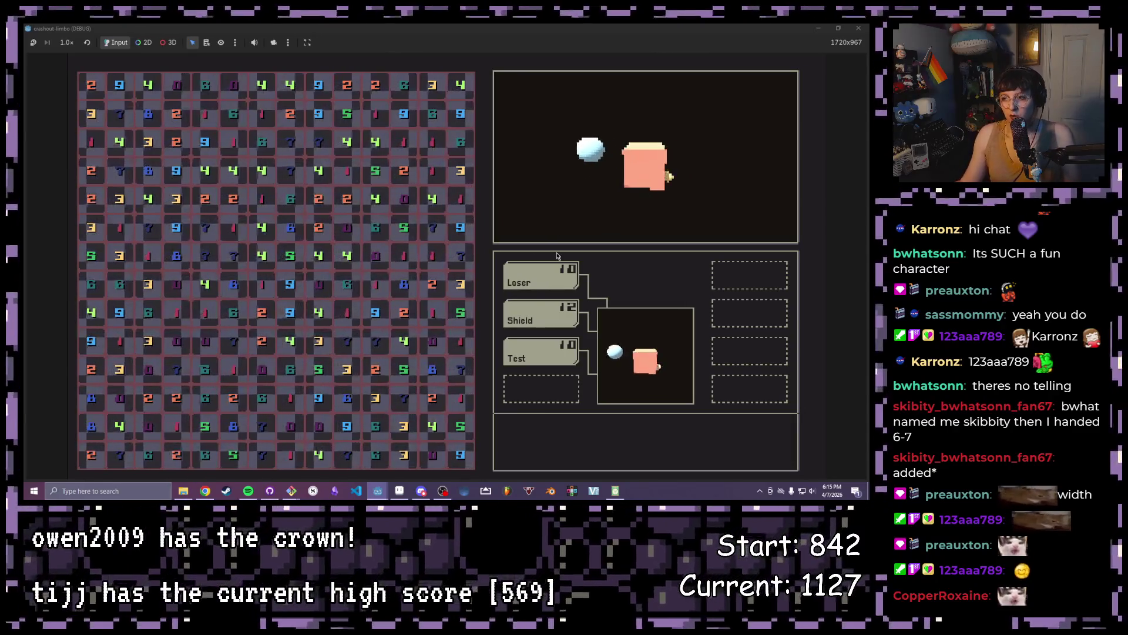
Reposition the game window, stop the run, and return to the ship_panel scene.
{"action": "mouse_move", "coordinate": [452, 32]}
{"action": "left_mouse_down"}
{"action": "mouse_move", "coordinate": [418, 65]}
{"action": "mouse_move", "coordinate": [520, 73]}
{"action": "left_mouse_up"}
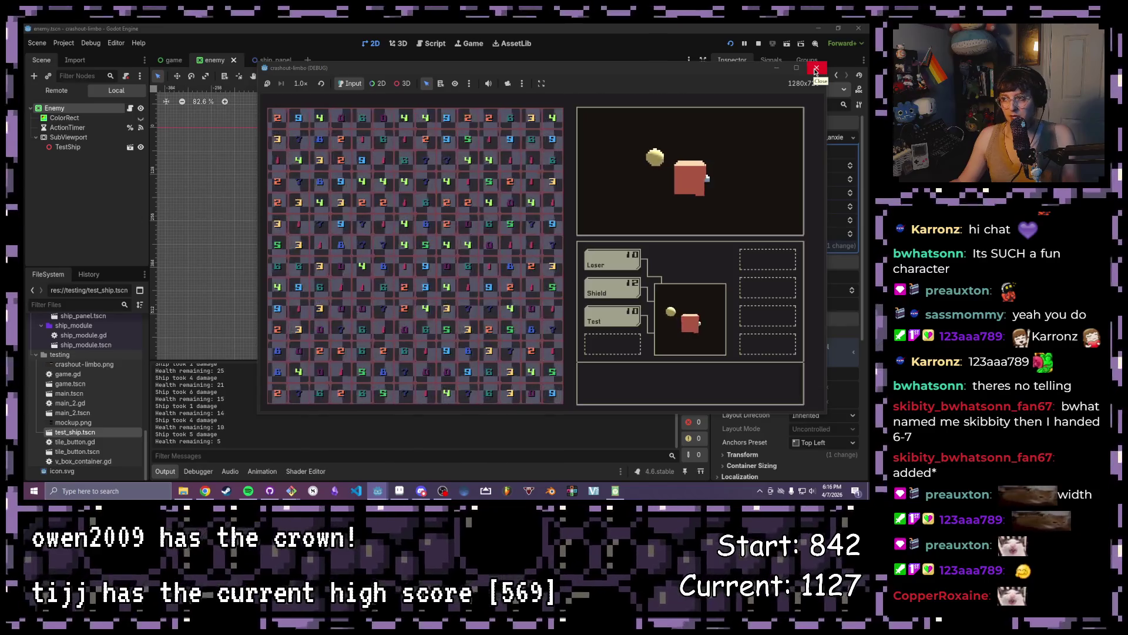
{"action": "mouse_move", "coordinate": [626, 67]}
{"action": "left_mouse_down"}
{"action": "mouse_move", "coordinate": [524, 94]}
{"action": "mouse_move", "coordinate": [541, 98]}
{"action": "left_mouse_up"}
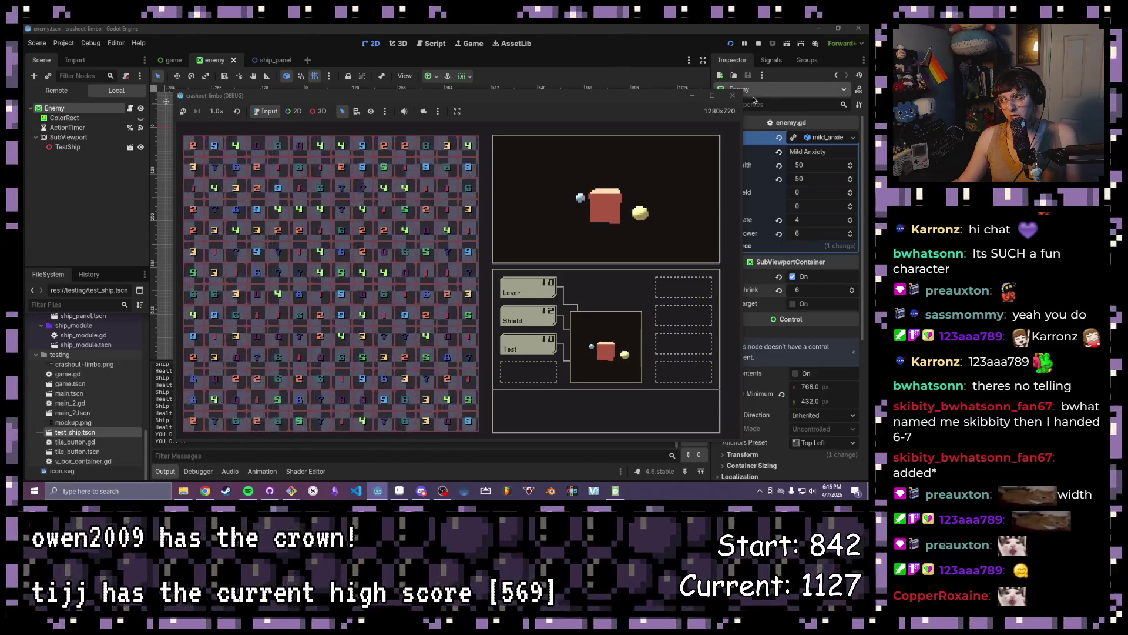
{"action": "left_click", "coordinate": [732, 98]}
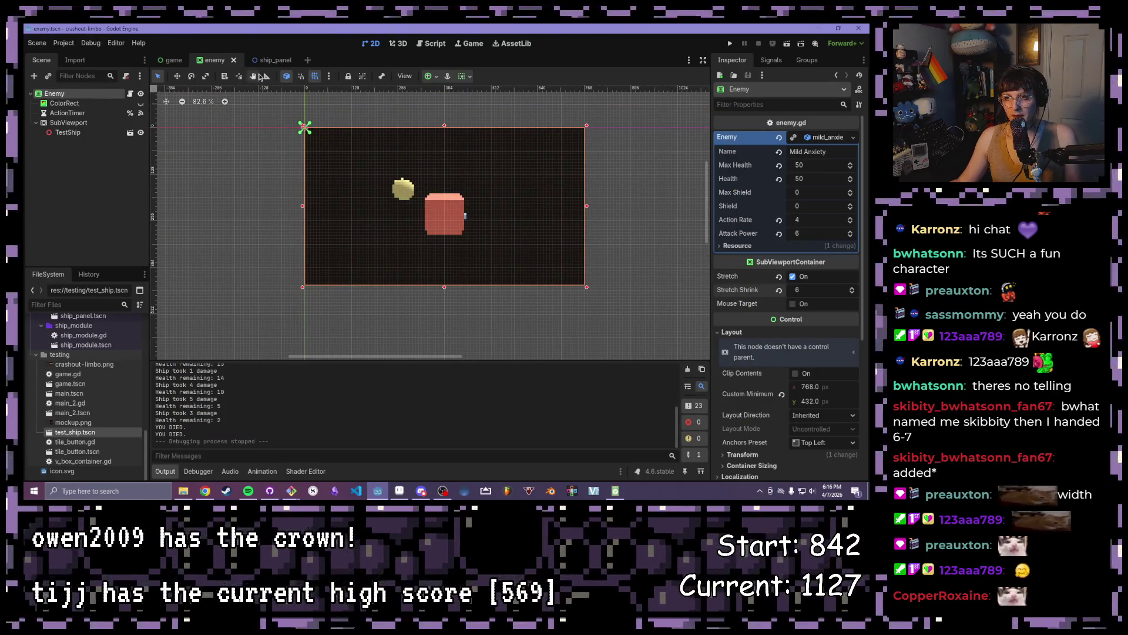
{"action": "left_click", "coordinate": [293, 60]}
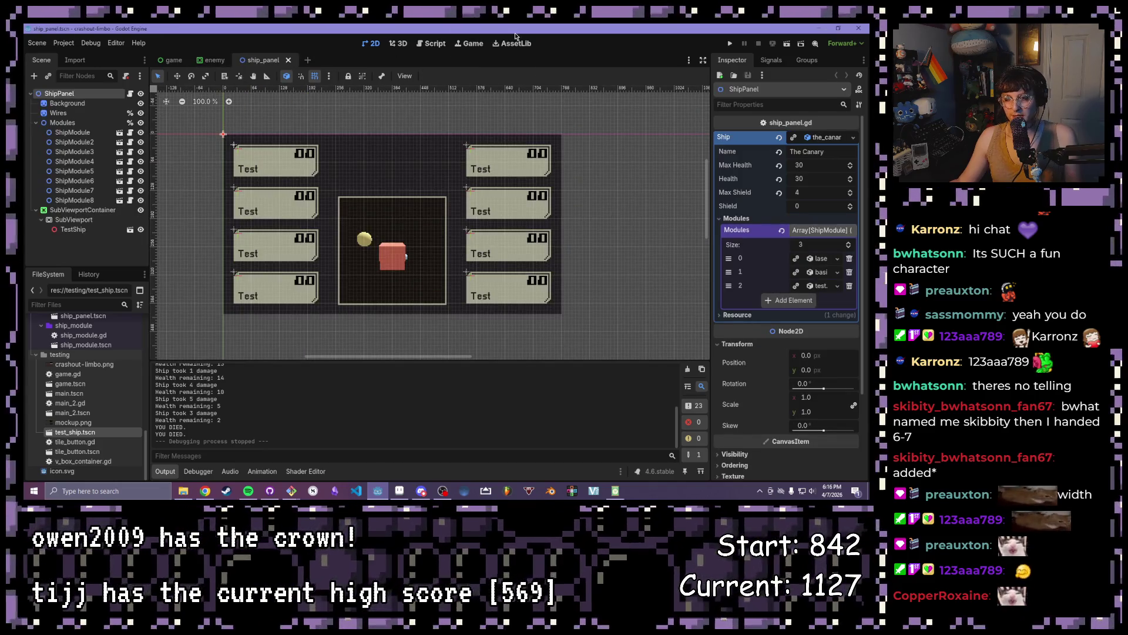
Review the check_modules module loop on lines 18–20 of ship_panel.gd.
{"action": "left_click", "coordinate": [434, 44]}
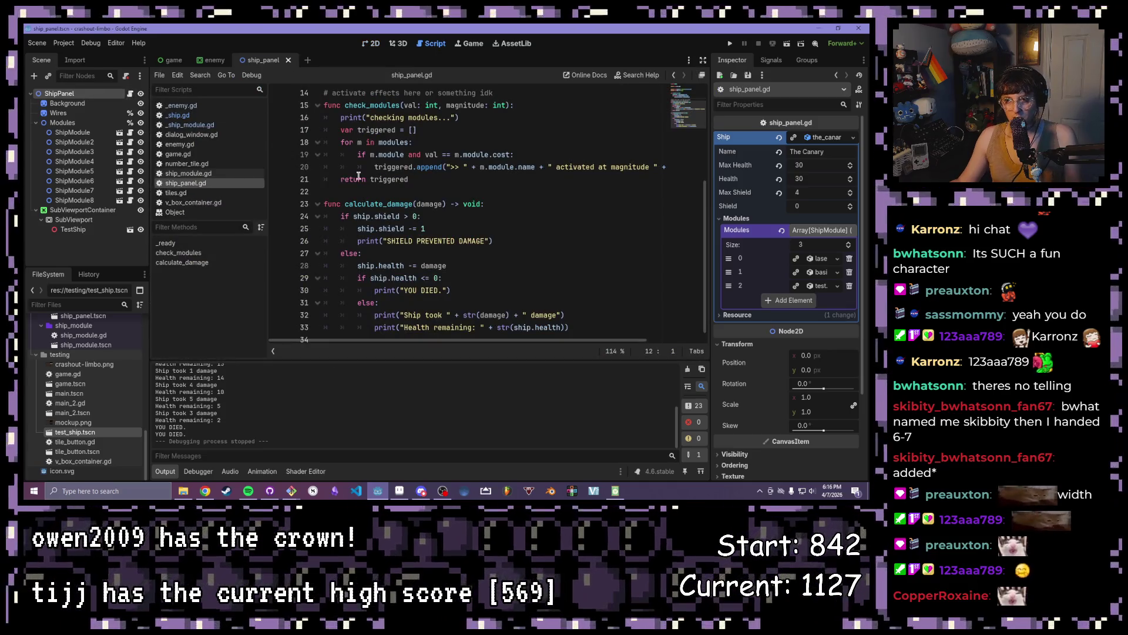
{"action": "scroll", "coordinate": [425, 178], "scroll_direction": "up", "scroll_amount": 2}
{"action": "mouse_move", "coordinate": [341, 216]}
{"action": "left_mouse_down"}
{"action": "mouse_move", "coordinate": [529, 244]}
{"action": "mouse_move", "coordinate": [532, 223]}
{"action": "left_mouse_up"}
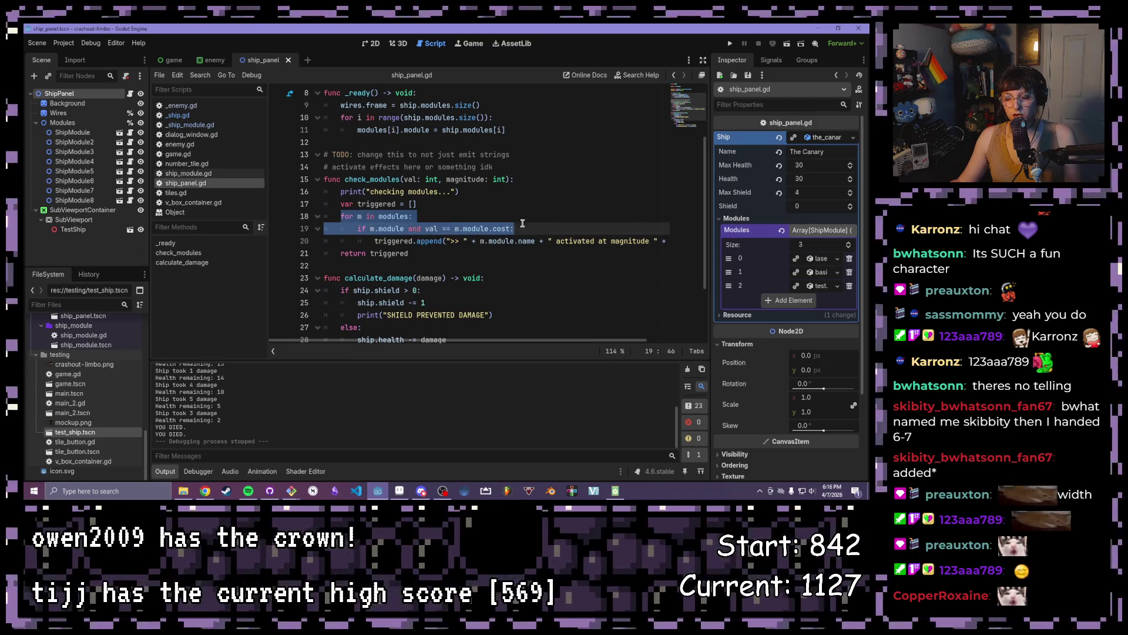
{"action": "left_click", "coordinate": [537, 226]}
{"action": "scroll", "coordinate": [529, 226], "scroll_direction": "down", "scroll_amount": 1}
{"action": "mouse_move", "coordinate": [375, 206]}
{"action": "left_mouse_down"}
{"action": "mouse_move", "coordinate": [646, 218]}
{"action": "mouse_move", "coordinate": [719, 205]}
{"action": "mouse_move", "coordinate": [383, 203]}
{"action": "left_mouse_up"}
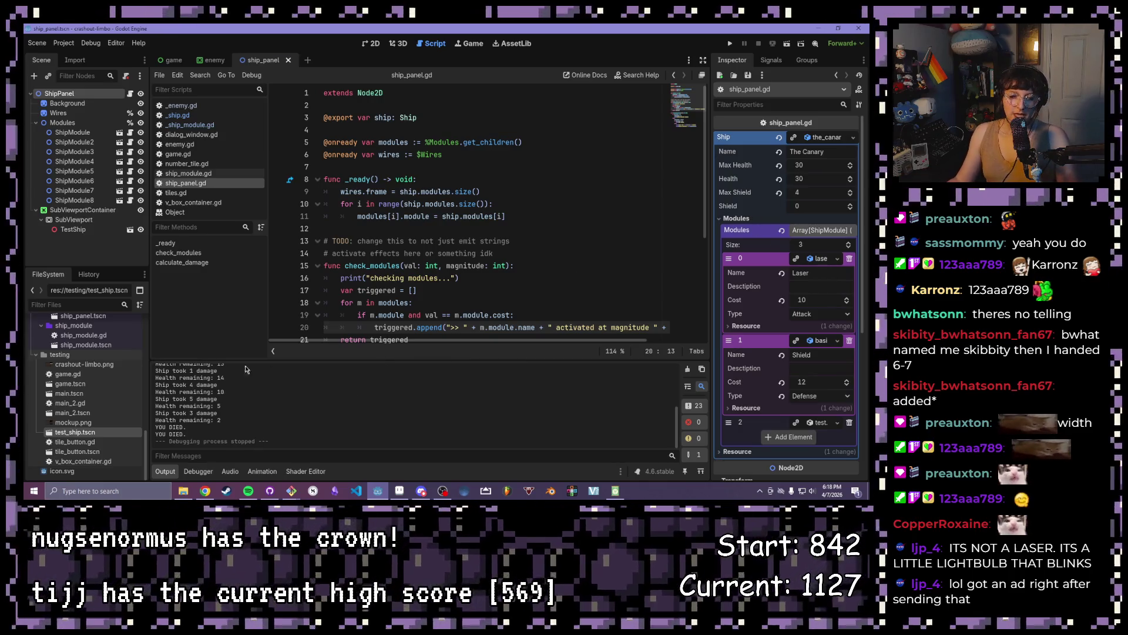
{"action": "scroll", "coordinate": [59, 399], "scroll_direction": "up", "scroll_amount": 10}
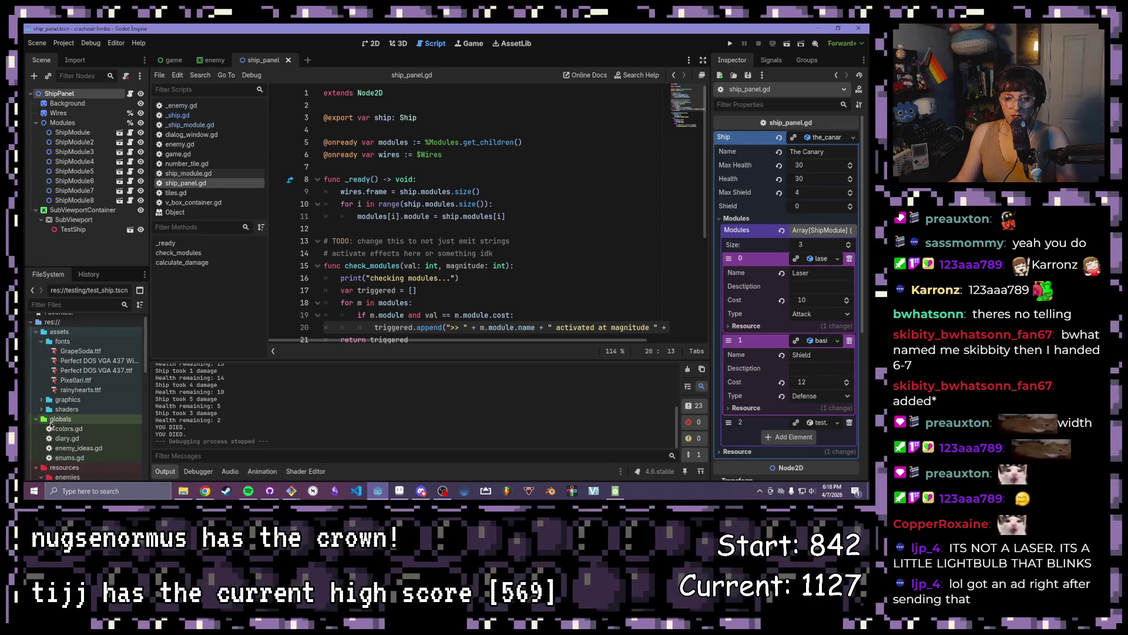
{"action": "right_click", "coordinate": [69, 400]}
Create a new actions.gd script in the globals folder.
{"action": "mouse_move", "coordinate": [123, 327]}
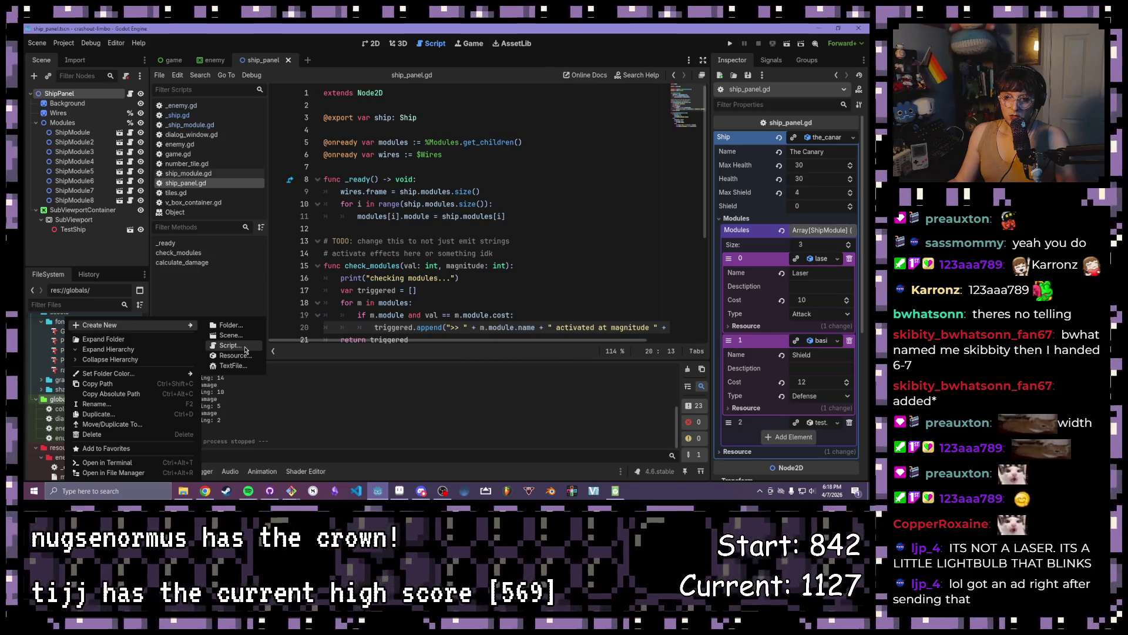
{"action": "left_click", "coordinate": [230, 346]}
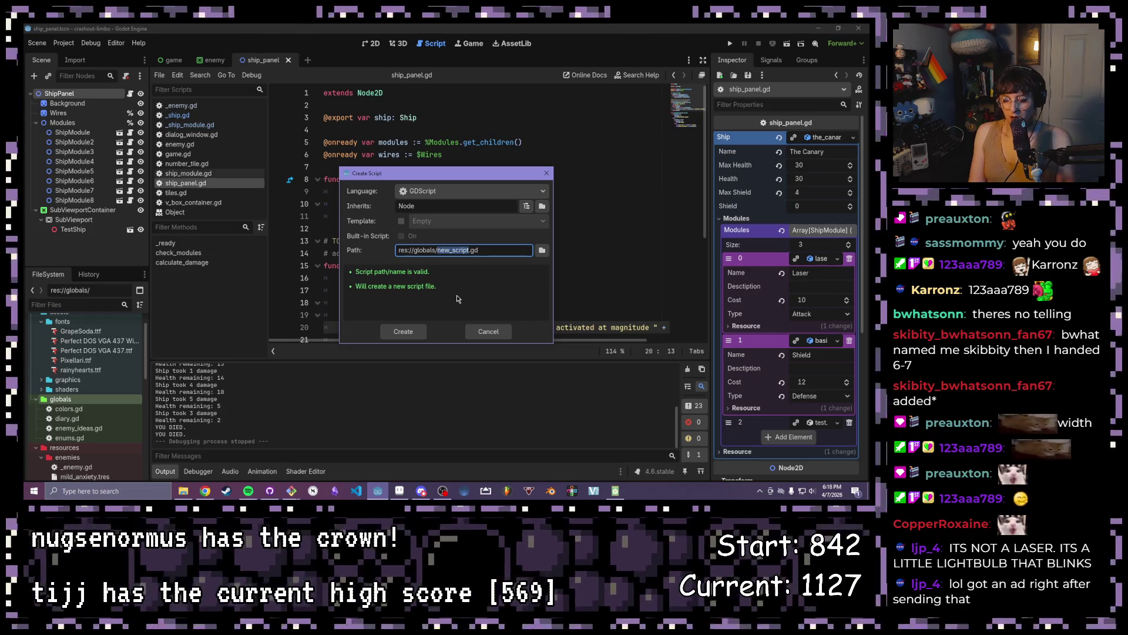
{"action": "left_click", "coordinate": [419, 329]}
{"action": "left_click", "coordinate": [410, 308]}
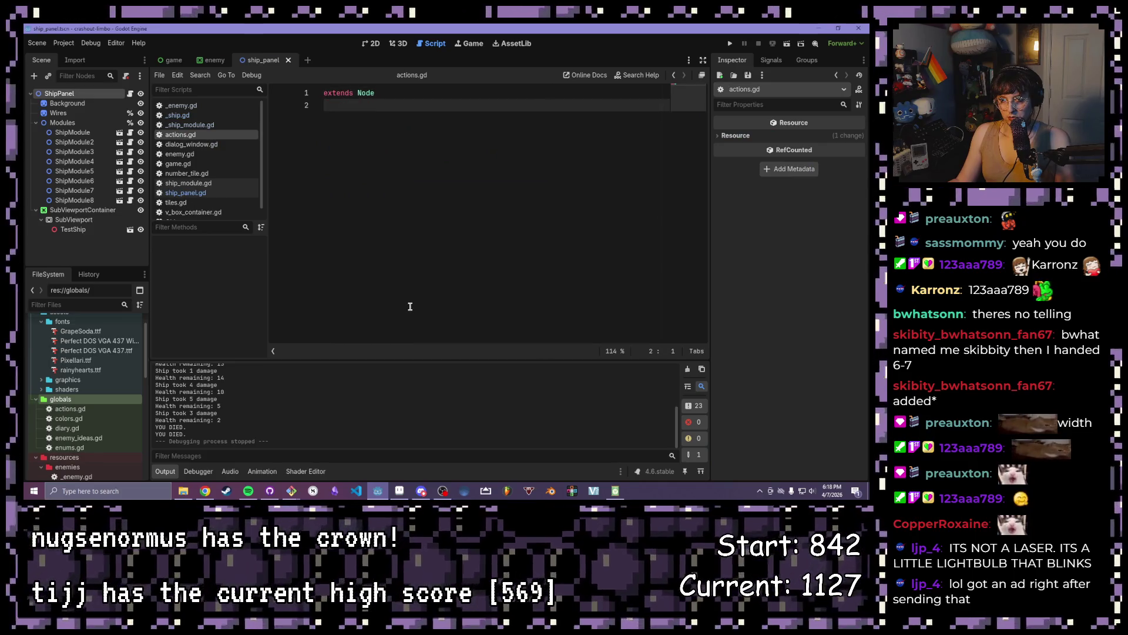
Register res://globals/actions.gd as the Actions autoload in Project Settings.
{"action": "left_click", "coordinate": [65, 44]}
{"action": "left_click", "coordinate": [74, 57]}
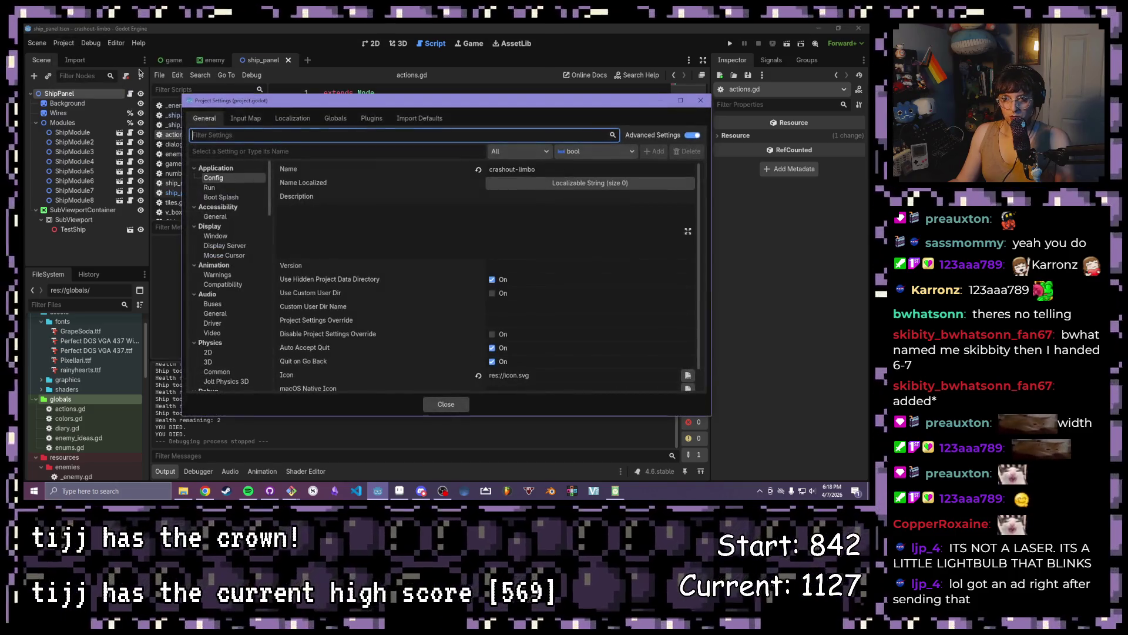
{"action": "left_click", "coordinate": [246, 118]}
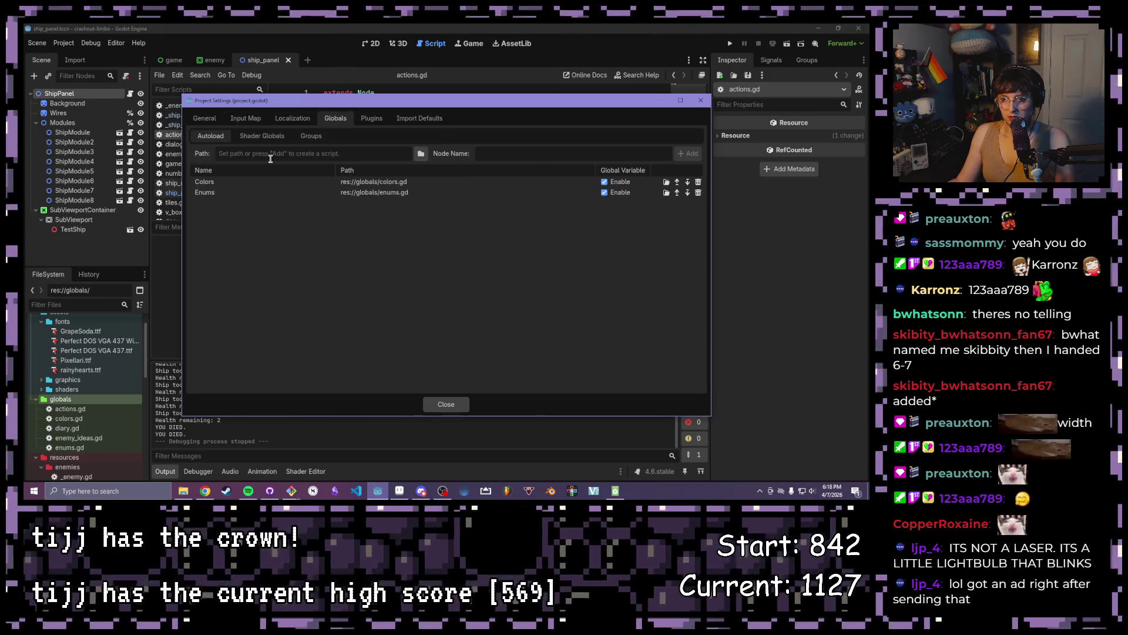
{"action": "left_click", "coordinate": [421, 153]}
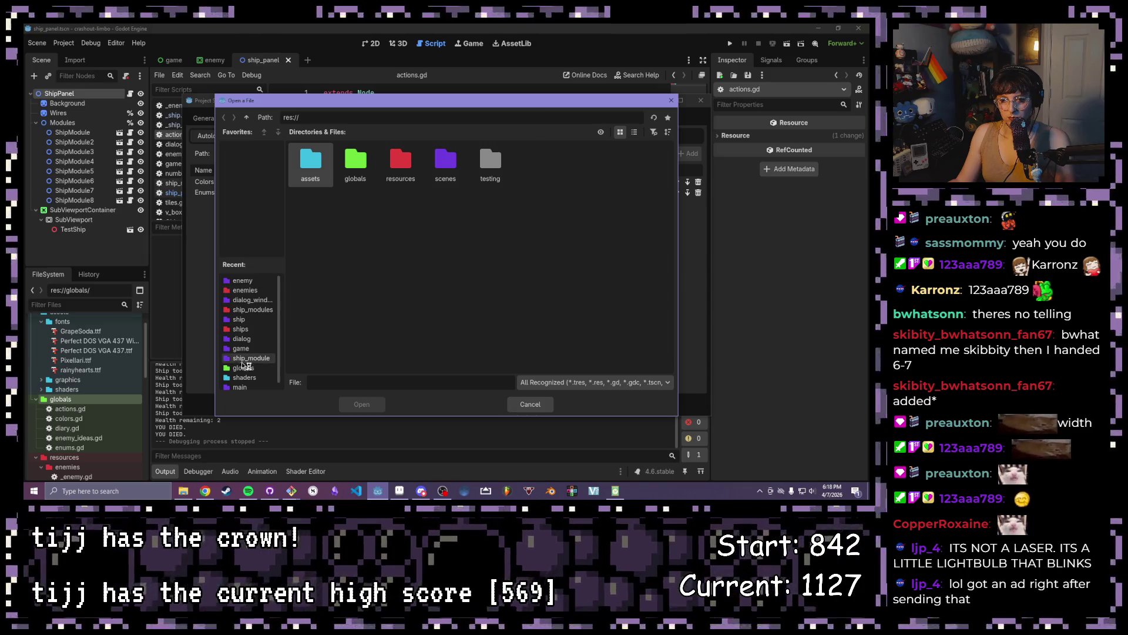
{"action": "left_click", "coordinate": [244, 367]}
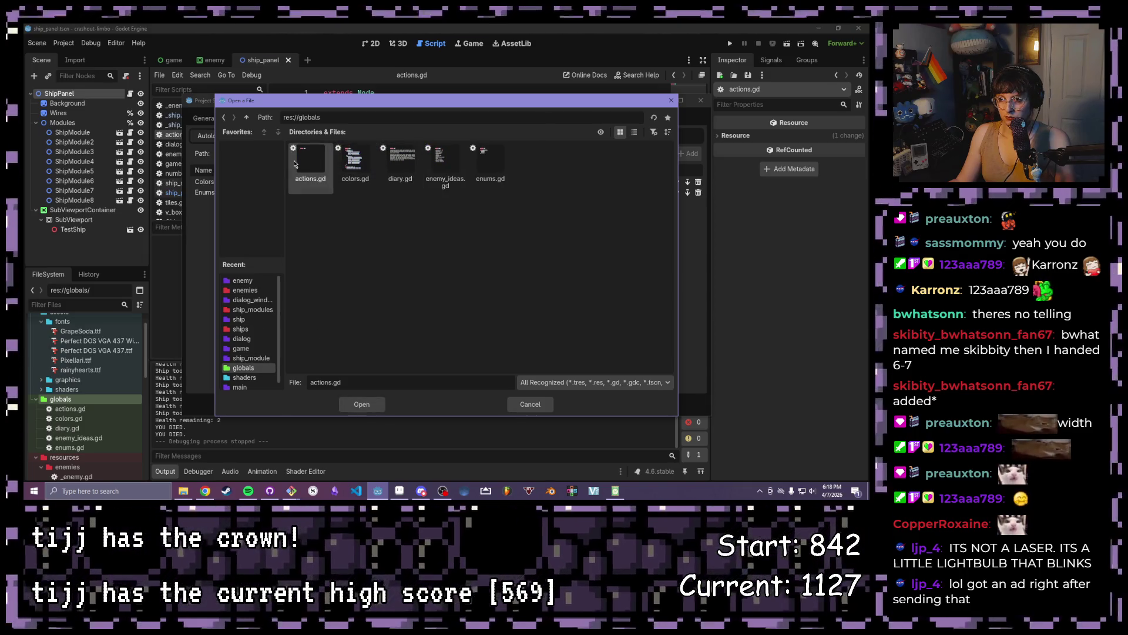
{"action": "double_click", "coordinate": [295, 163]}
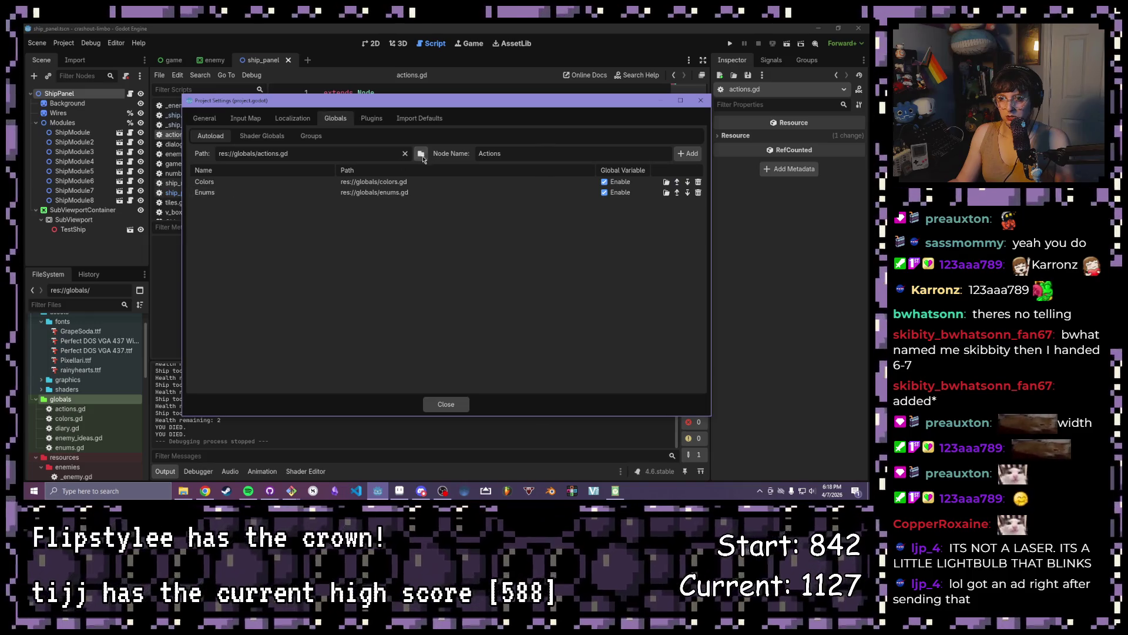
{"action": "left_click", "coordinate": [688, 154]}
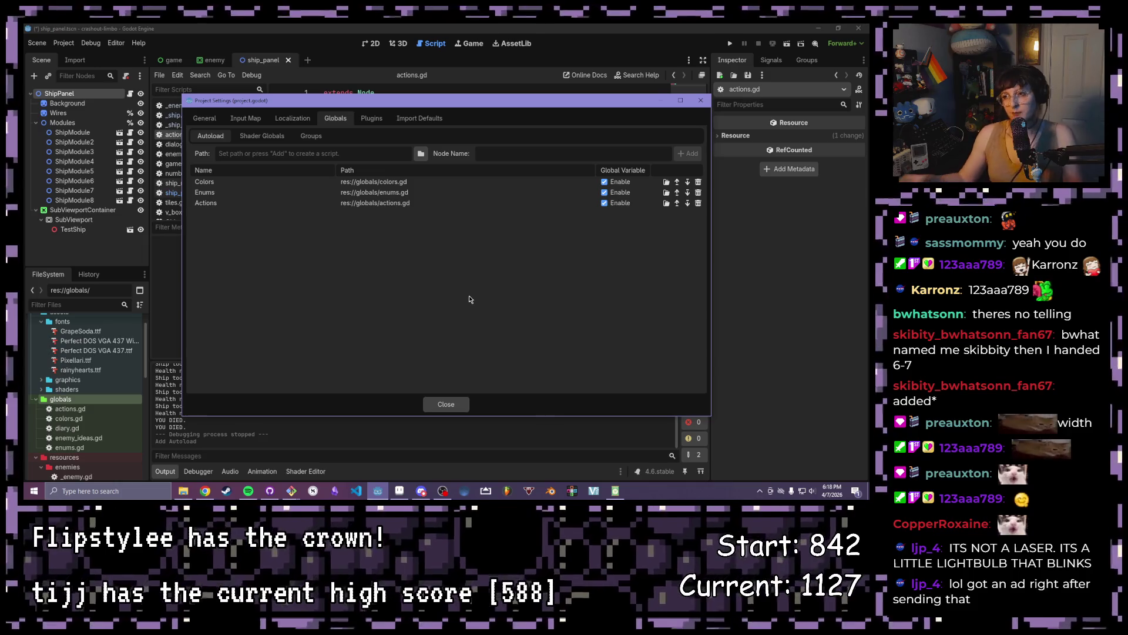
{"action": "left_click", "coordinate": [461, 406]}
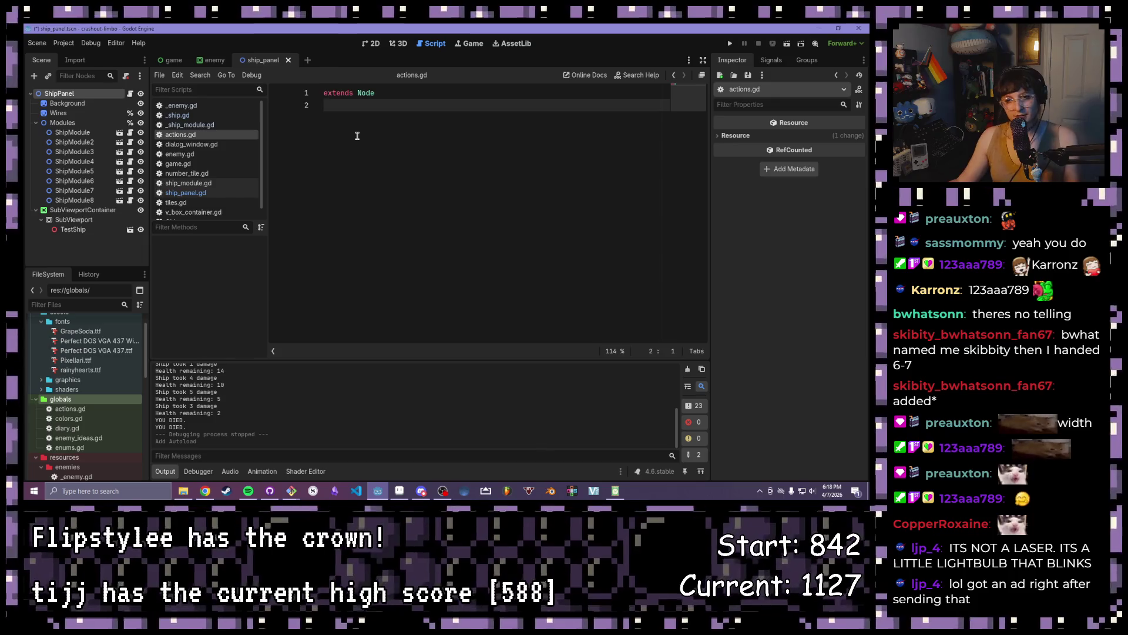
Add an empty 'enum ACTIONS {' block below extends Node in actions.gd.
{"action": "key", "text": "Return"}
{"action": "type", "text": "enum "}
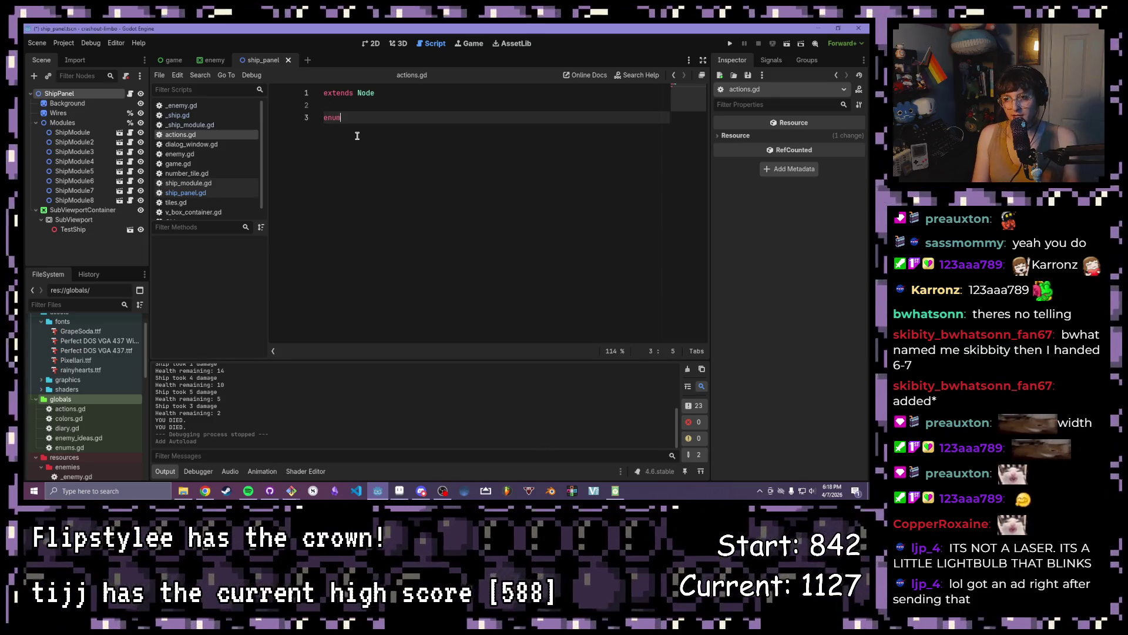
{"action": "type", "text": "ACTIONS"}
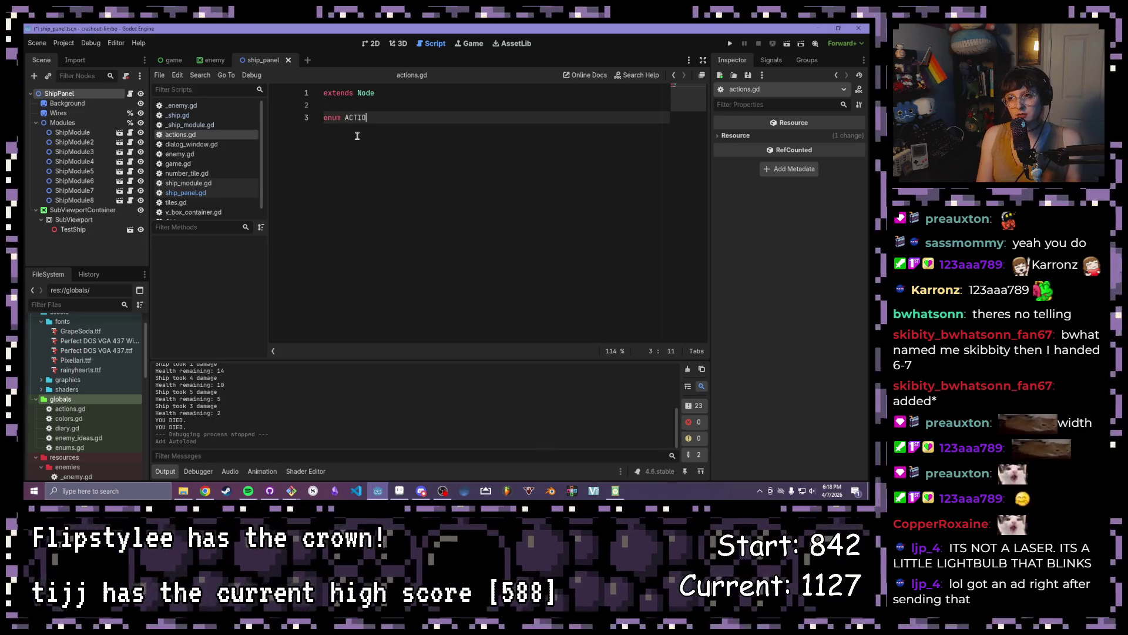
{"action": "type", "text": " {"}
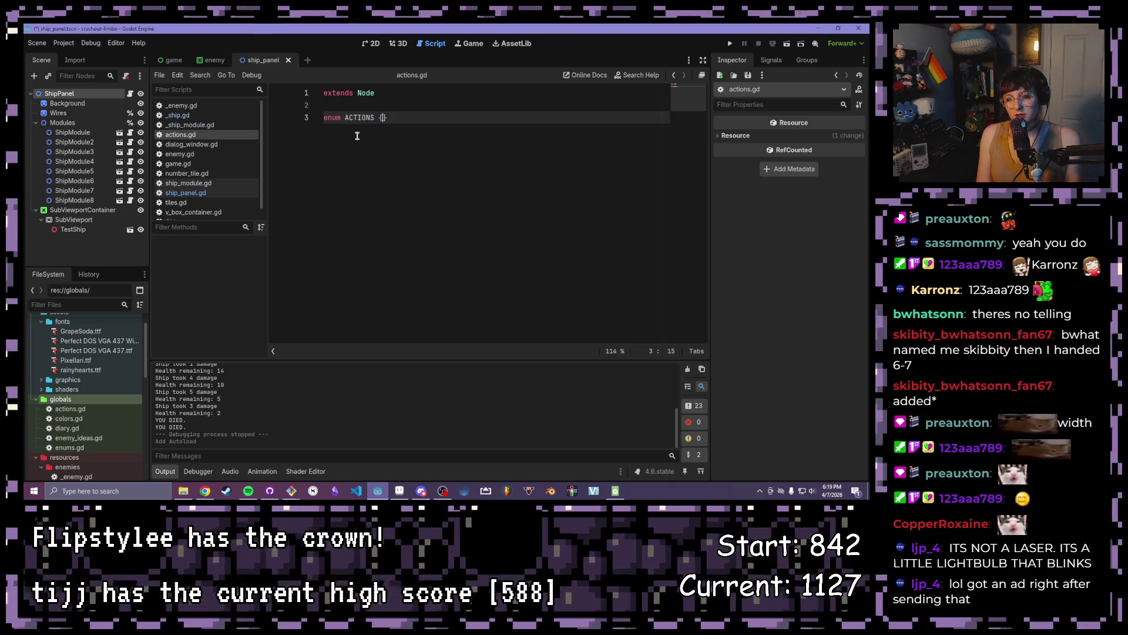
{"action": "key", "text": "Return"}
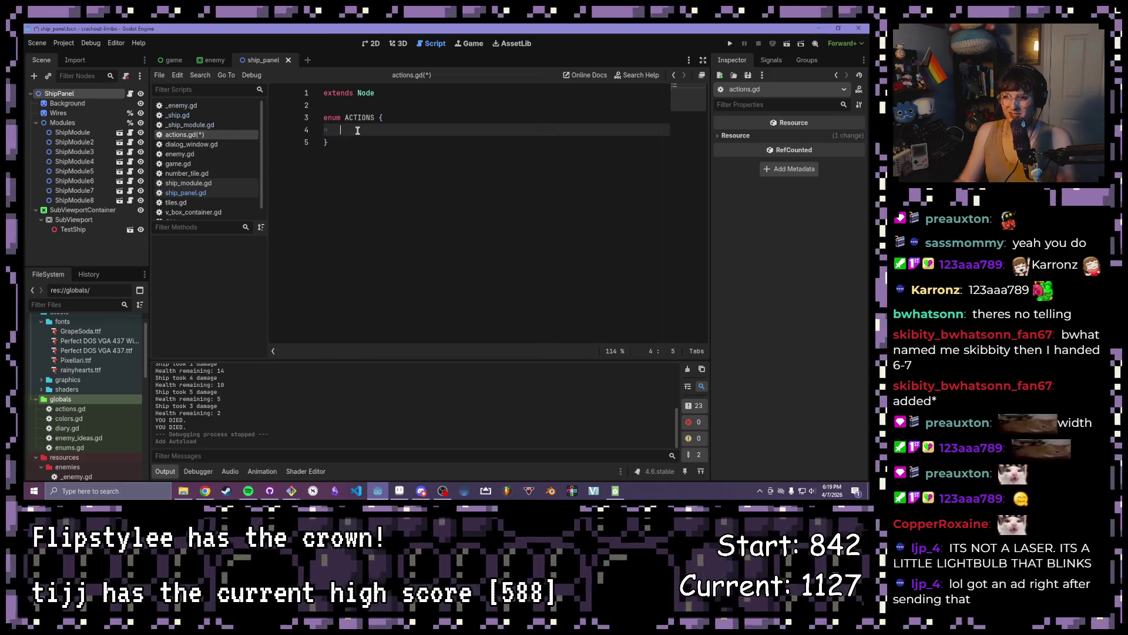
{"action": "left_click_drag", "start_coordinate": [379, 117], "coordinate": [346, 117]}
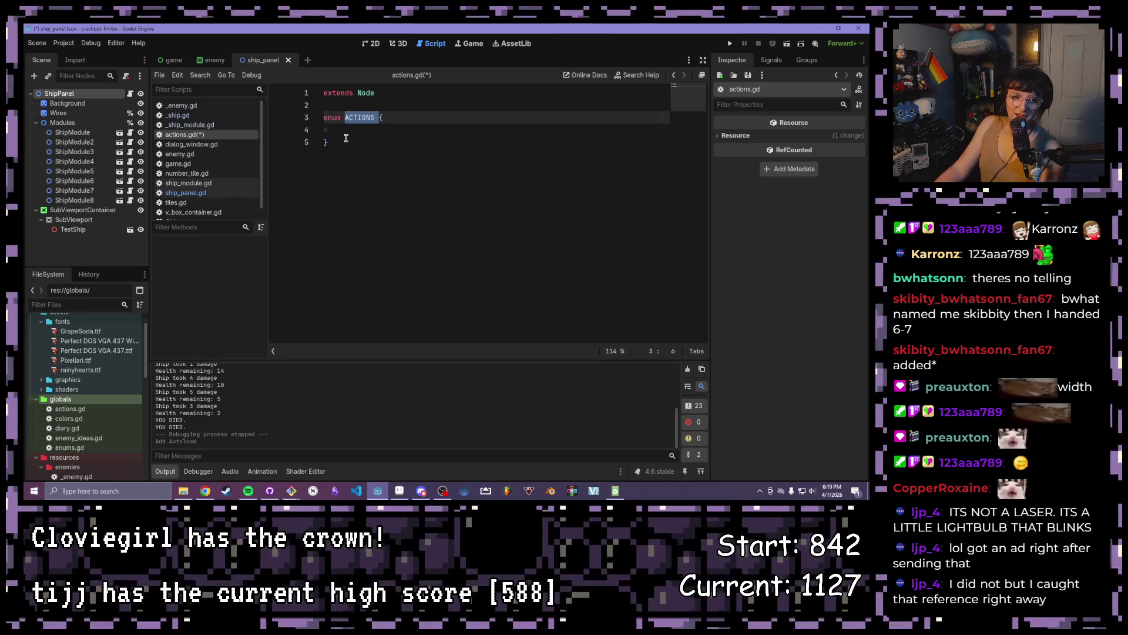
{"action": "left_click", "coordinate": [346, 138]}
{"action": "left_click", "coordinate": [400, 127]}
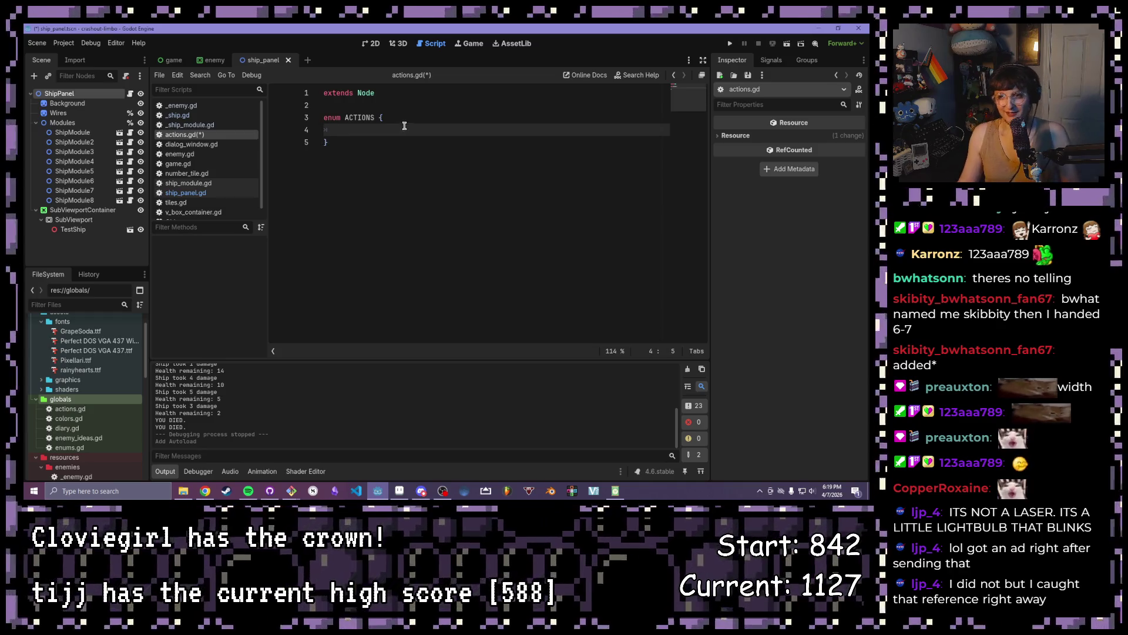
{"action": "left_click", "coordinate": [405, 122]}
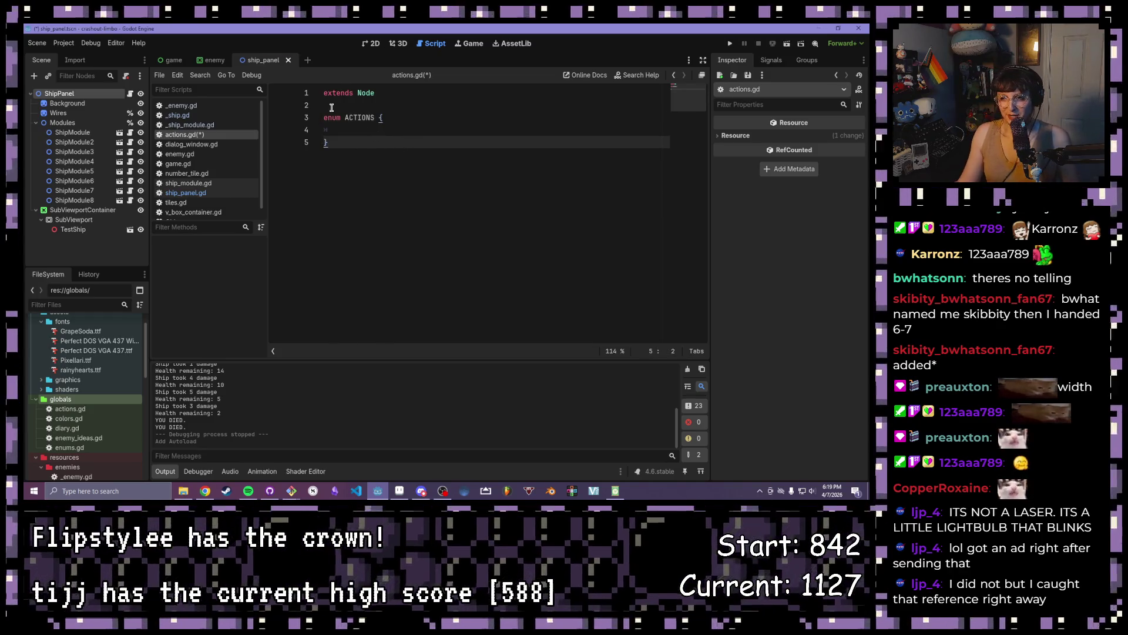
{"action": "left_click", "coordinate": [388, 130]}
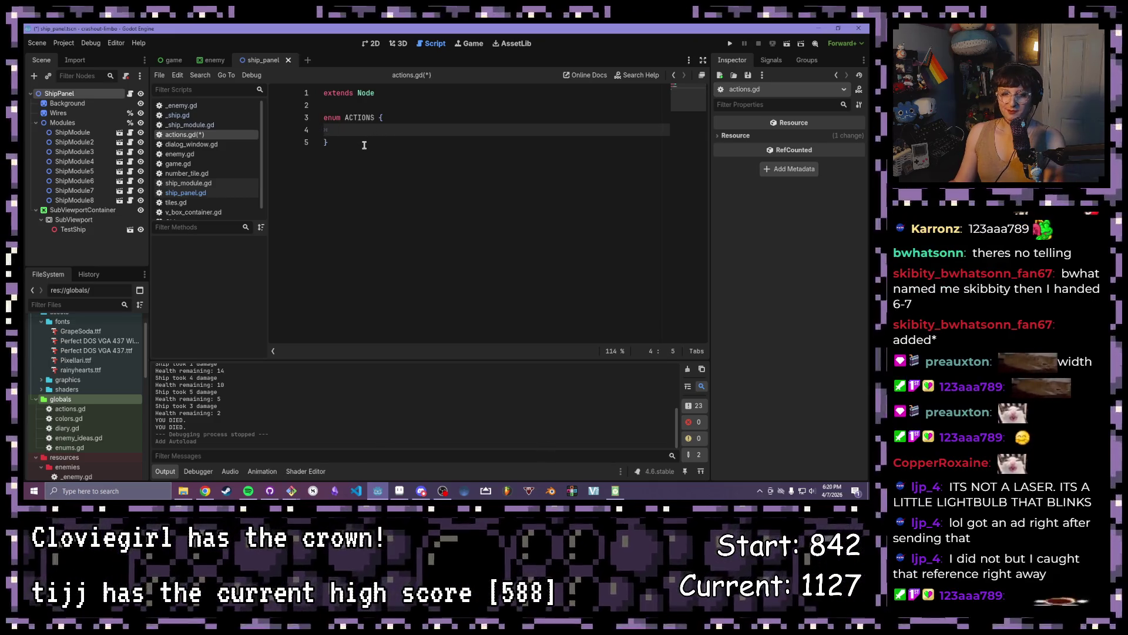
Delete the whole ACTIONS enum block from actions.gd.
{"action": "left_click", "coordinate": [359, 147]}
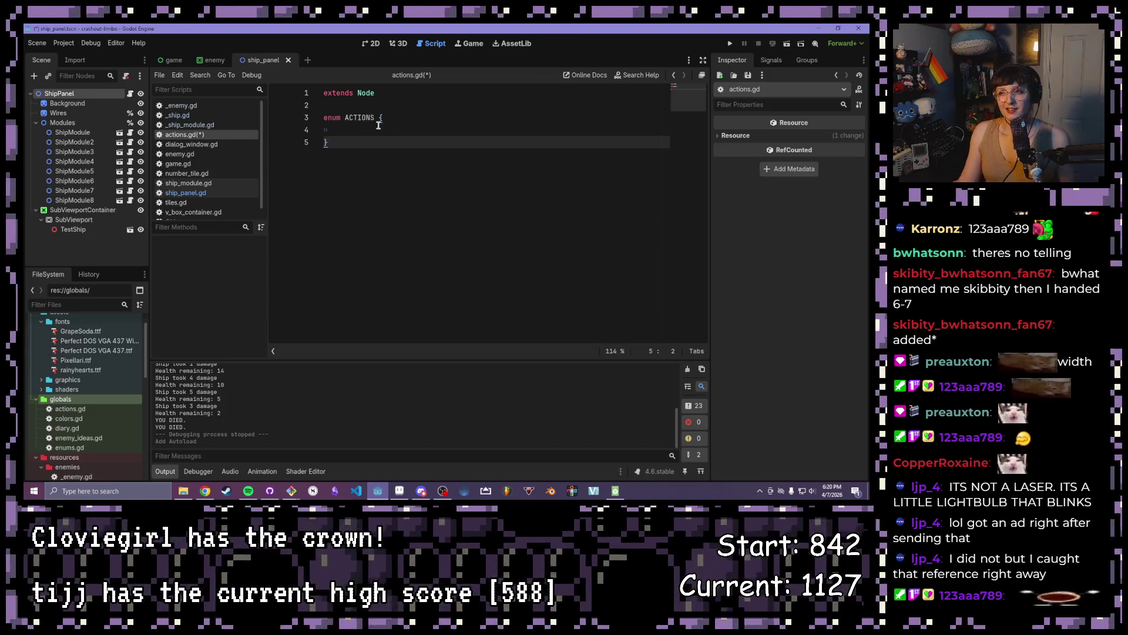
{"action": "left_click", "coordinate": [380, 132]}
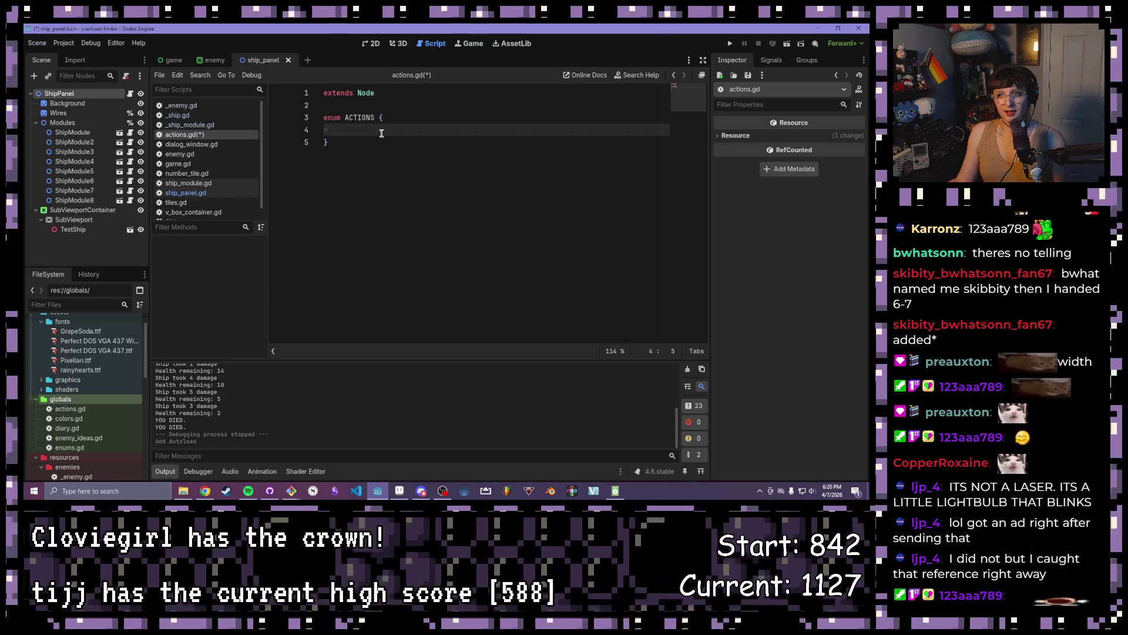
{"action": "mouse_move", "coordinate": [369, 146]}
{"action": "left_mouse_down"}
{"action": "mouse_move", "coordinate": [283, 102]}
{"action": "mouse_move", "coordinate": [283, 118]}
{"action": "left_mouse_up"}
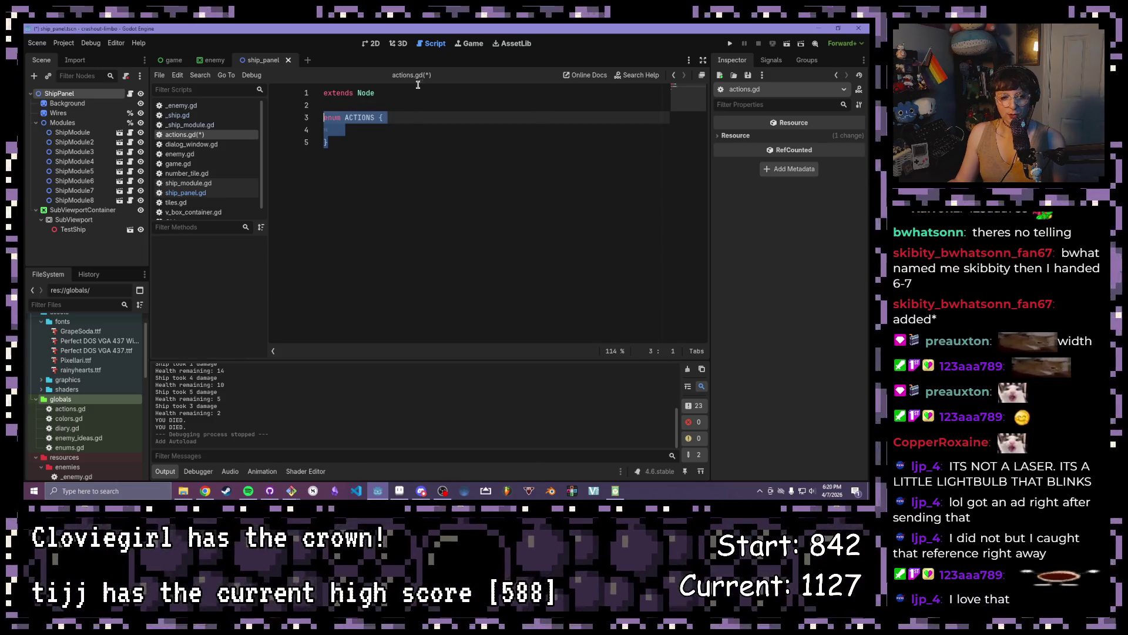
{"action": "key", "text": "BackSpace"}
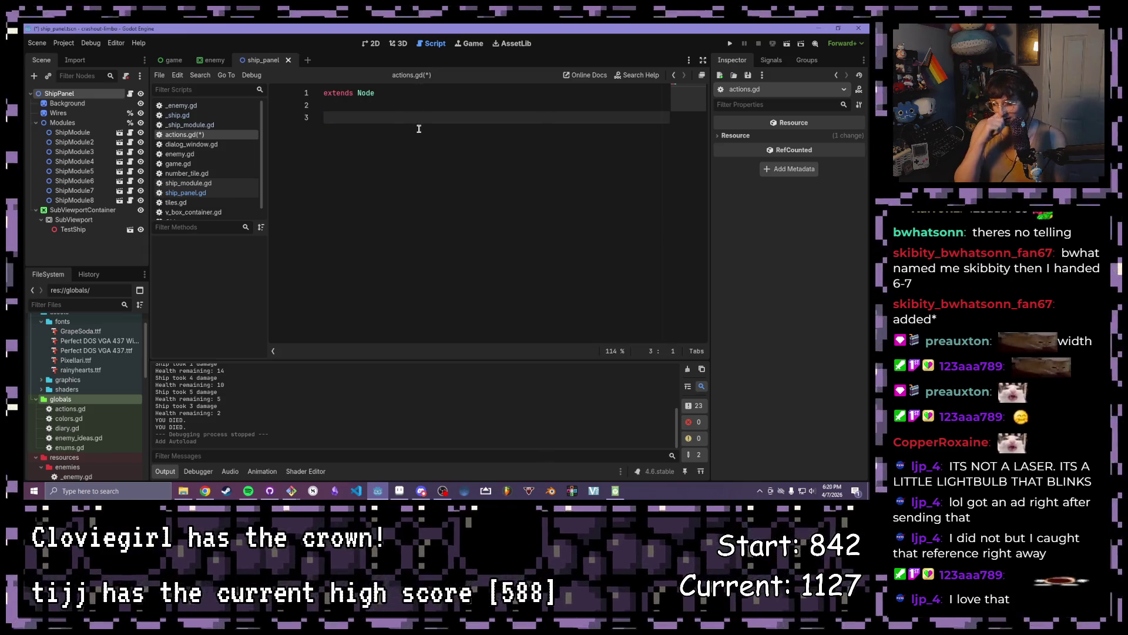
Clear the stray letter and abandoned 'var AT' line, then save actions.gd with only extends Node.
{"action": "type", "text": "b"}
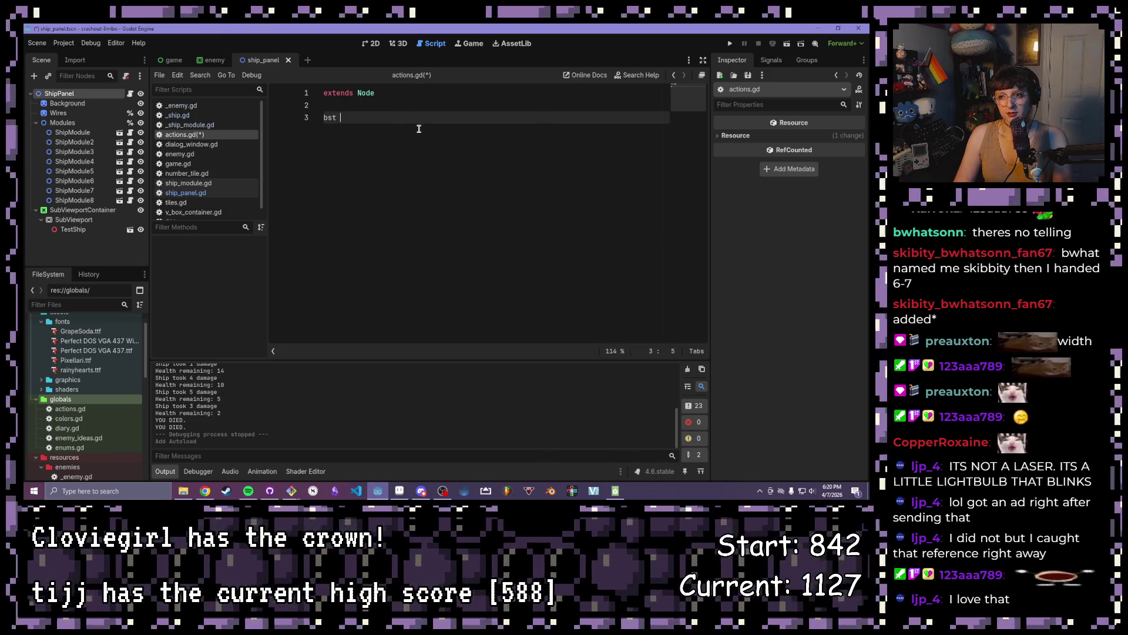
{"action": "key", "text": "BackSpace"}
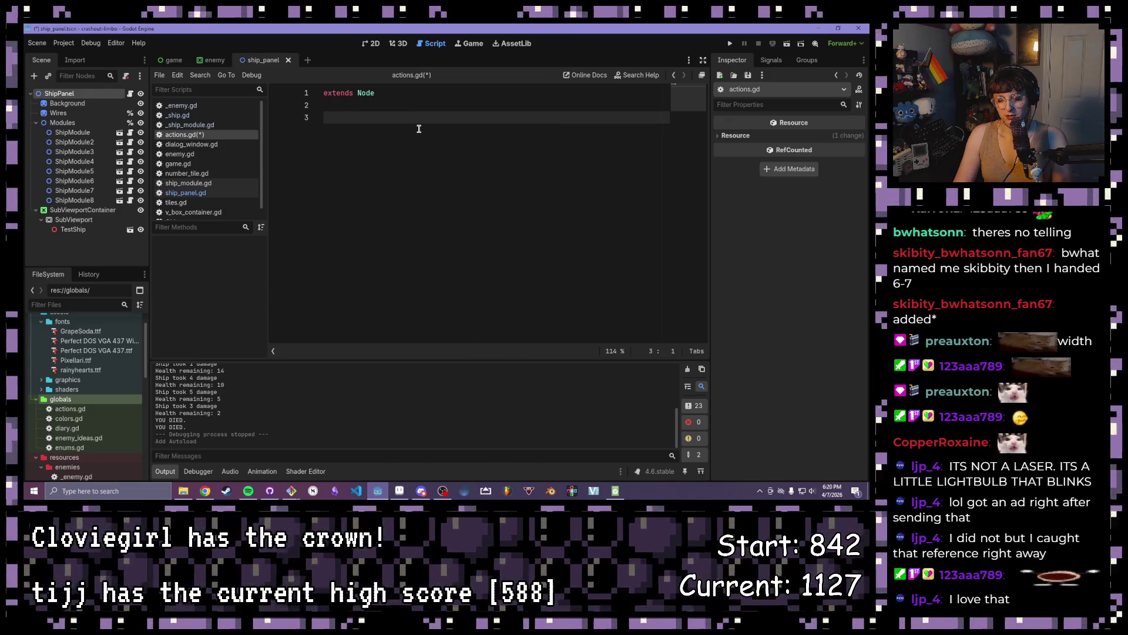
{"action": "type", "text": "vr"}
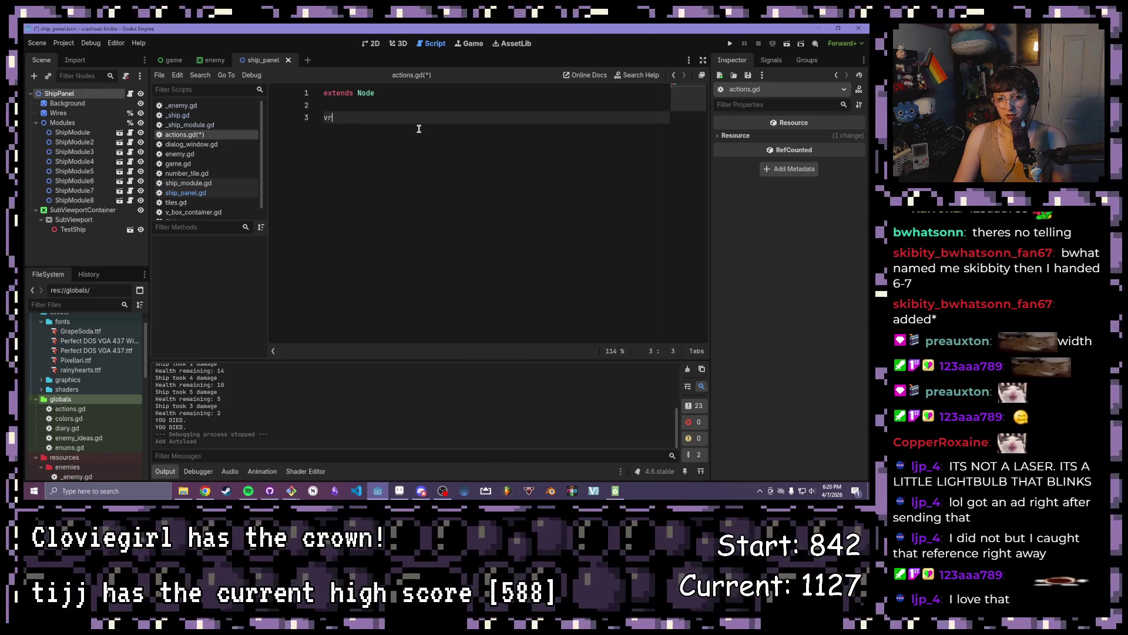
{"action": "type", "text": "ar AT"}
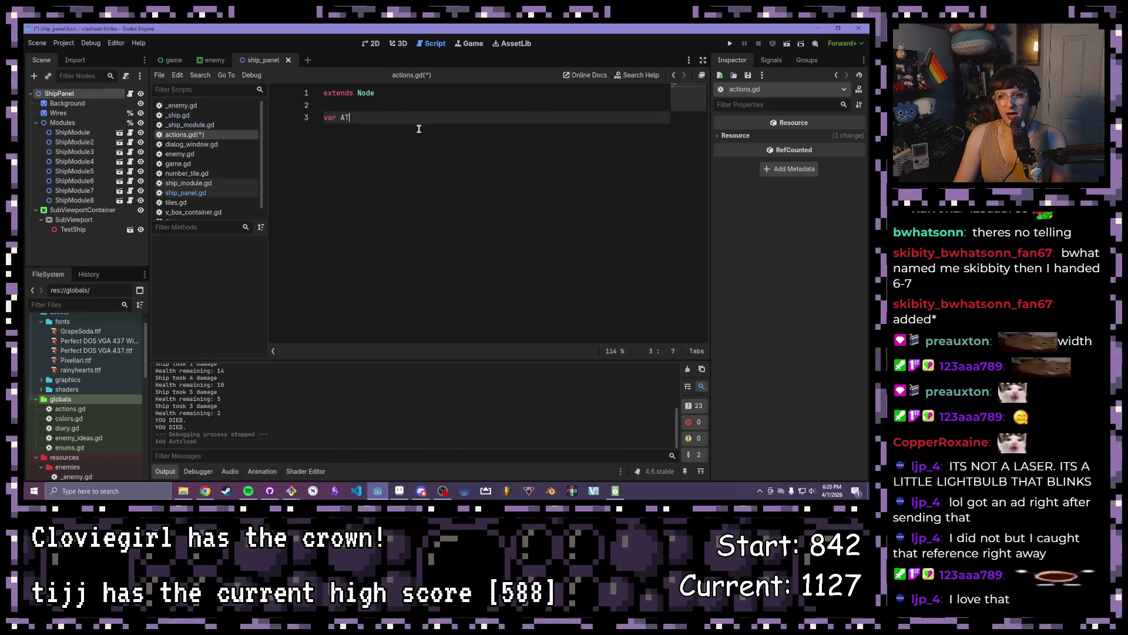
{"action": "key", "text": "BackSpace"}
{"action": "key", "text": "BackSpace"}
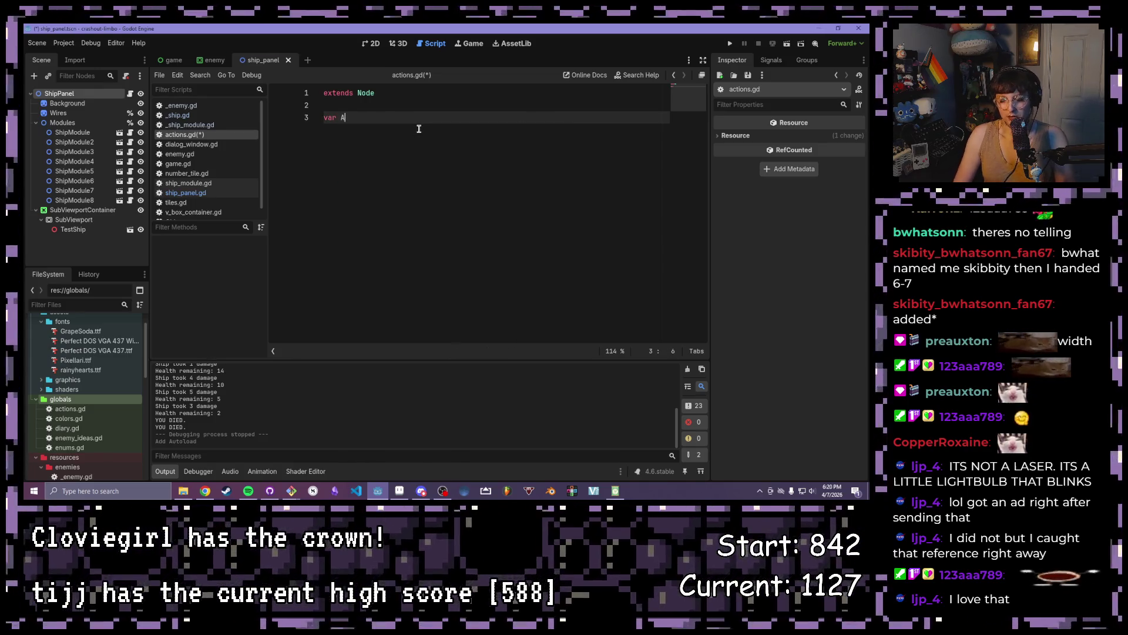
{"action": "key", "text": "BackSpace"}
{"action": "key", "text": "BackSpace"}
{"action": "key", "text": "BackSpace"}
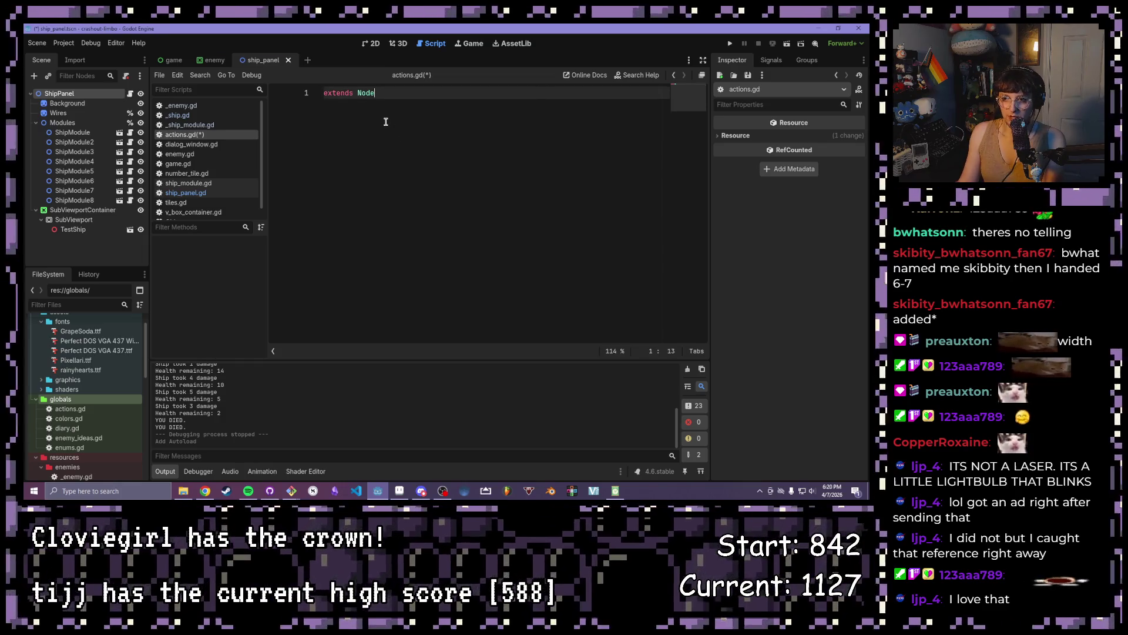
{"action": "key", "text": "ctrl+s"}
{"action": "left_click", "coordinate": [214, 60]}
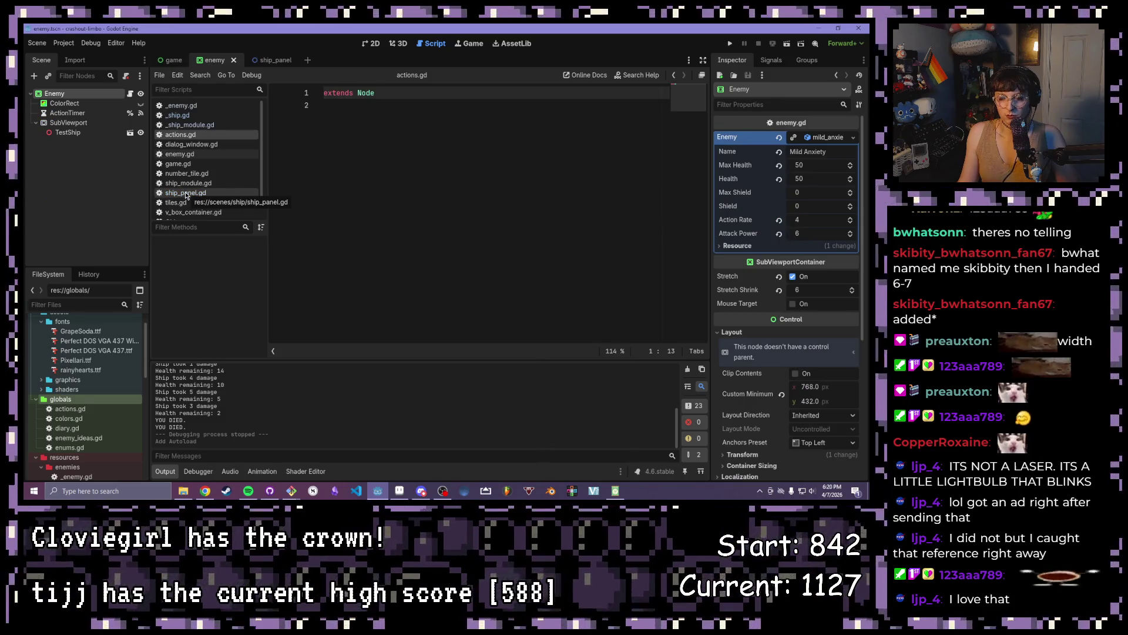
{"action": "left_click", "coordinate": [186, 193]}
{"action": "scroll", "coordinate": [499, 203], "scroll_direction": "down", "scroll_amount": 4}
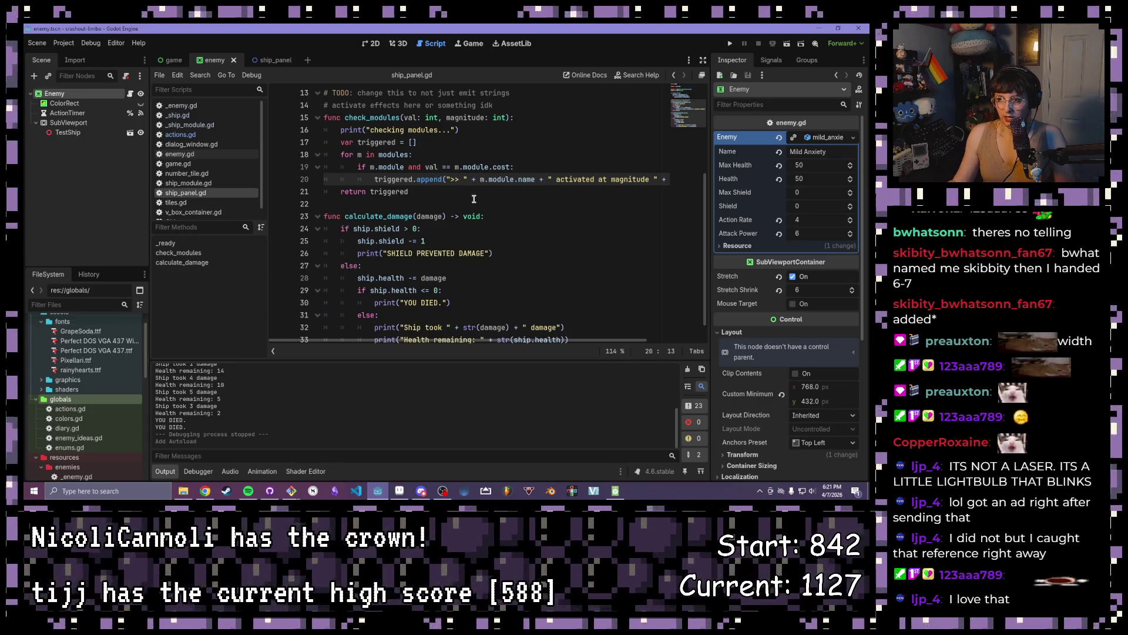
{"action": "scroll", "coordinate": [450, 201], "scroll_direction": "up", "scroll_amount": 4}
{"action": "scroll", "coordinate": [448, 201], "scroll_direction": "down", "scroll_amount": 4}
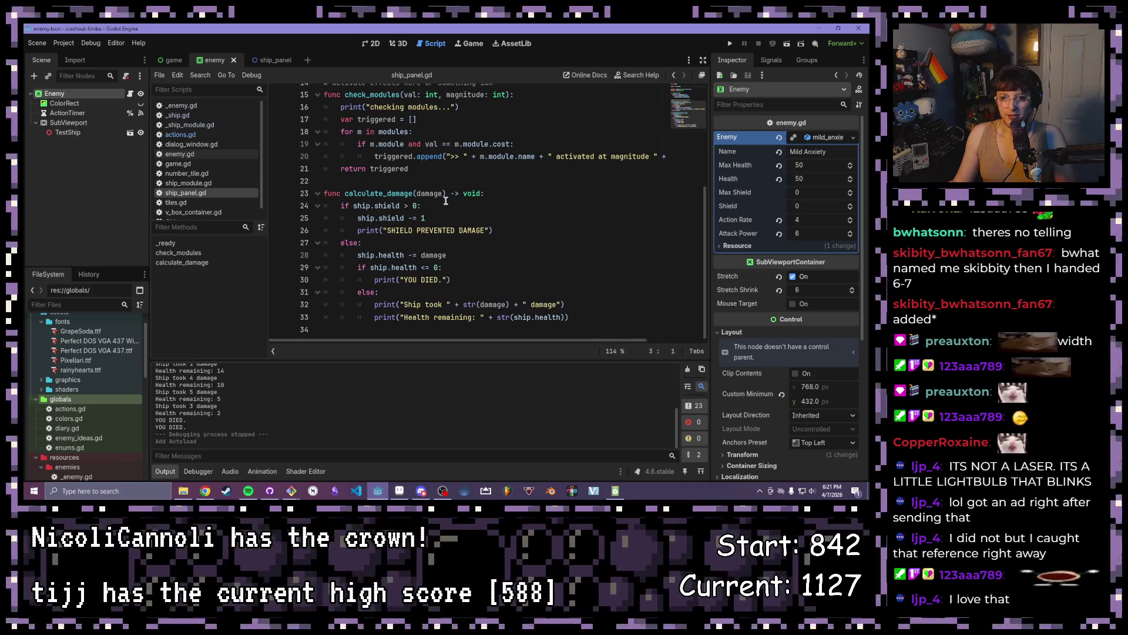
{"action": "scroll", "coordinate": [445, 201], "scroll_direction": "up", "scroll_amount": 4}
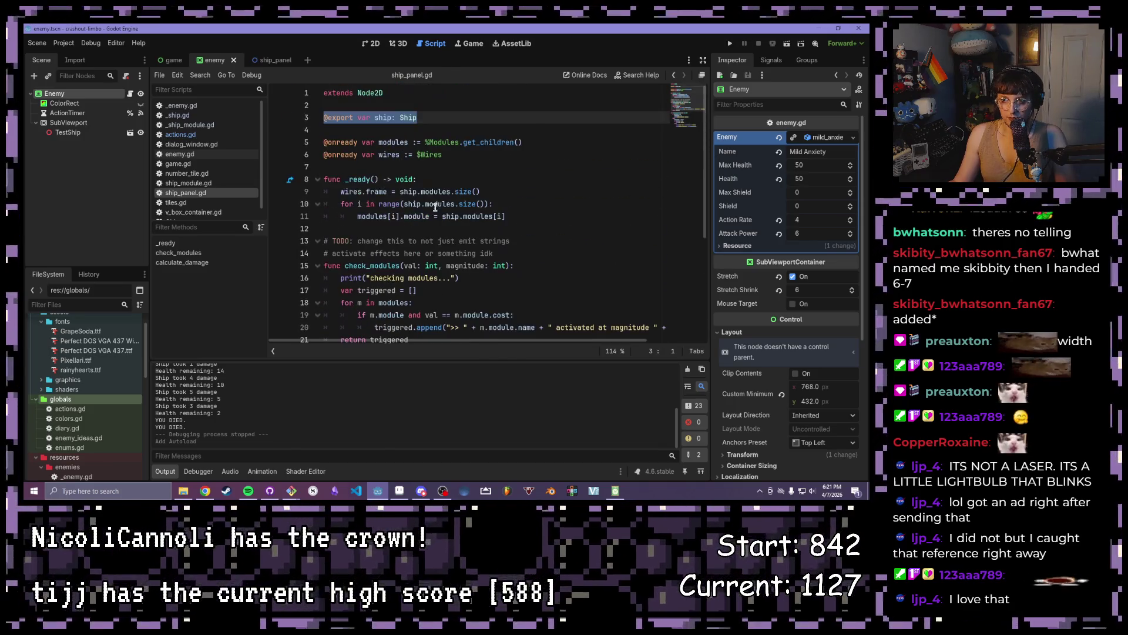
{"action": "type", "text": ":"}
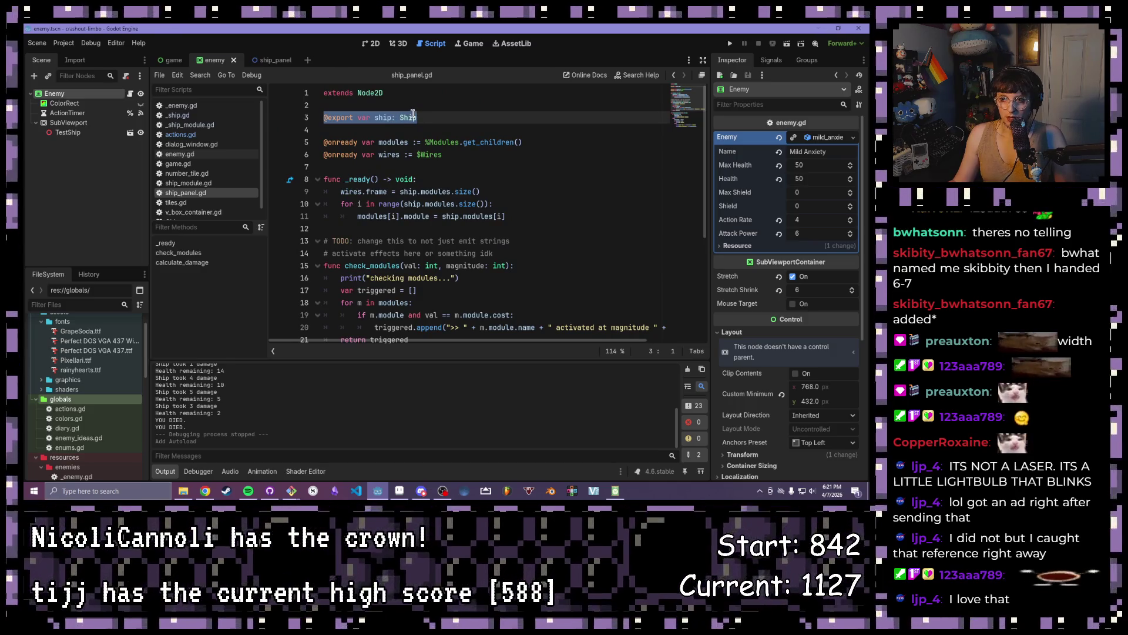
{"action": "scroll", "coordinate": [413, 114], "scroll_direction": "down", "scroll_amount": 4}
{"action": "scroll", "coordinate": [412, 113], "scroll_direction": "up", "scroll_amount": 4}
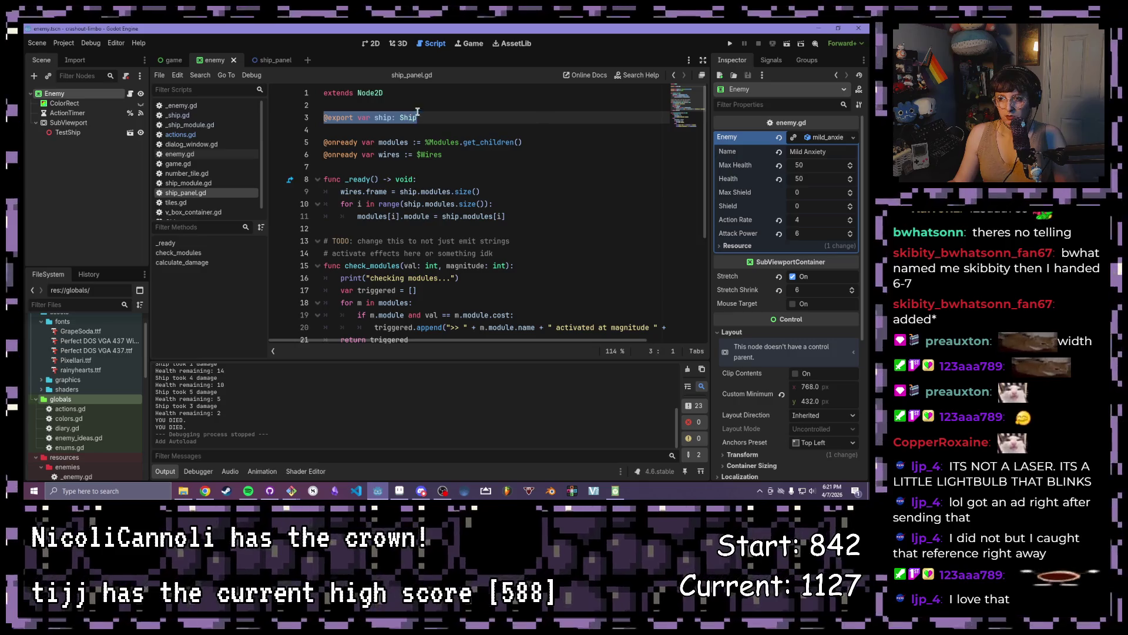
{"action": "scroll", "coordinate": [409, 113], "scroll_direction": "down", "scroll_amount": 5}
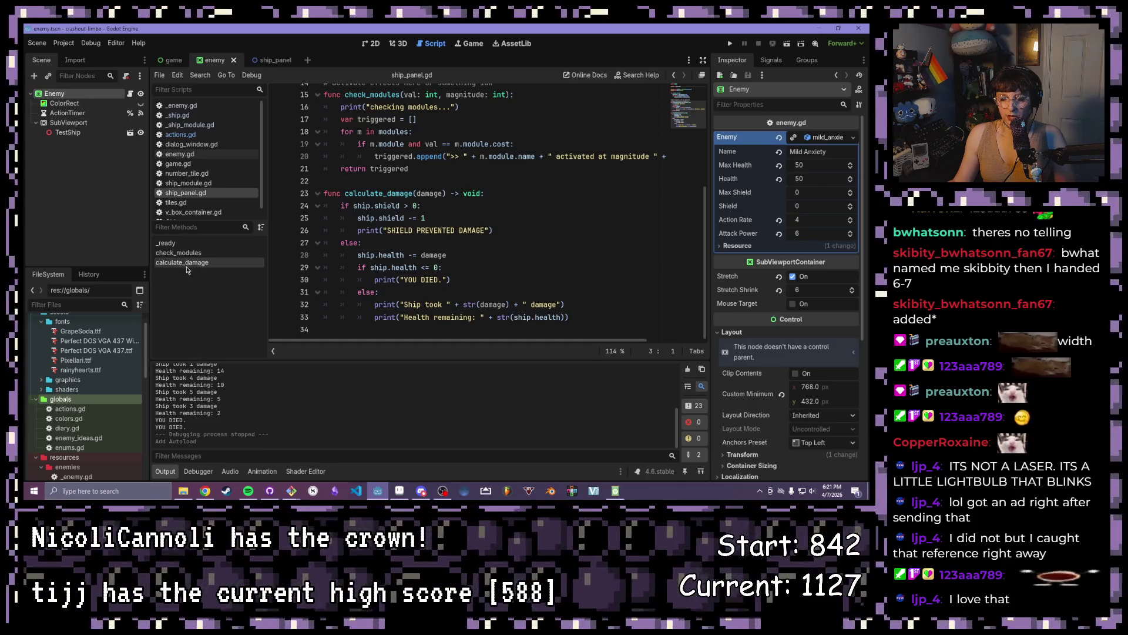
{"action": "scroll", "coordinate": [429, 270], "scroll_direction": "up", "scroll_amount": 5}
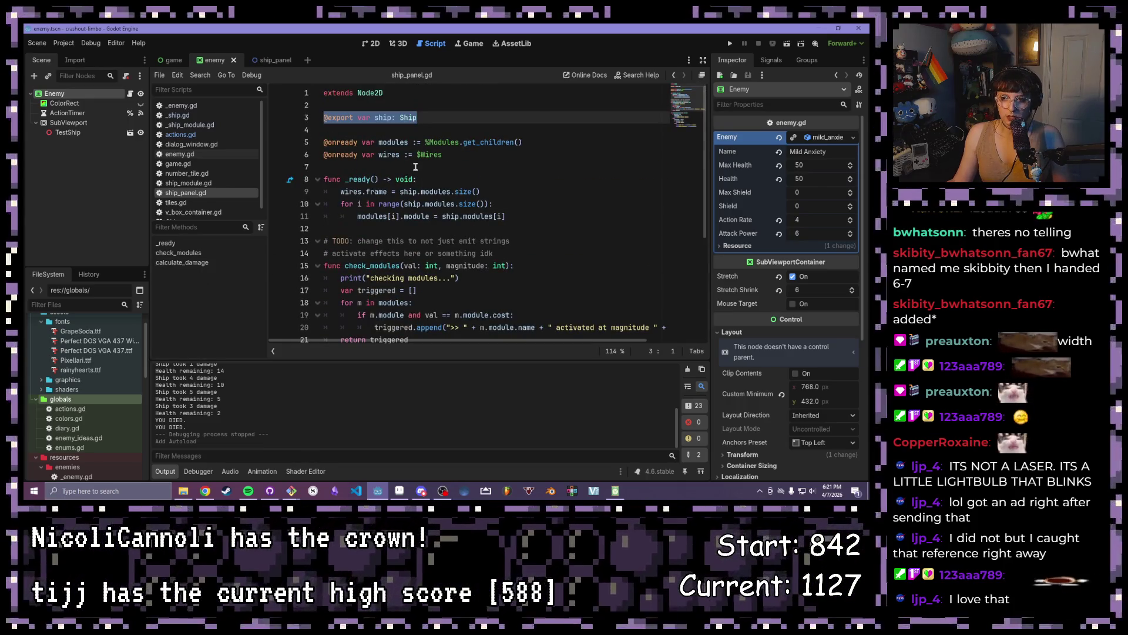
Review the ship export and opening lines of ship_panel.gd before returning to the ship_panel scene.
{"action": "left_click", "coordinate": [422, 118]}
{"action": "left_click_drag", "start_coordinate": [423, 119], "coordinate": [328, 120]}
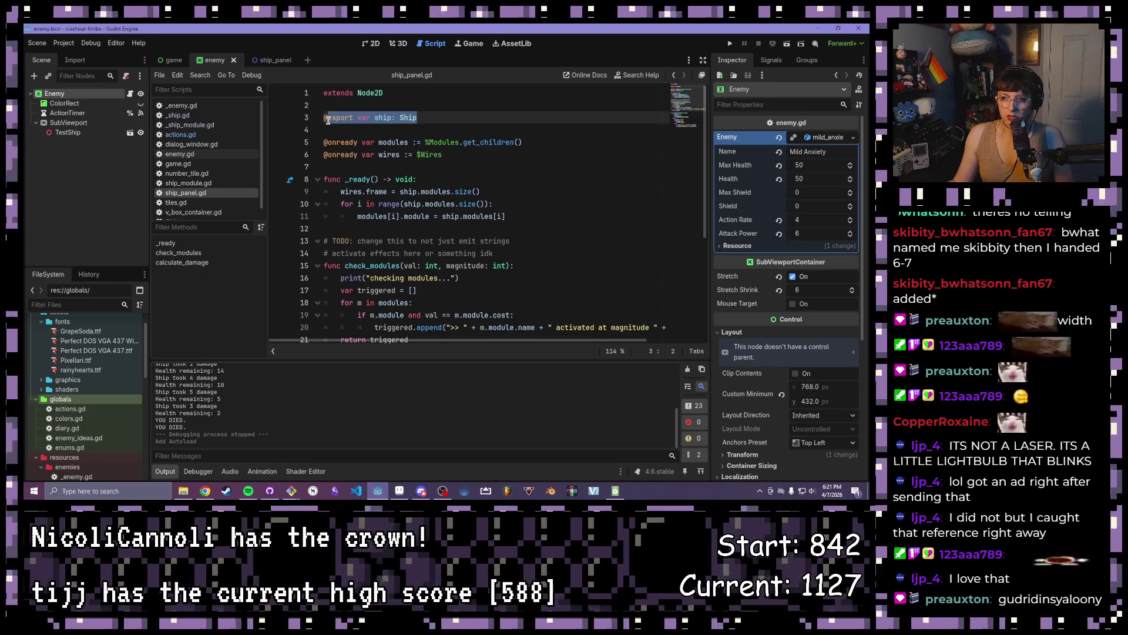
{"action": "mouse_move", "coordinate": [85, 93]}
{"action": "left_mouse_down"}
{"action": "mouse_move", "coordinate": [267, 64]}
{"action": "mouse_move", "coordinate": [516, 184]}
{"action": "left_mouse_up"}
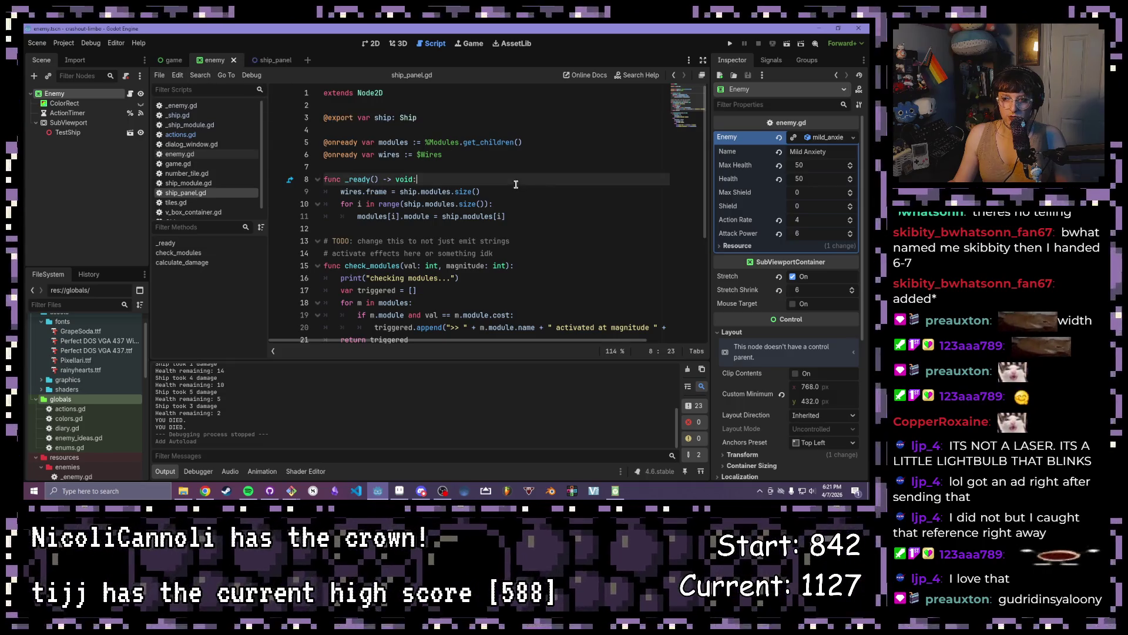
{"action": "scroll", "coordinate": [464, 157], "scroll_direction": "down", "scroll_amount": 2}
{"action": "scroll", "coordinate": [358, 132], "scroll_direction": "up", "scroll_amount": 1}
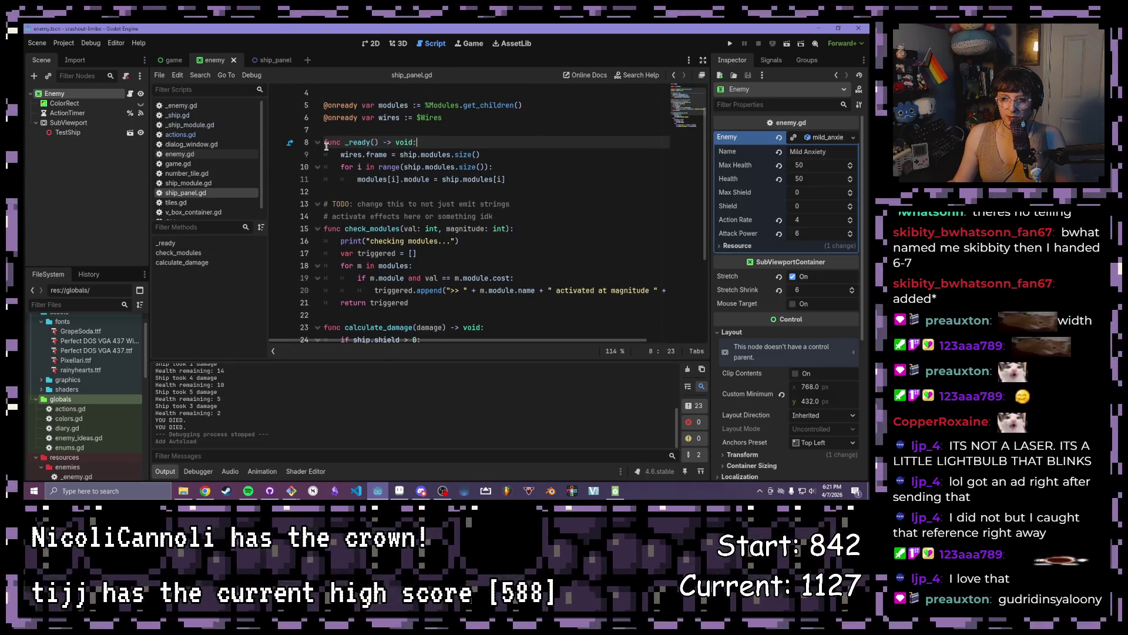
{"action": "scroll", "coordinate": [325, 142], "scroll_direction": "up", "scroll_amount": 1}
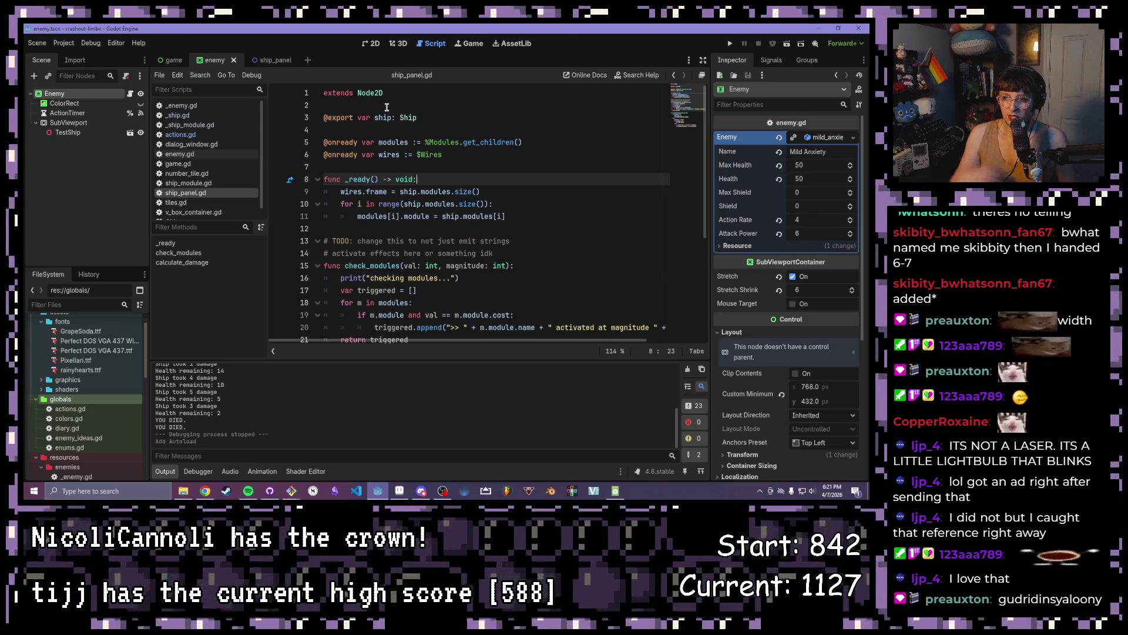
{"action": "left_click", "coordinate": [392, 94]}
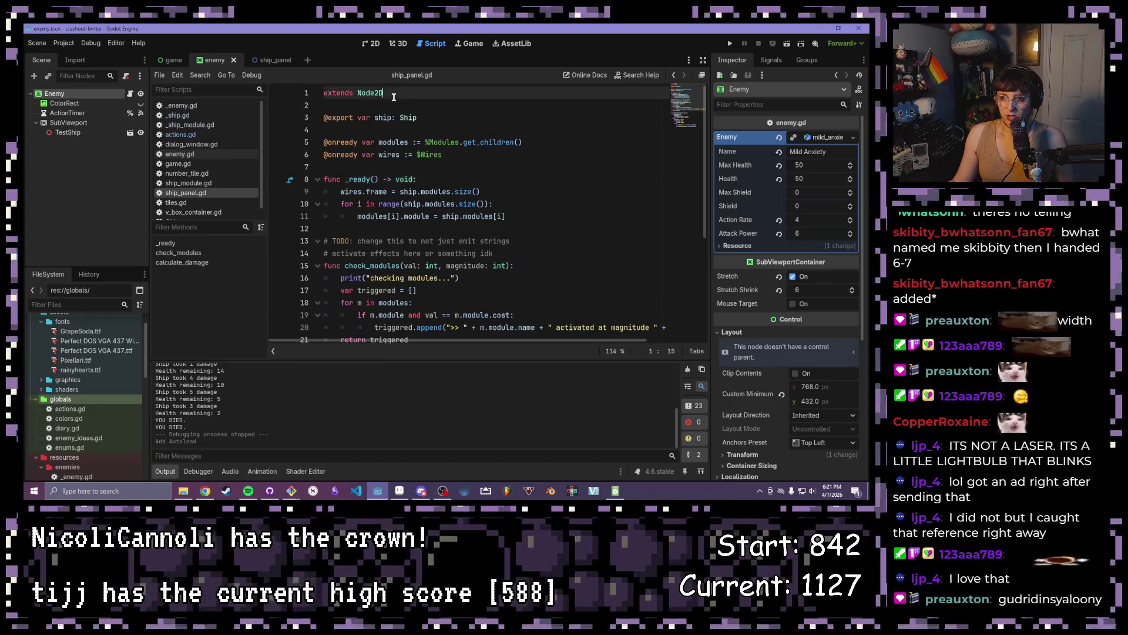
{"action": "scroll", "coordinate": [393, 97], "scroll_direction": "down", "scroll_amount": 2}
{"action": "scroll", "coordinate": [393, 97], "scroll_direction": "up", "scroll_amount": 2}
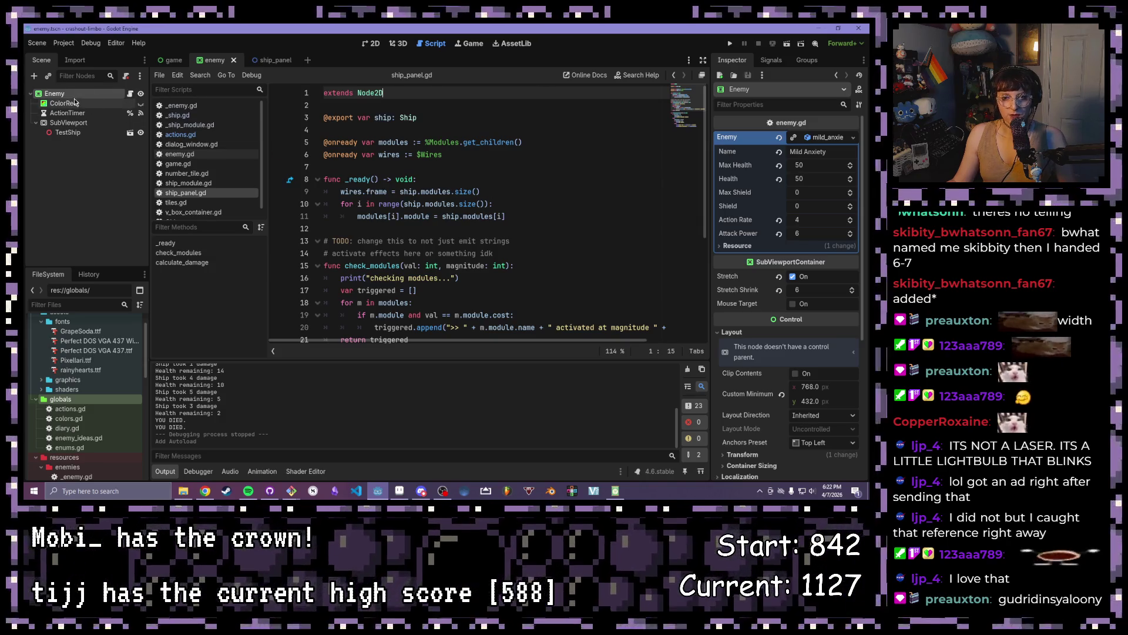
{"action": "left_click", "coordinate": [270, 60]}
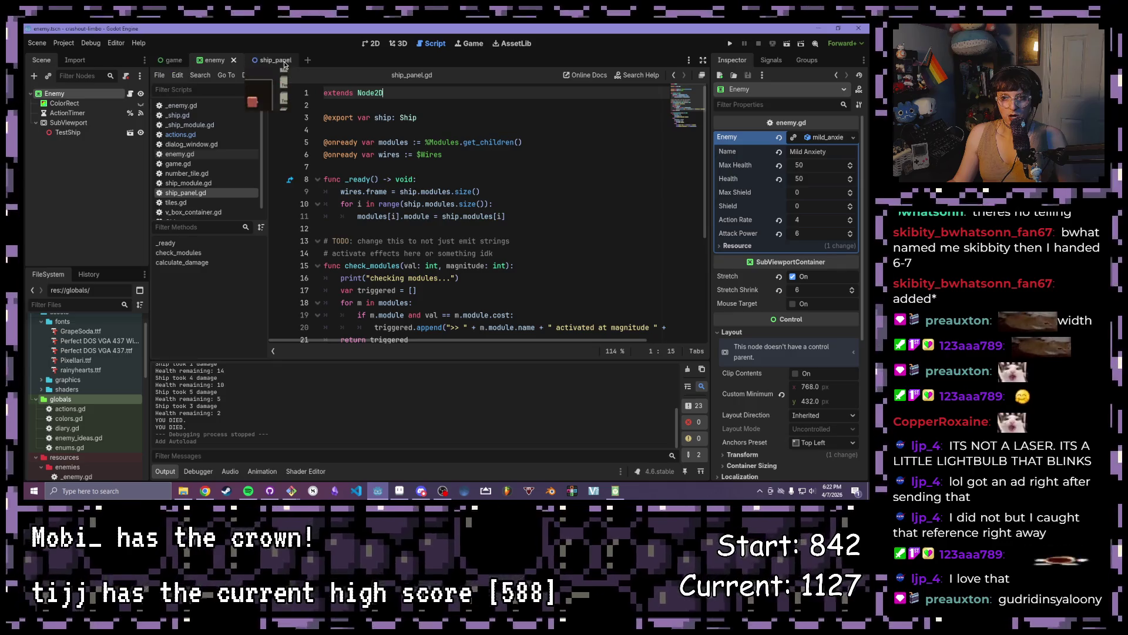
{"action": "left_click", "coordinate": [39, 93]}
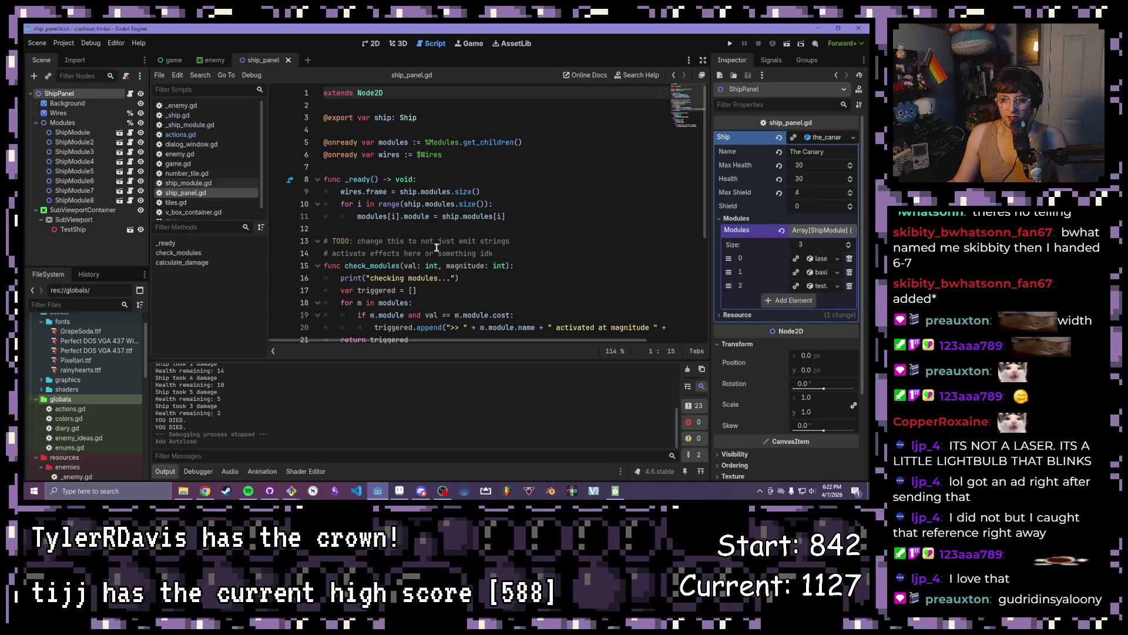
{"action": "scroll", "coordinate": [436, 247], "scroll_direction": "down", "scroll_amount": 2}
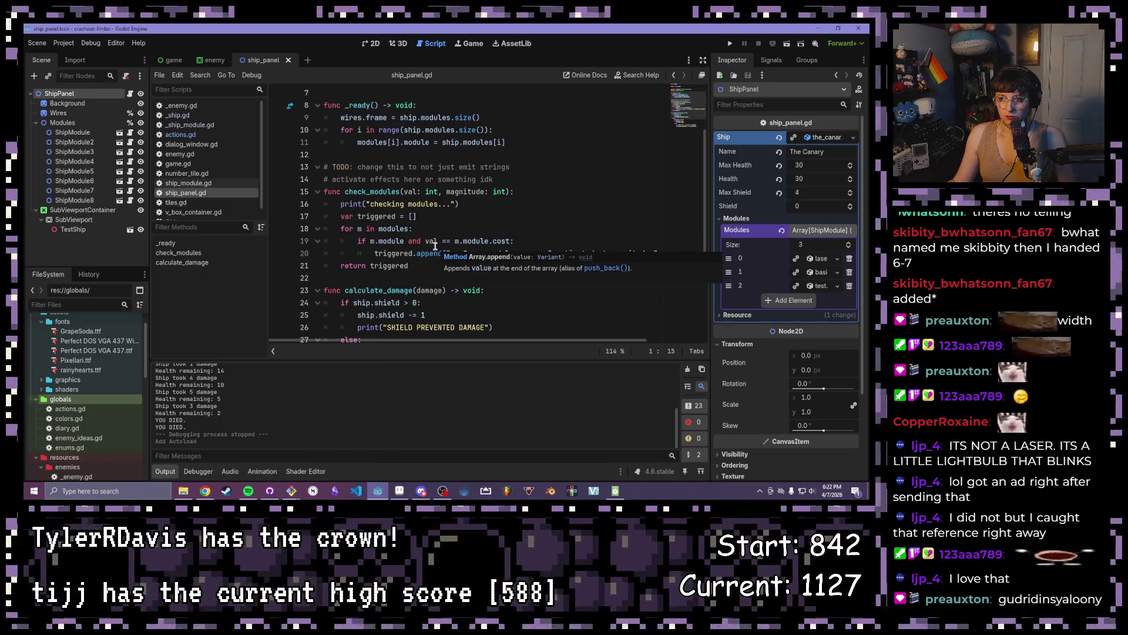
{"action": "scroll", "coordinate": [436, 247], "scroll_direction": "down", "scroll_amount": 2}
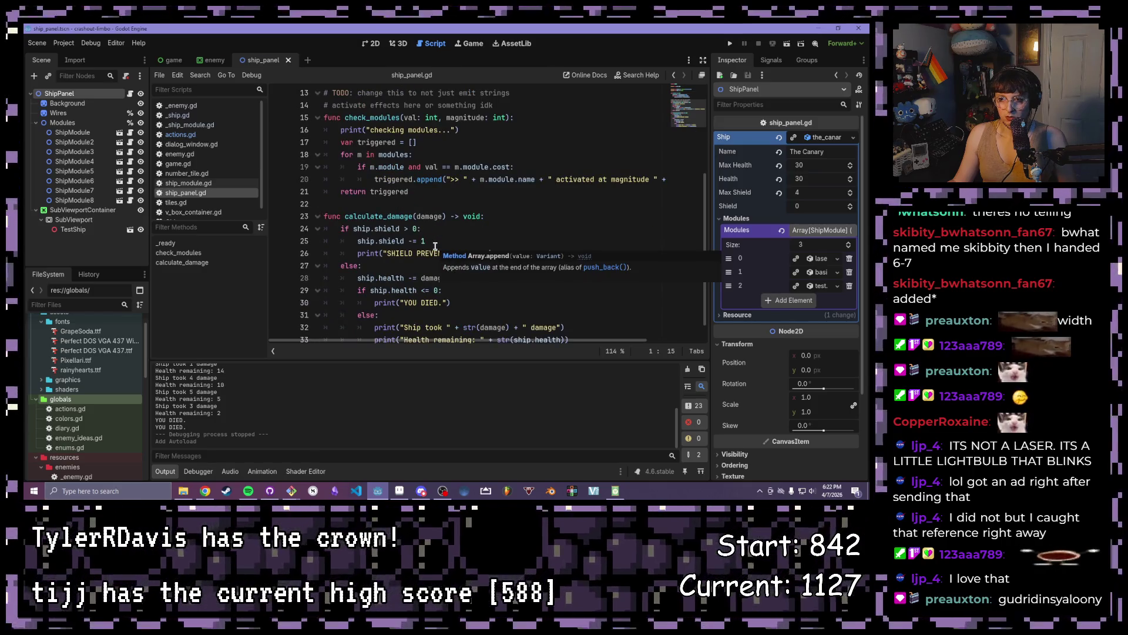
{"action": "scroll", "coordinate": [432, 244], "scroll_direction": "down", "scroll_amount": 1}
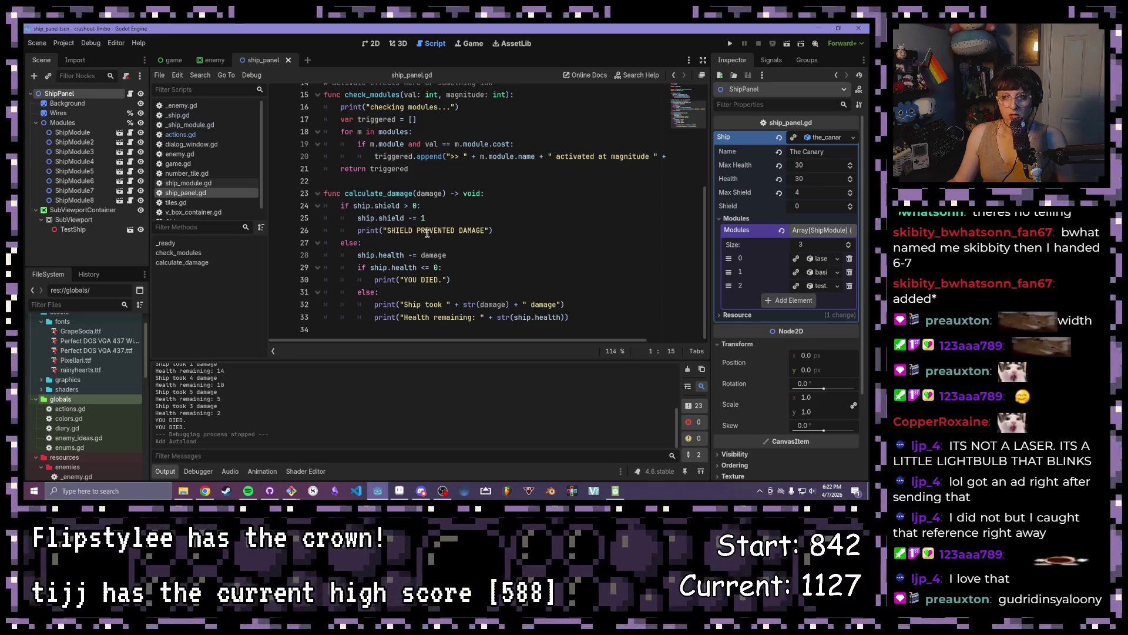
{"action": "scroll", "coordinate": [427, 233], "scroll_direction": "up", "scroll_amount": 1}
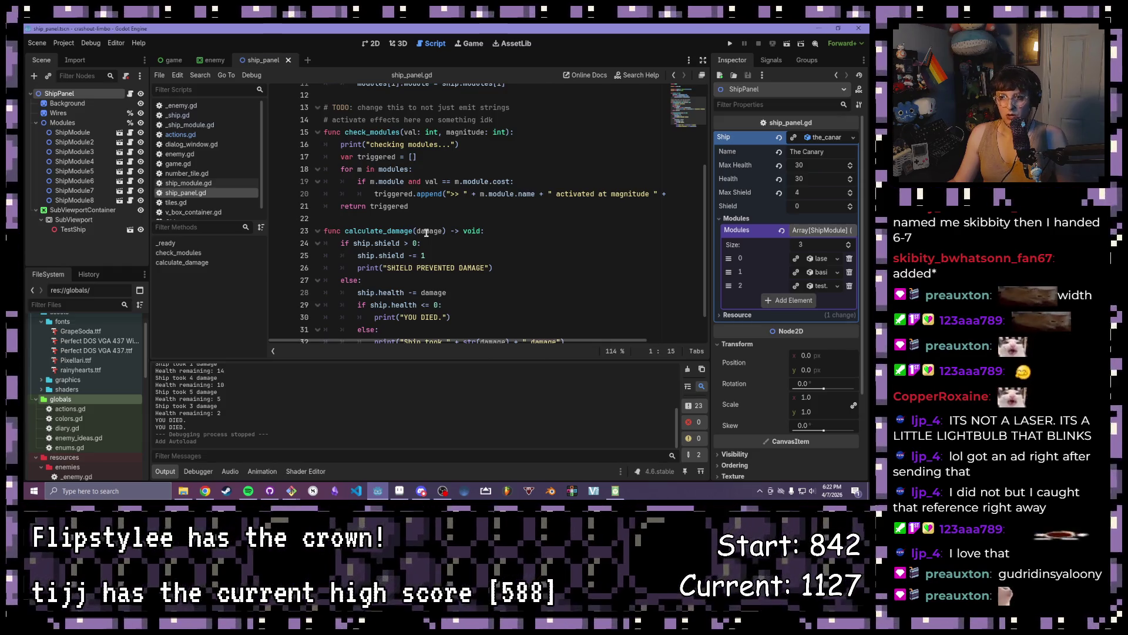
{"action": "scroll", "coordinate": [415, 208], "scroll_direction": "up", "scroll_amount": 4}
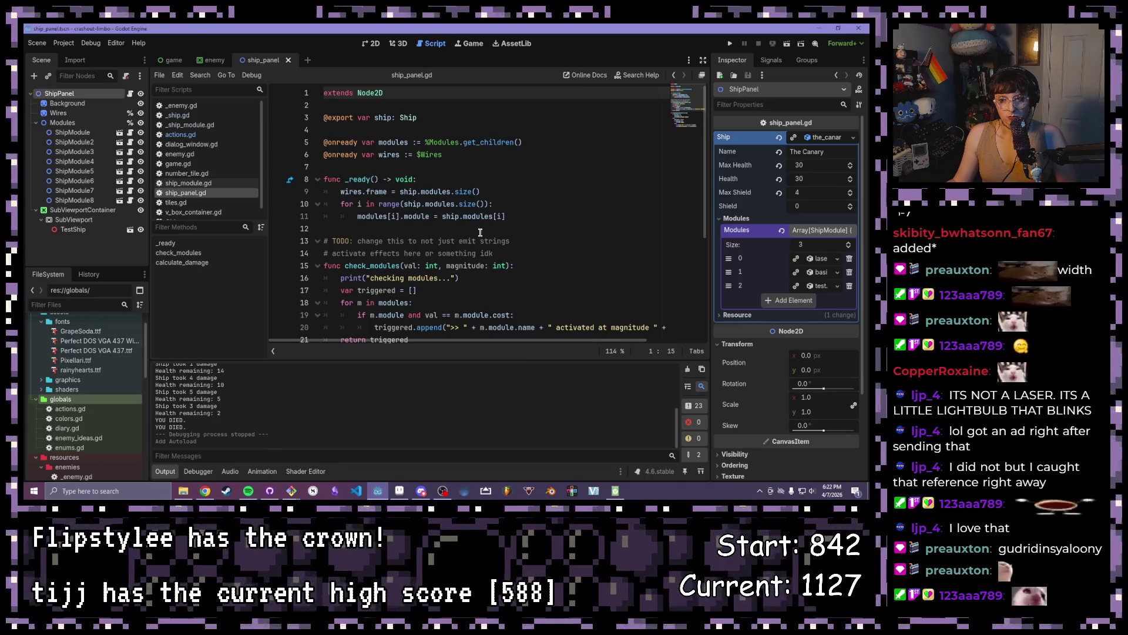
{"action": "scroll", "coordinate": [452, 225], "scroll_direction": "down", "scroll_amount": 3}
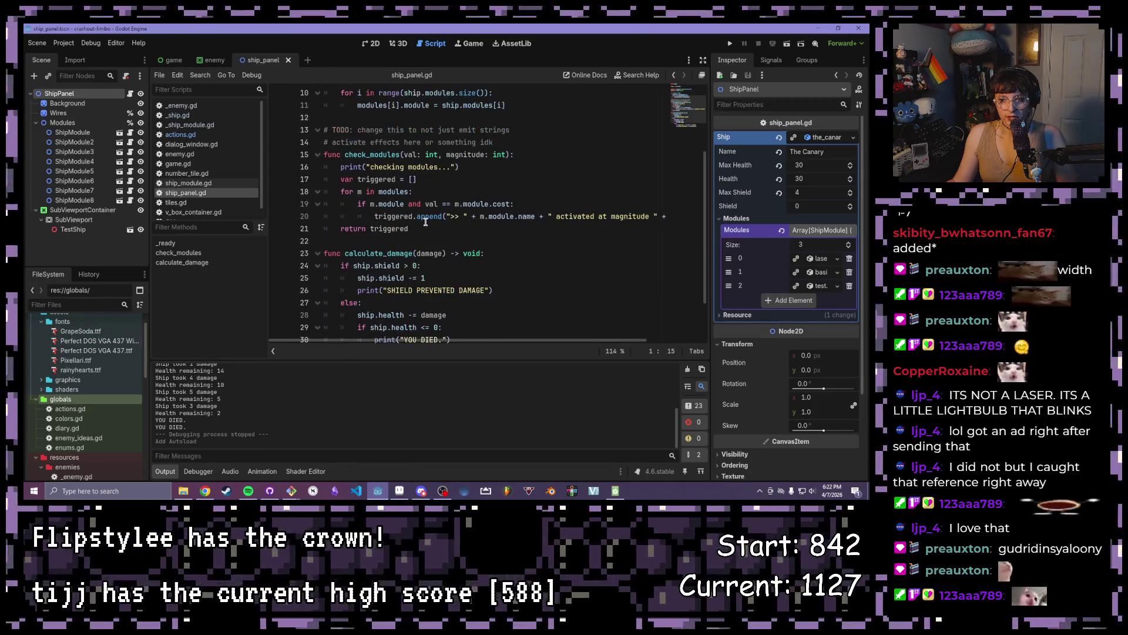
{"action": "scroll", "coordinate": [418, 218], "scroll_direction": "down", "scroll_amount": 3}
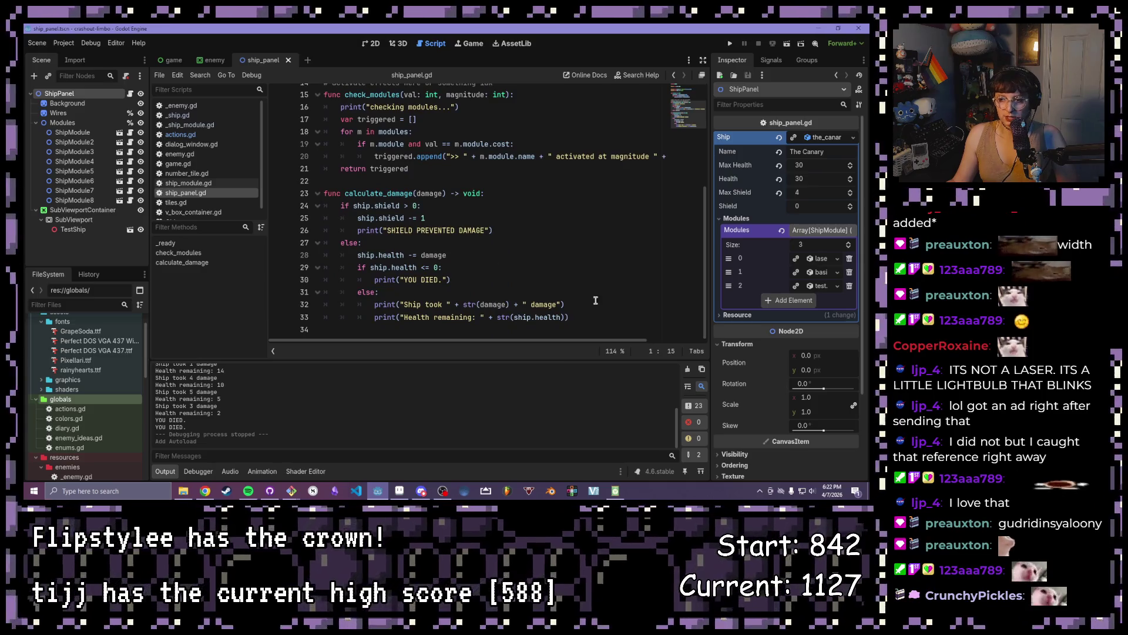
{"action": "left_click_drag", "start_coordinate": [582, 317], "coordinate": [393, 205]}
{"action": "scroll", "coordinate": [381, 214], "scroll_direction": "up", "scroll_amount": 5}
{"action": "scroll", "coordinate": [381, 214], "scroll_direction": "down", "scroll_amount": 3}
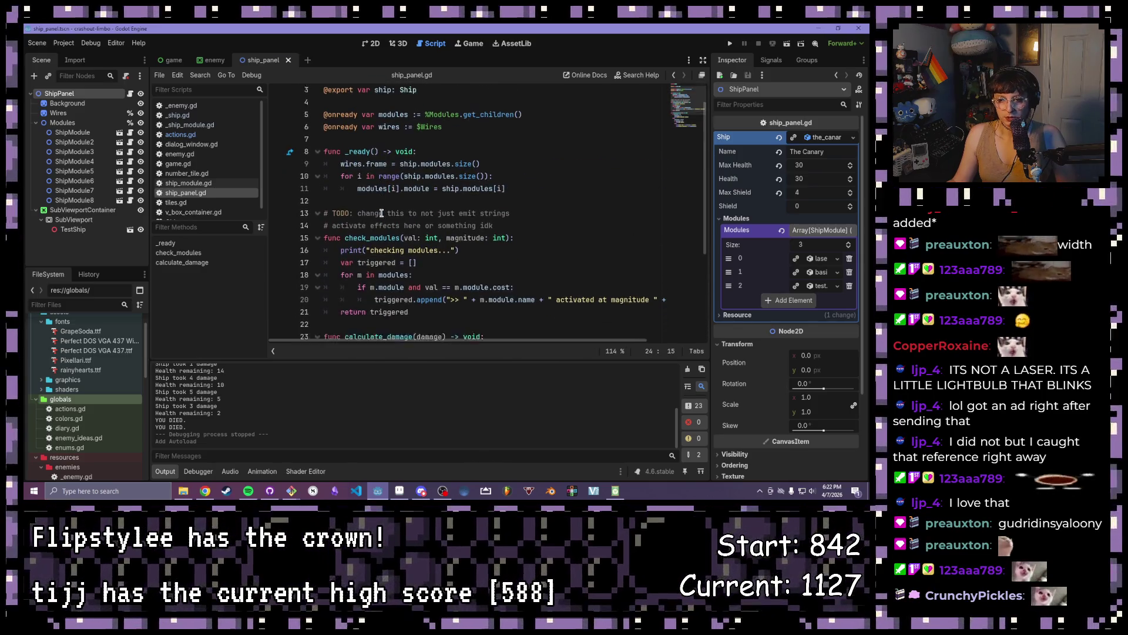
{"action": "scroll", "coordinate": [388, 224], "scroll_direction": "up", "scroll_amount": 3}
{"action": "left_click", "coordinate": [395, 241]}
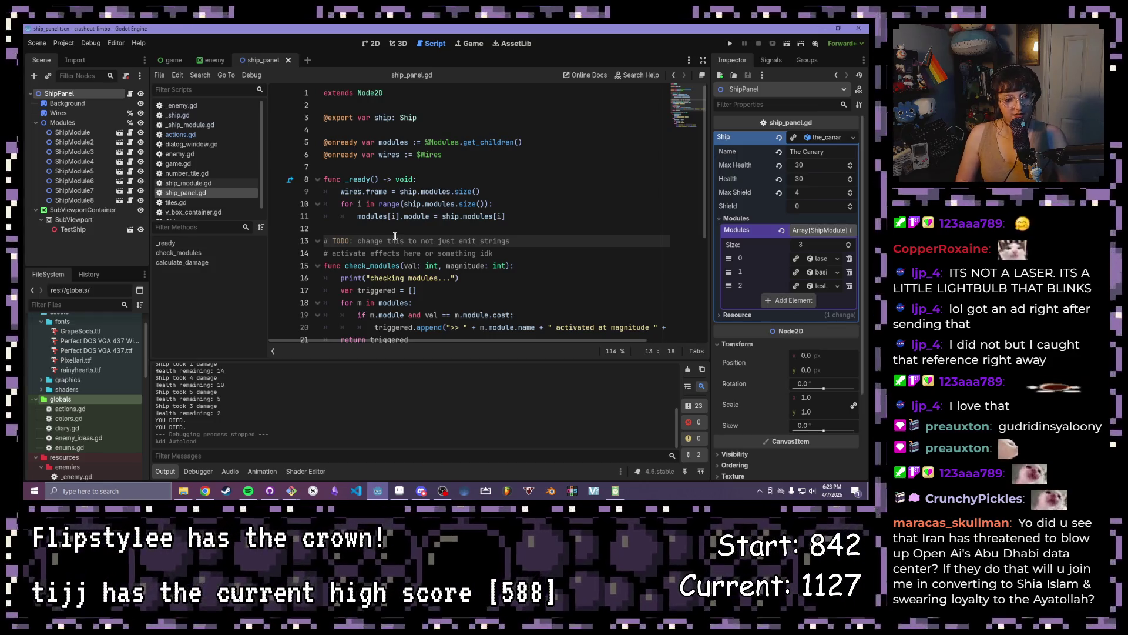
{"action": "left_click", "coordinate": [382, 241]}
{"action": "scroll", "coordinate": [343, 239], "scroll_direction": "down", "scroll_amount": 3}
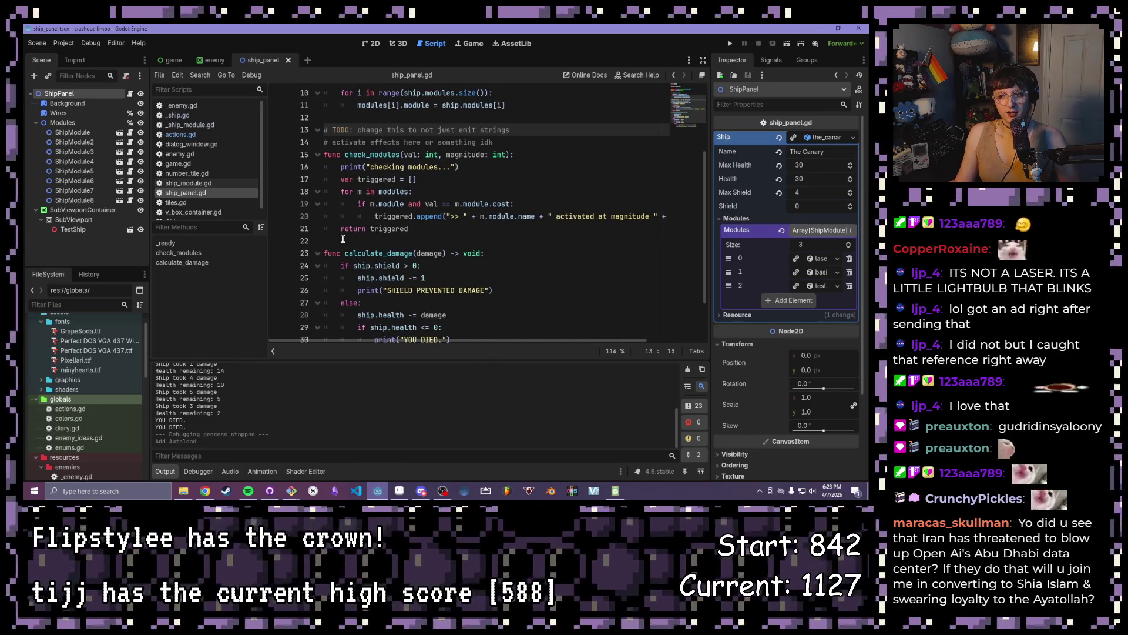
{"action": "scroll", "coordinate": [343, 239], "scroll_direction": "down", "scroll_amount": 2}
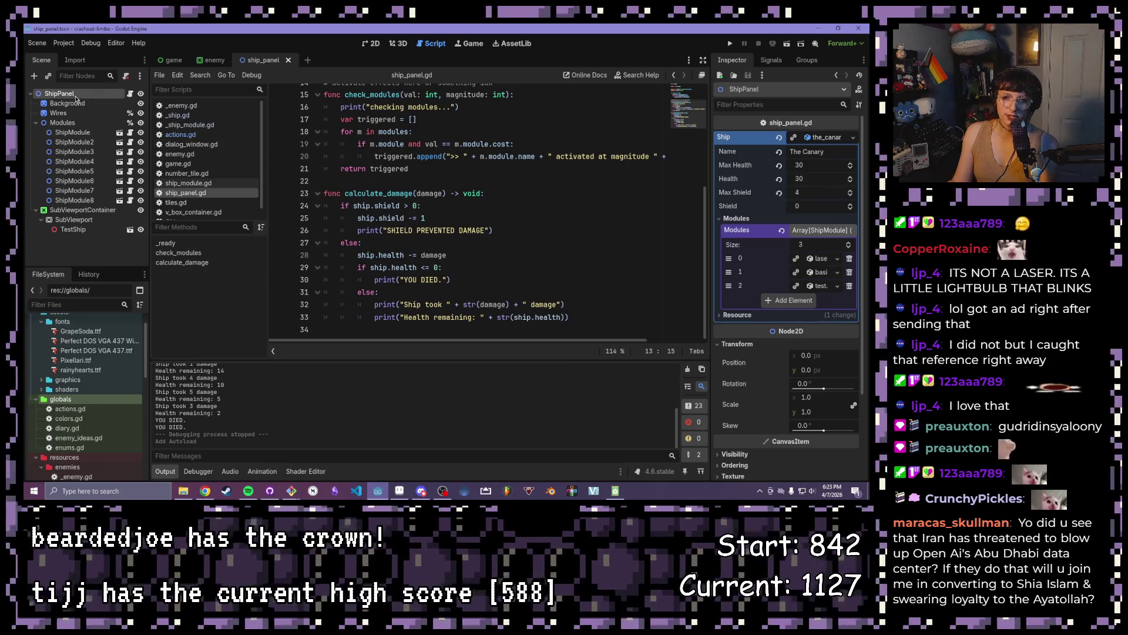
{"action": "scroll", "coordinate": [501, 217], "scroll_direction": "up", "scroll_amount": 5}
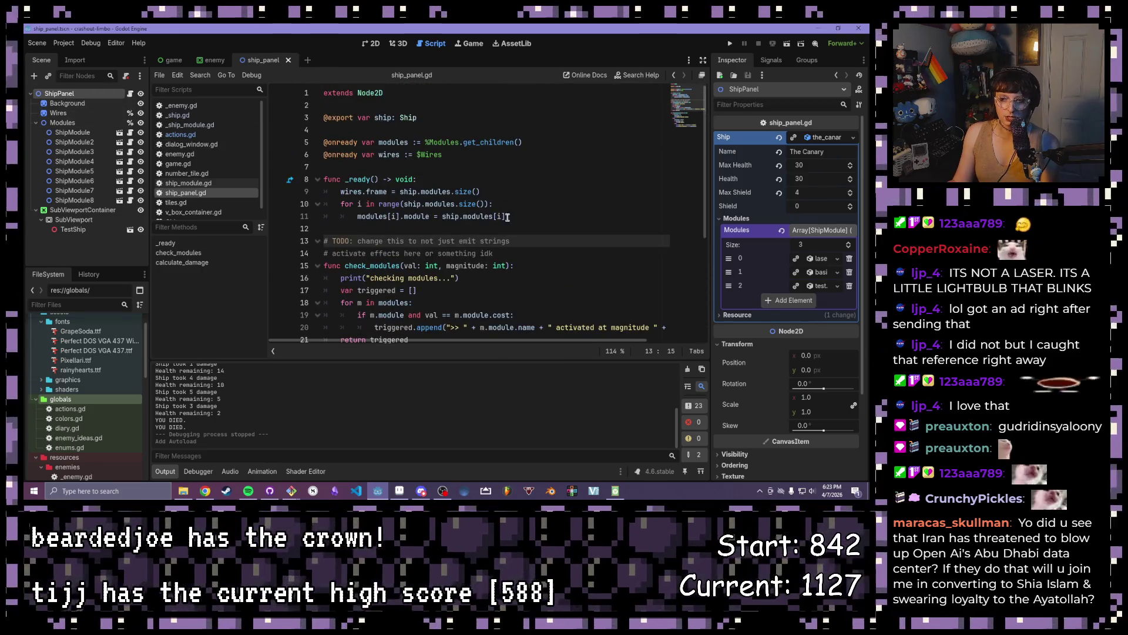
{"action": "left_click", "coordinate": [438, 120]}
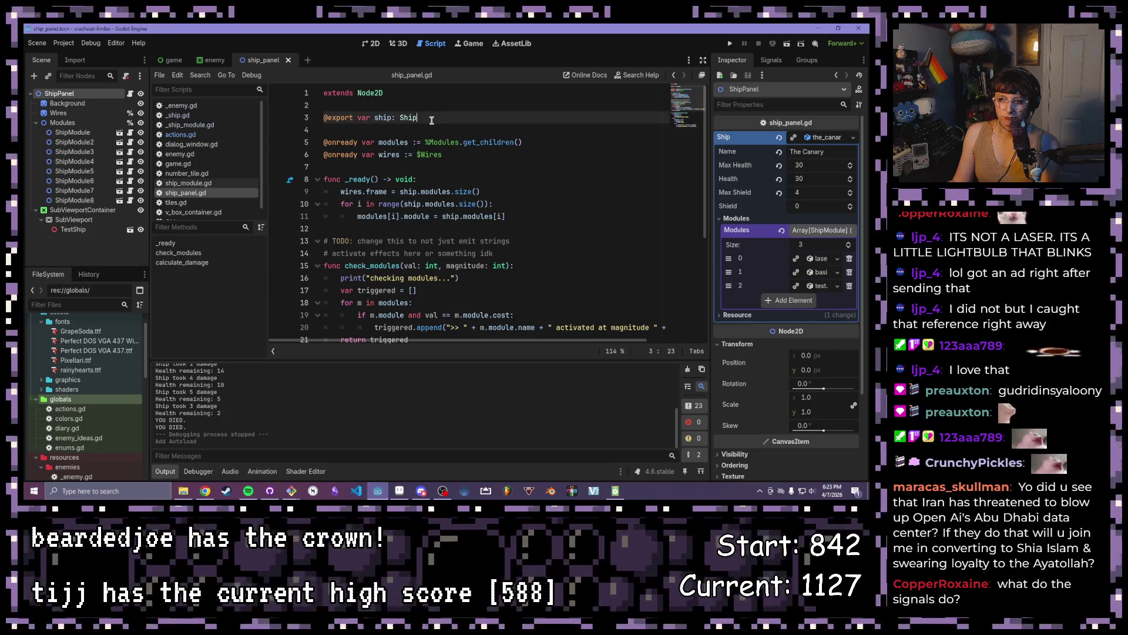
{"action": "left_click_drag", "start_coordinate": [549, 143], "coordinate": [321, 144]}
{"action": "left_click_drag", "start_coordinate": [447, 155], "coordinate": [324, 144]}
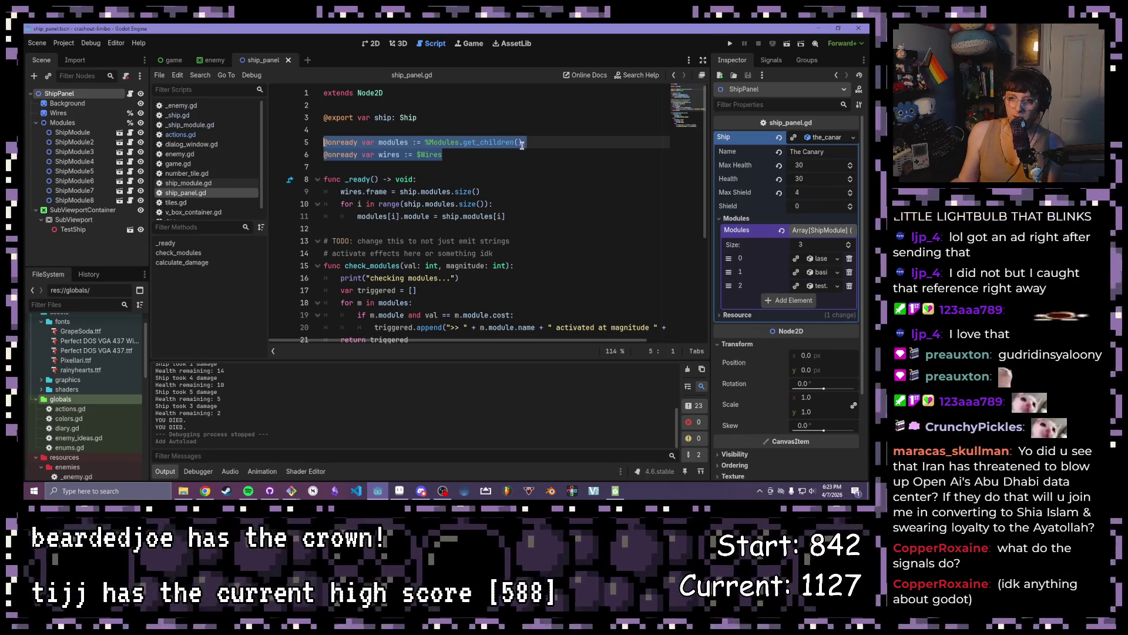
{"action": "left_click", "coordinate": [418, 107]}
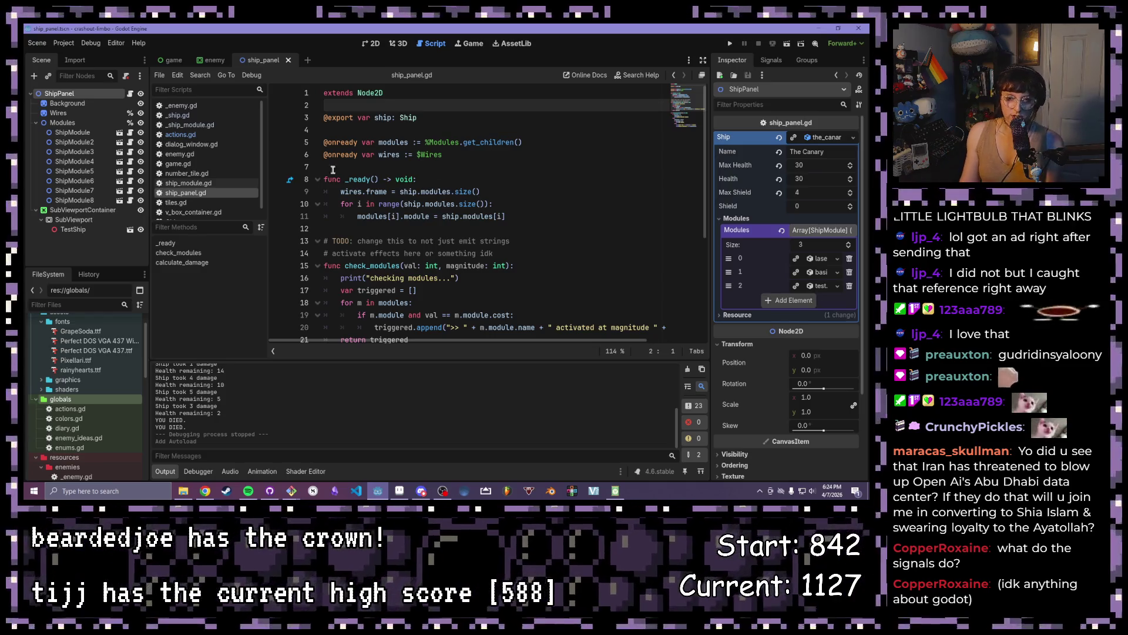
{"action": "left_click", "coordinate": [36, 122]}
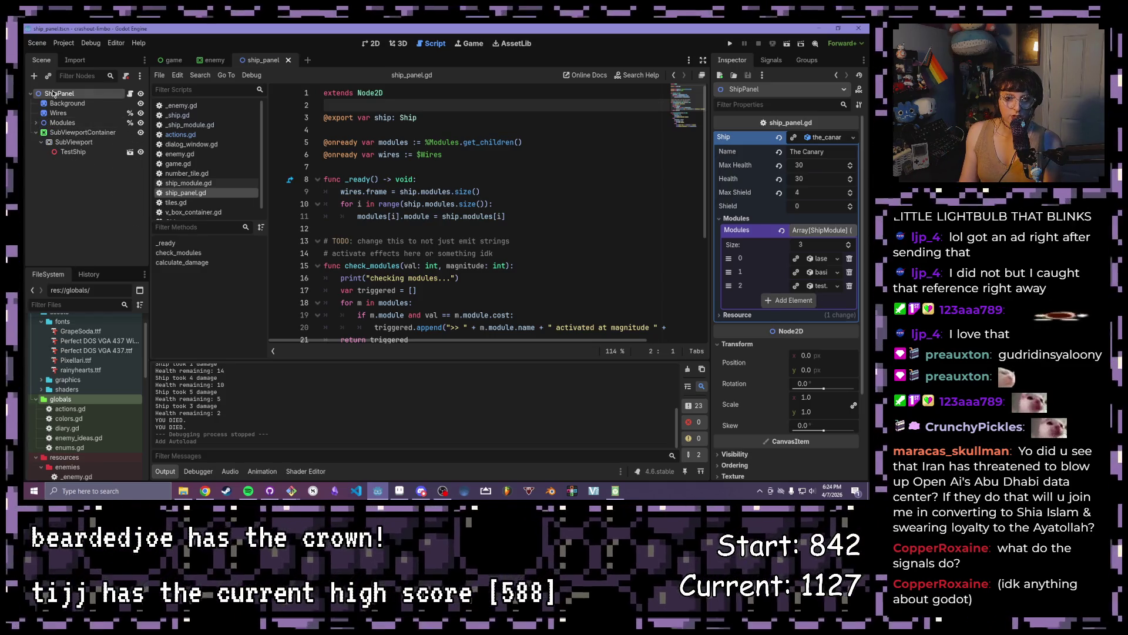
{"action": "left_click", "coordinate": [31, 93]}
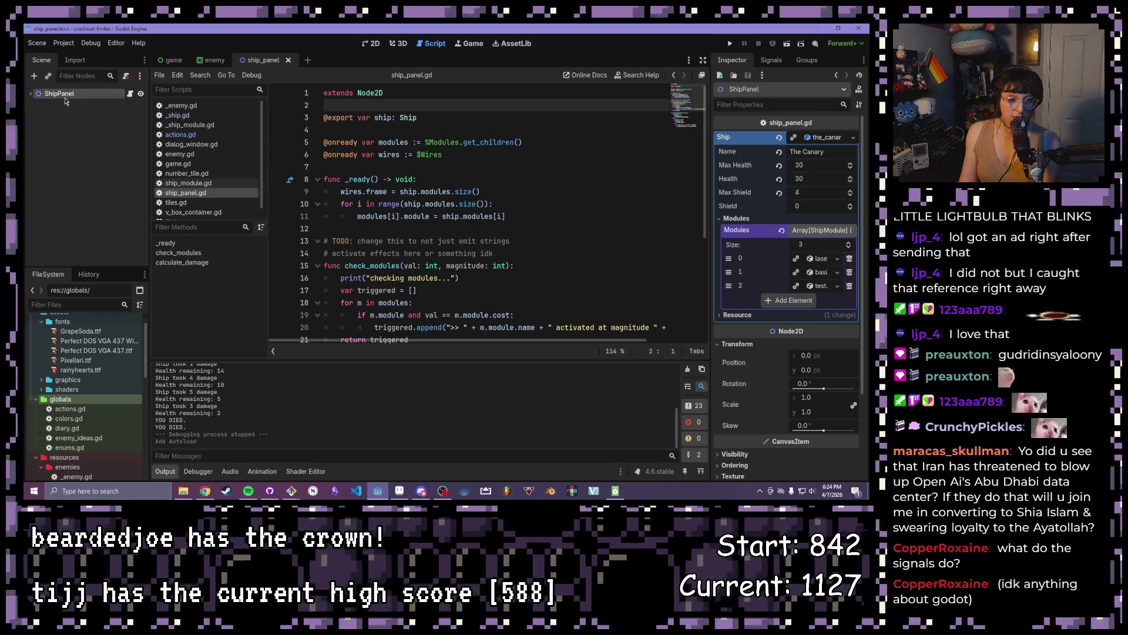
{"action": "left_click", "coordinate": [31, 93]}
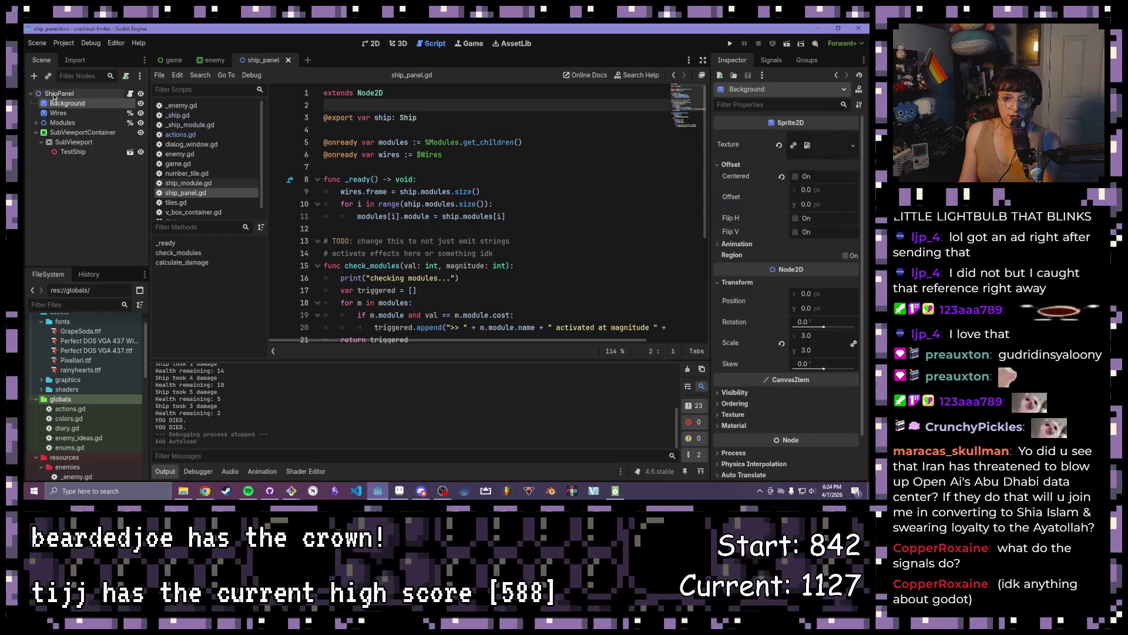
{"action": "left_click", "coordinate": [38, 123]}
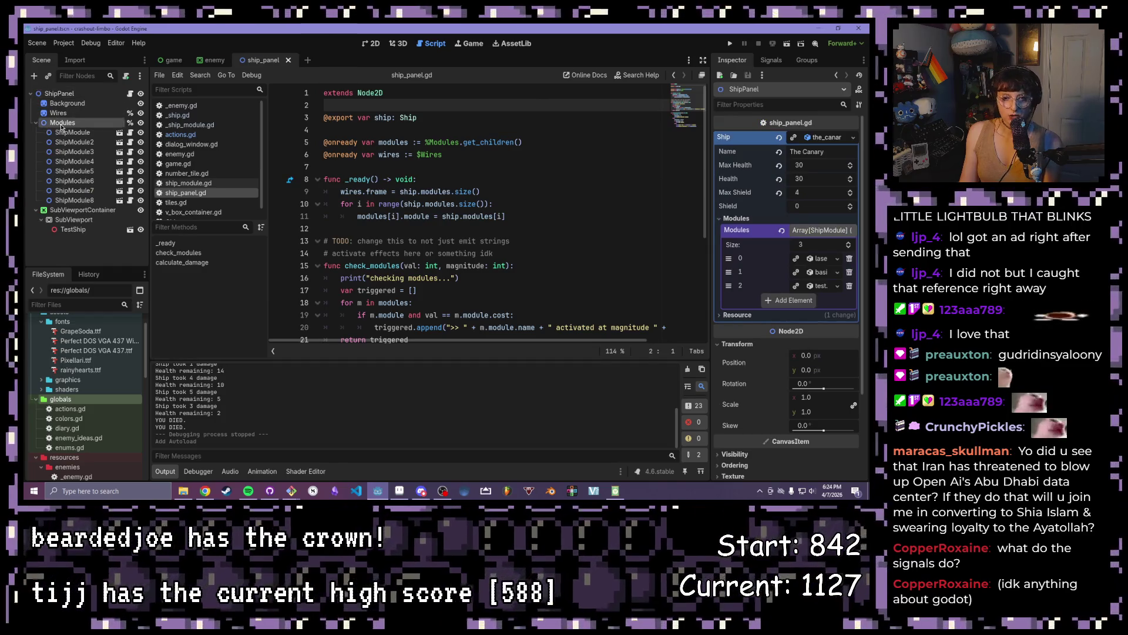
{"action": "left_click", "coordinate": [70, 132]}
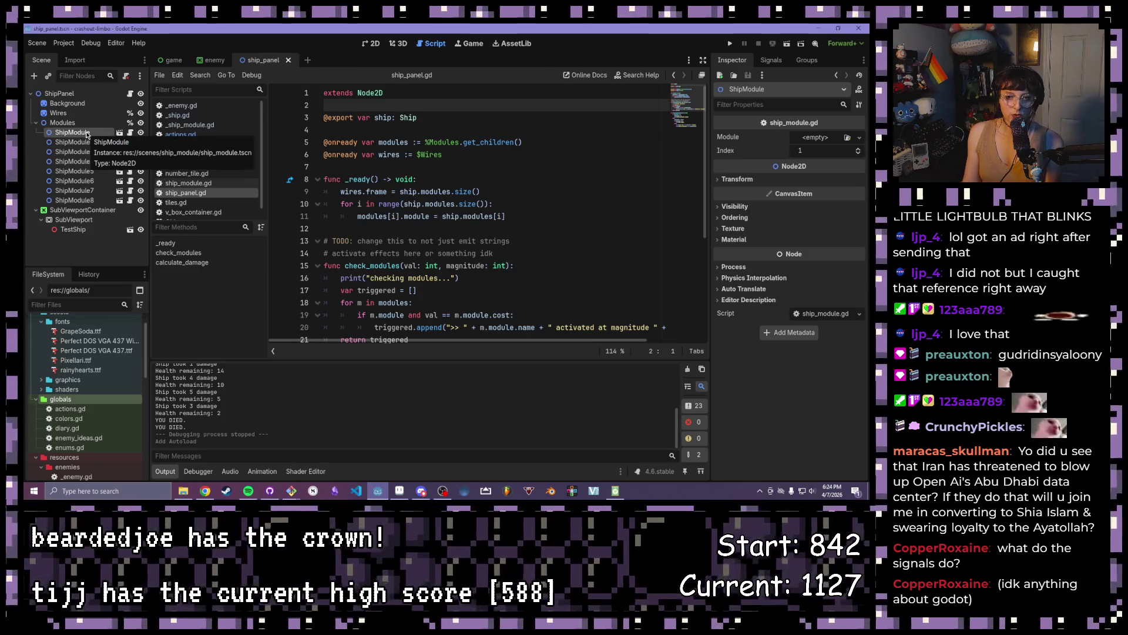
{"action": "left_click", "coordinate": [66, 98]}
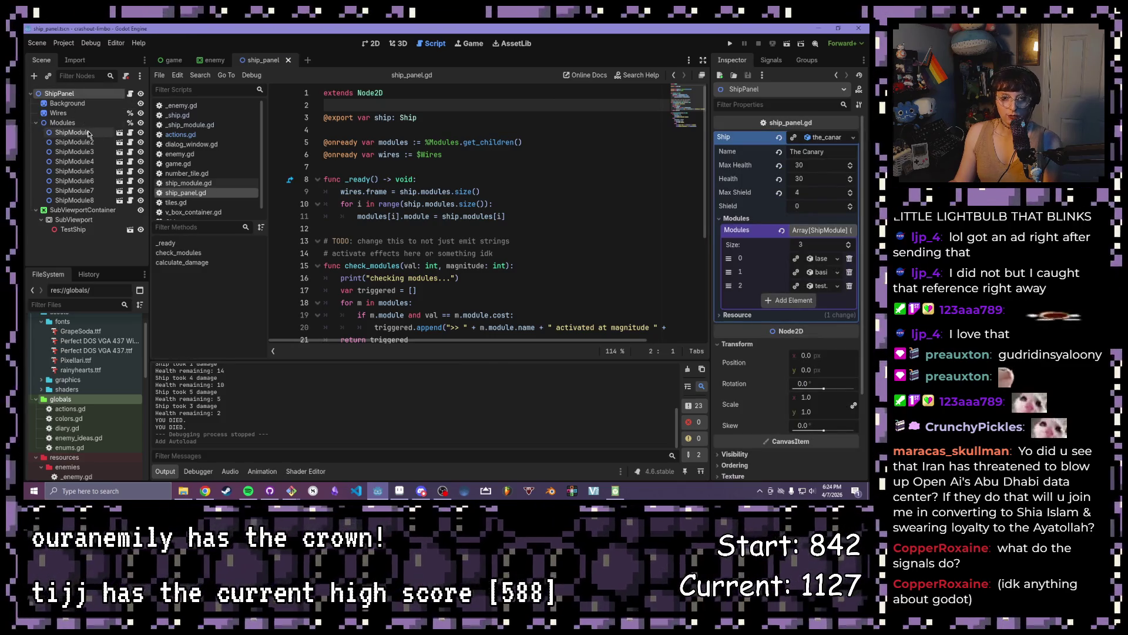
{"action": "left_click", "coordinate": [88, 134]}
{"action": "left_click", "coordinate": [66, 95]}
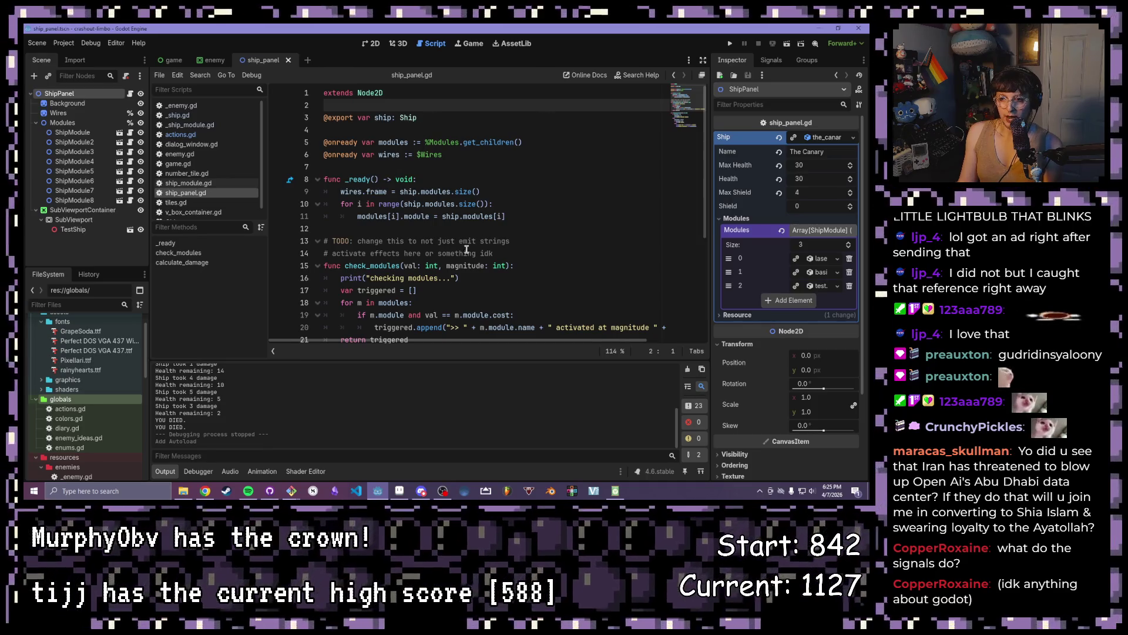
{"action": "scroll", "coordinate": [420, 224], "scroll_direction": "down", "scroll_amount": 4}
Review calculate_damage, the ship export, and _ready in ship_panel.gd, plus the Modules nodes.
{"action": "mouse_move", "coordinate": [412, 192]}
{"action": "left_mouse_down"}
{"action": "mouse_move", "coordinate": [353, 97]}
{"action": "mouse_move", "coordinate": [321, 155]}
{"action": "left_mouse_up"}
{"action": "scroll", "coordinate": [412, 186], "scroll_direction": "down", "scroll_amount": 2}
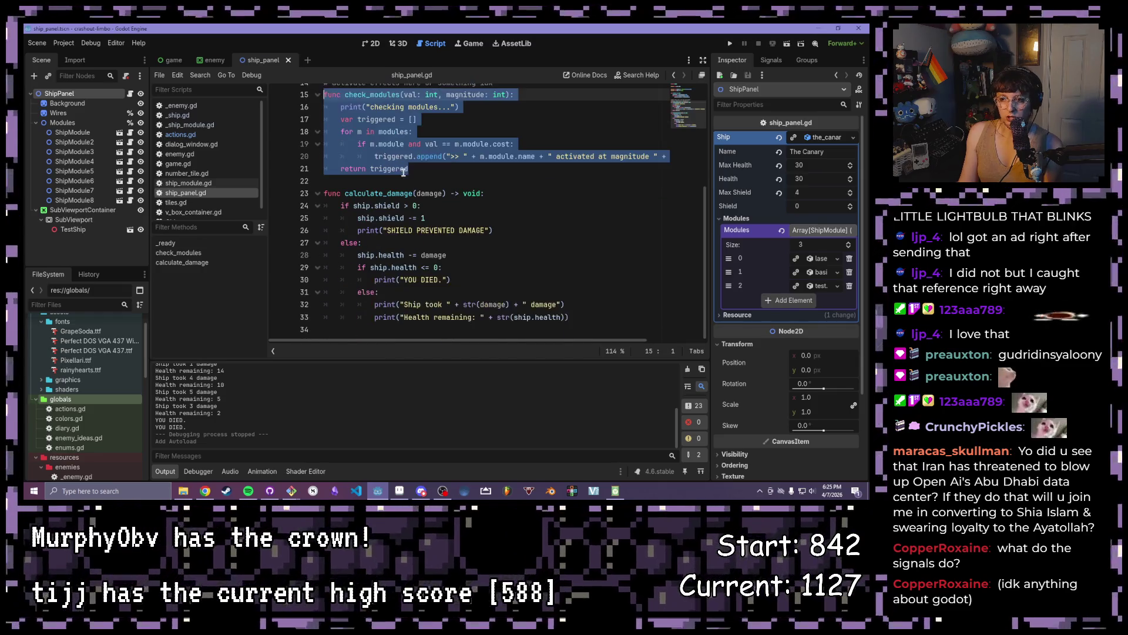
{"action": "mouse_move", "coordinate": [579, 322]}
{"action": "left_mouse_down"}
{"action": "mouse_move", "coordinate": [364, 227]}
{"action": "mouse_move", "coordinate": [325, 193]}
{"action": "left_mouse_up"}
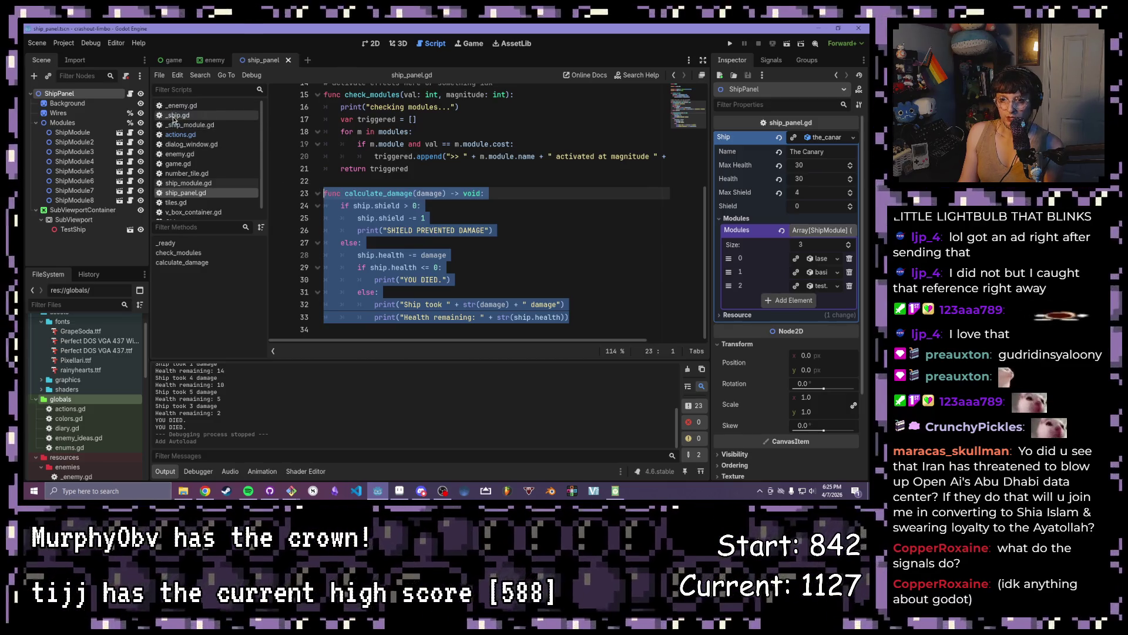
{"action": "scroll", "coordinate": [412, 206], "scroll_direction": "up", "scroll_amount": 5}
{"action": "left_click_drag", "start_coordinate": [417, 118], "coordinate": [375, 116]}
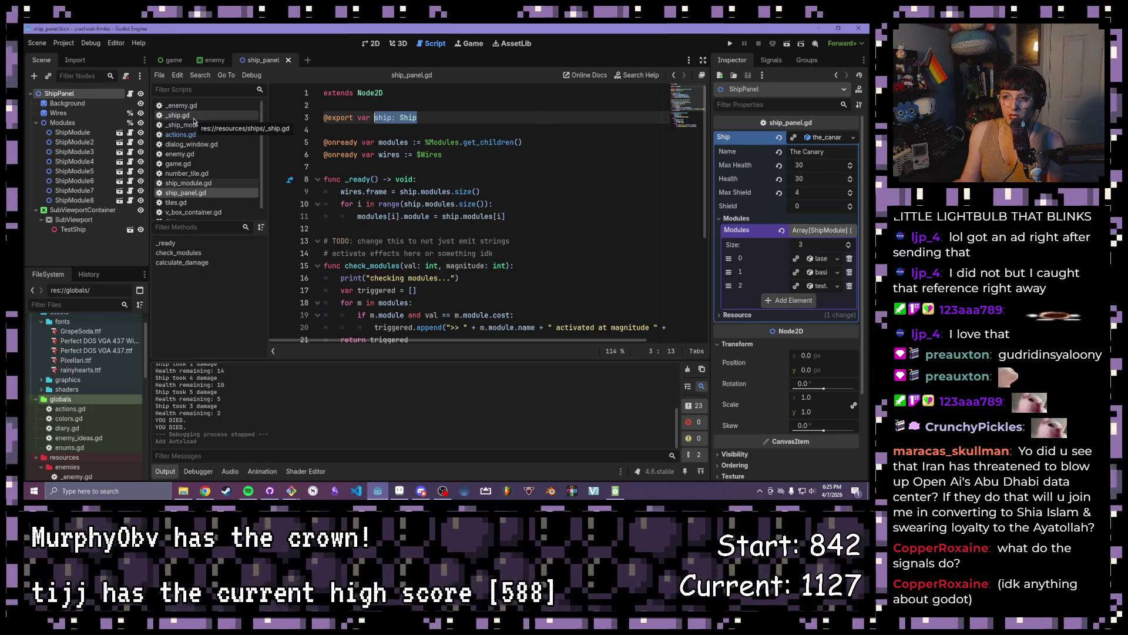
{"action": "mouse_move", "coordinate": [325, 142]}
{"action": "left_mouse_down"}
{"action": "mouse_move", "coordinate": [455, 155]}
{"action": "mouse_move", "coordinate": [511, 220]}
{"action": "left_mouse_up"}
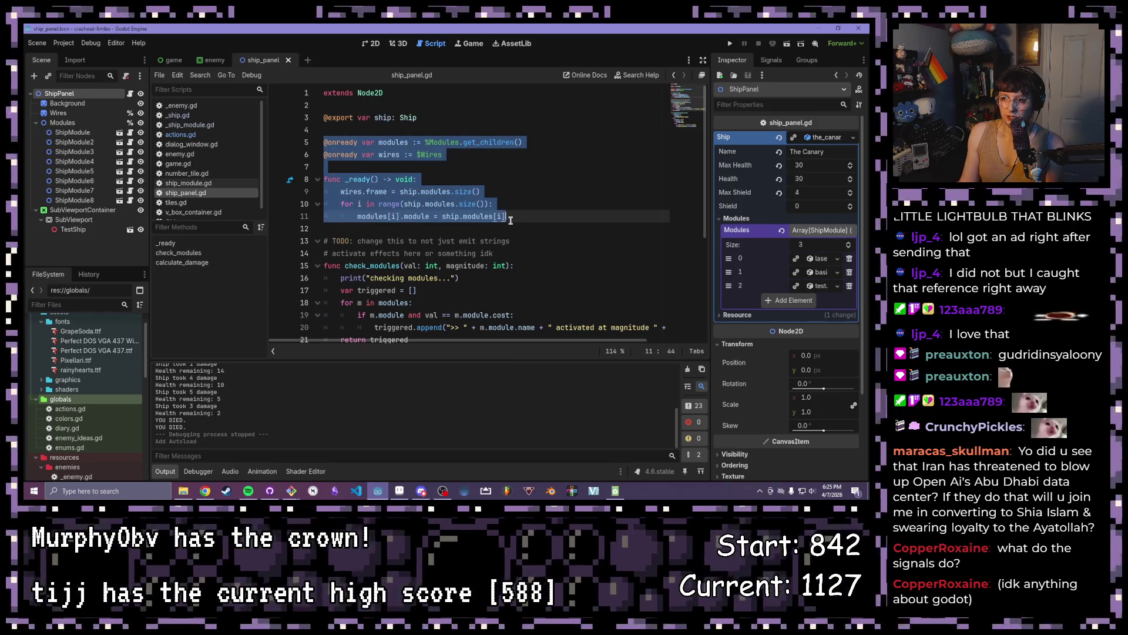
{"action": "scroll", "coordinate": [511, 221], "scroll_direction": "down", "scroll_amount": 1}
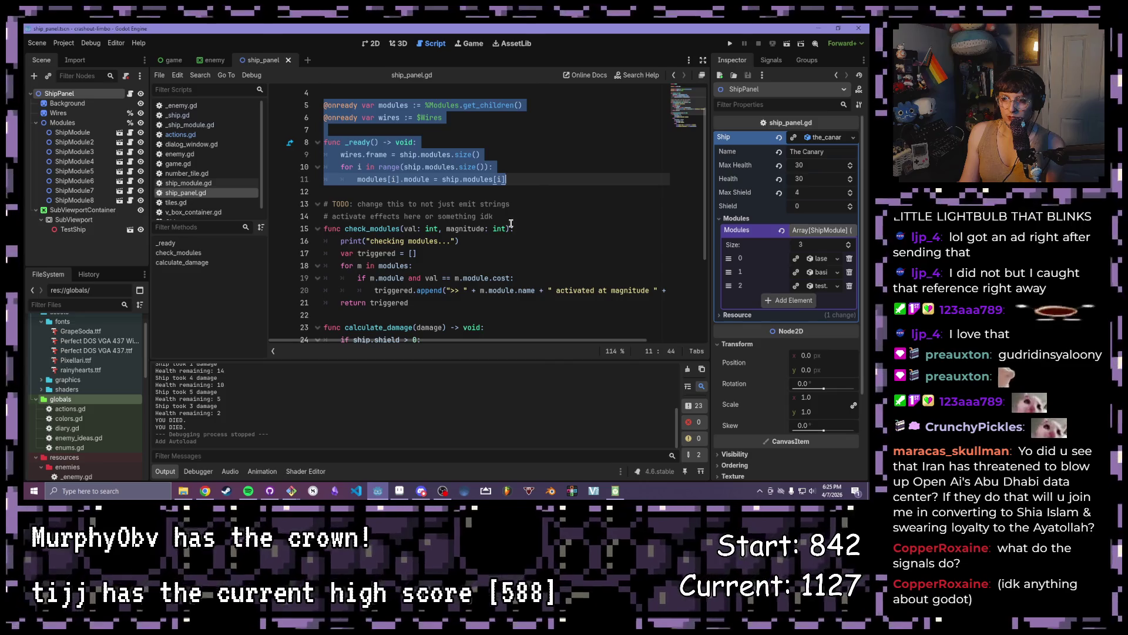
{"action": "left_click", "coordinate": [36, 123]}
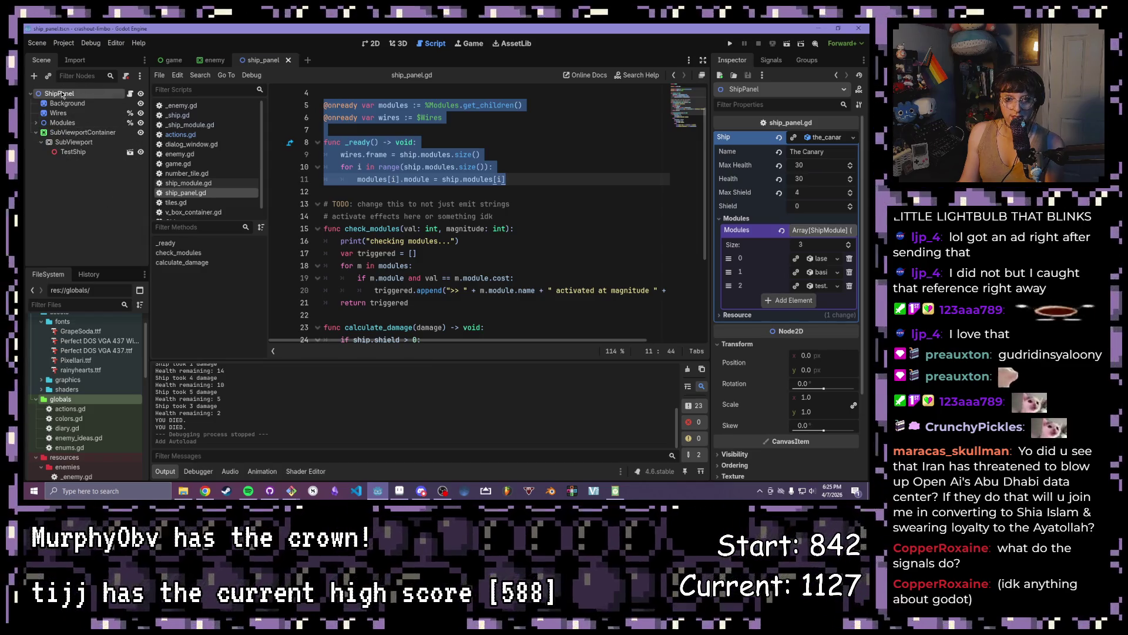
{"action": "left_click", "coordinate": [36, 123]}
{"action": "scroll", "coordinate": [525, 237], "scroll_direction": "up", "scroll_amount": 2}
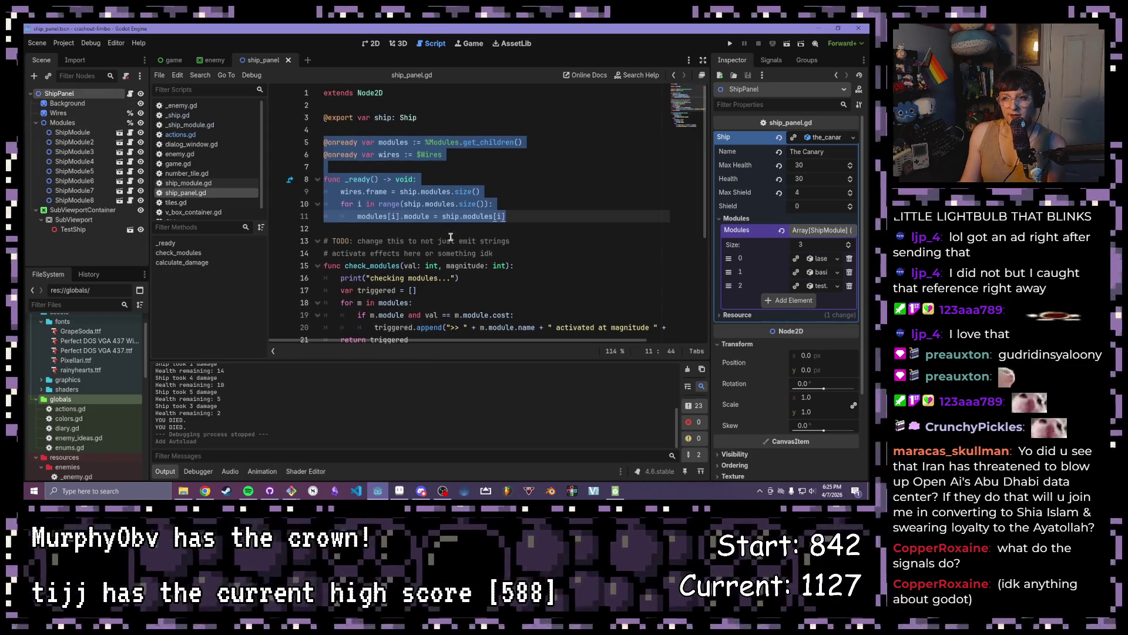
Select the check_modules function in ship_panel.gd and delete it.
{"action": "left_click", "coordinate": [525, 236]}
{"action": "left_click", "coordinate": [513, 216]}
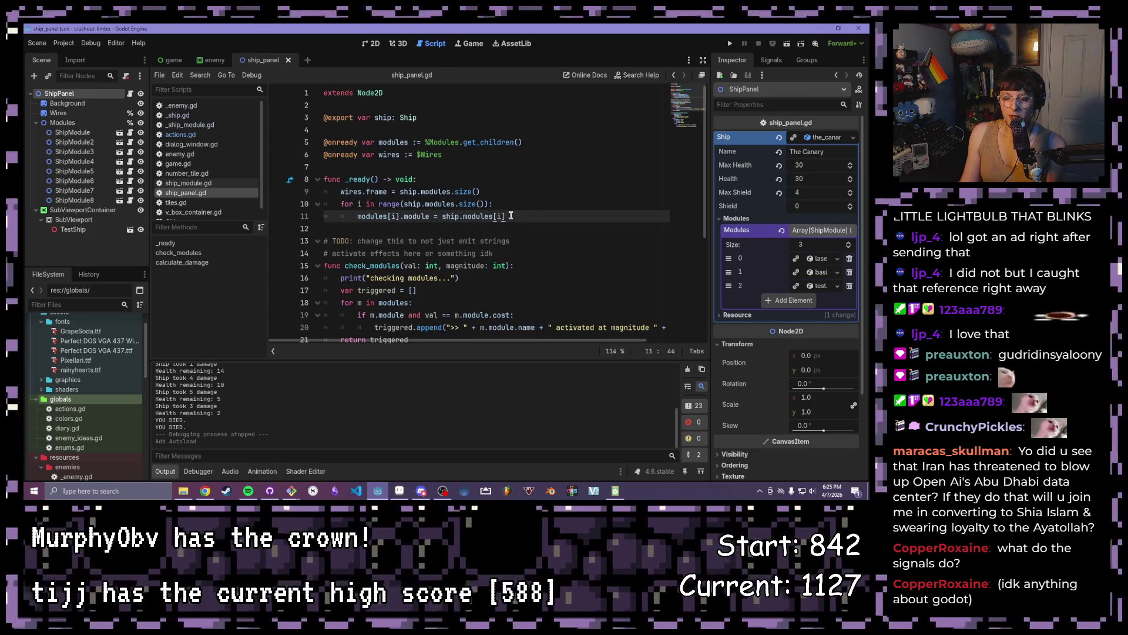
{"action": "scroll", "coordinate": [481, 219], "scroll_direction": "down", "scroll_amount": 3}
{"action": "left_click", "coordinate": [449, 217]}
{"action": "mouse_move", "coordinate": [449, 227]}
{"action": "left_mouse_down"}
{"action": "mouse_move", "coordinate": [376, 216]}
{"action": "mouse_move", "coordinate": [293, 153]}
{"action": "mouse_move", "coordinate": [292, 131]}
{"action": "left_mouse_up"}
{"action": "key", "text": "ctrl+c"}
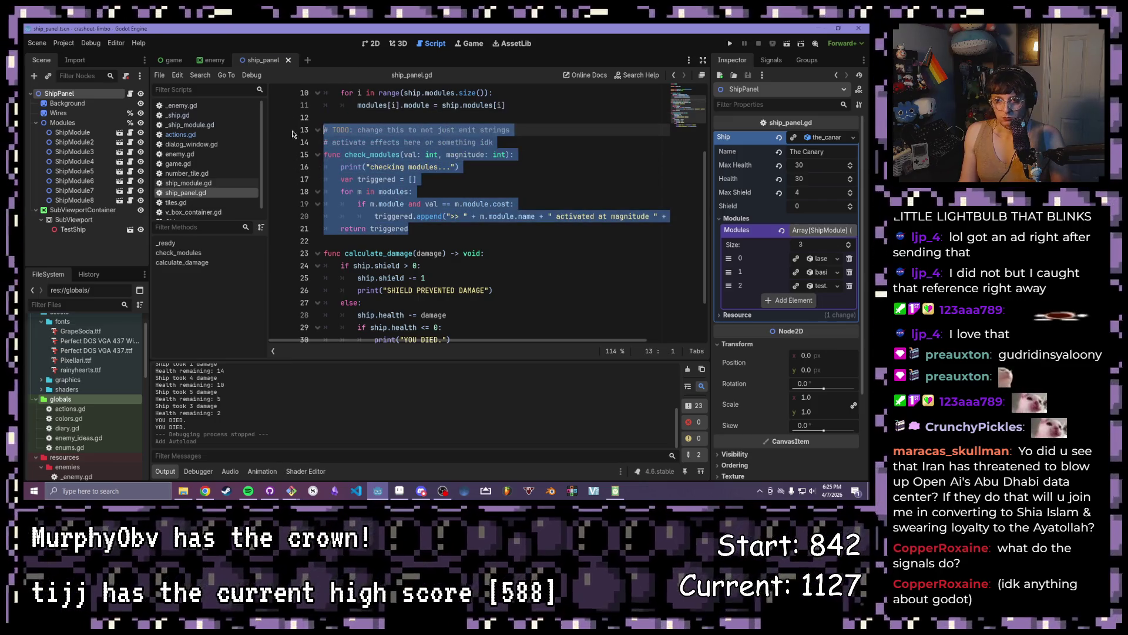
{"action": "key", "text": "BackSpace"}
{"action": "key", "text": "BackSpace"}
{"action": "key", "text": "BackSpace"}
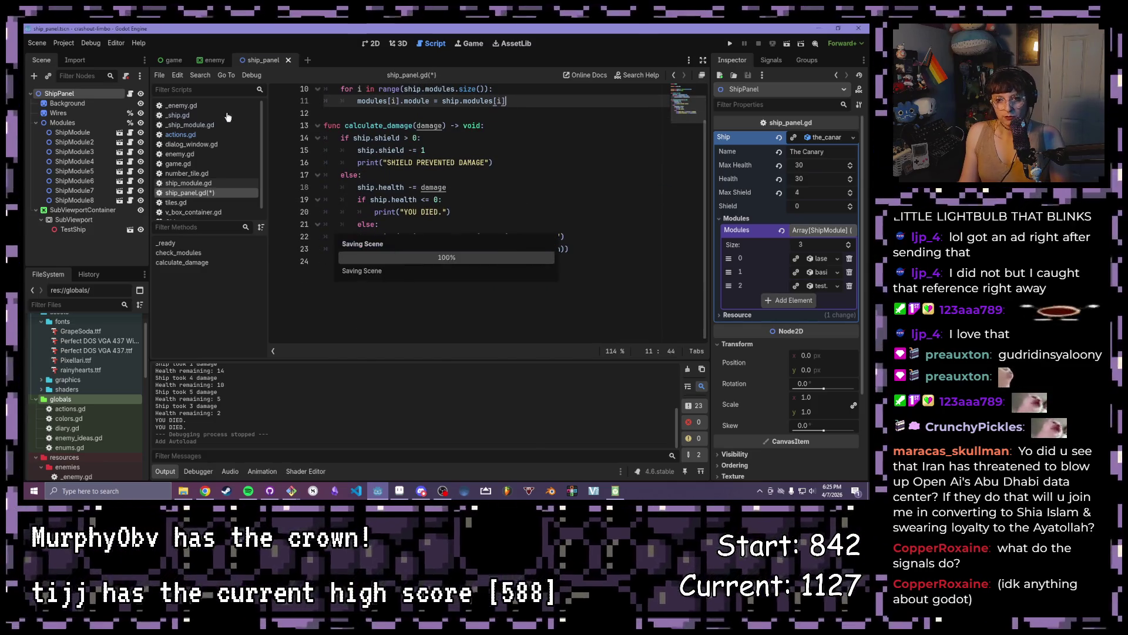
Paste the check_modules function into _ship.gd after the exports.
{"action": "left_click", "coordinate": [186, 116]}
{"action": "left_click", "coordinate": [520, 227]}
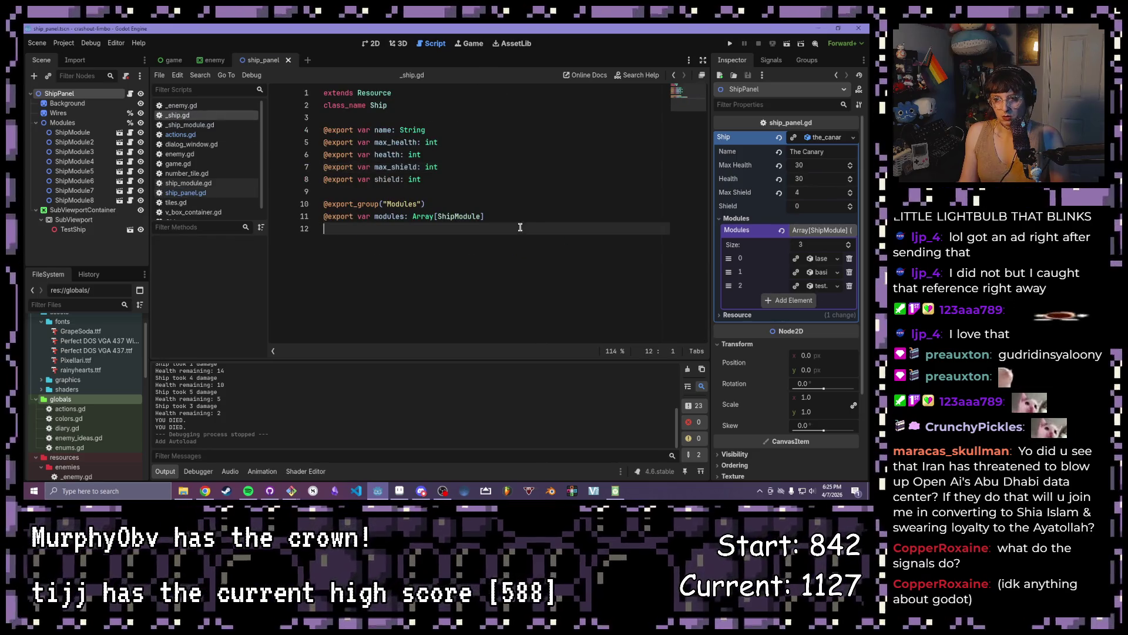
{"action": "key", "text": "Return"}
{"action": "key", "text": "ctrl+v"}
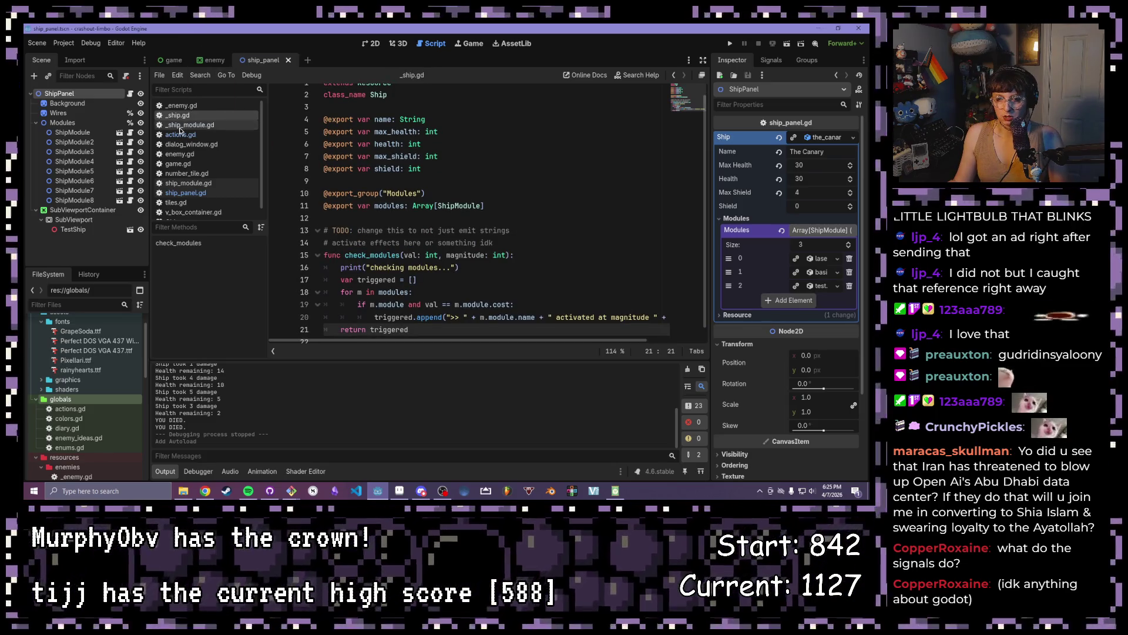
Cut calculate_damage from ship_panel.gd and paste it after check_modules in _ship.gd.
{"action": "left_click", "coordinate": [186, 193]}
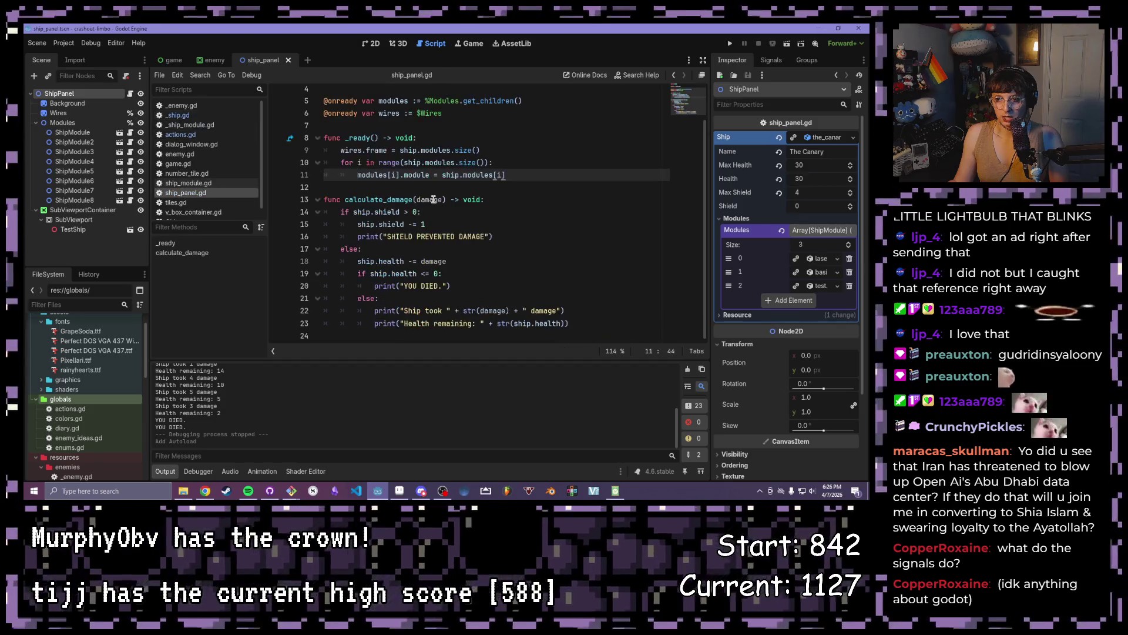
{"action": "mouse_move", "coordinate": [596, 327]}
{"action": "left_mouse_down"}
{"action": "mouse_move", "coordinate": [411, 276]}
{"action": "mouse_move", "coordinate": [303, 198]}
{"action": "left_mouse_up"}
{"action": "key", "text": "ctrl+c"}
{"action": "key", "text": "BackSpace"}
{"action": "key", "text": "BackSpace"}
{"action": "key", "text": "BackSpace"}
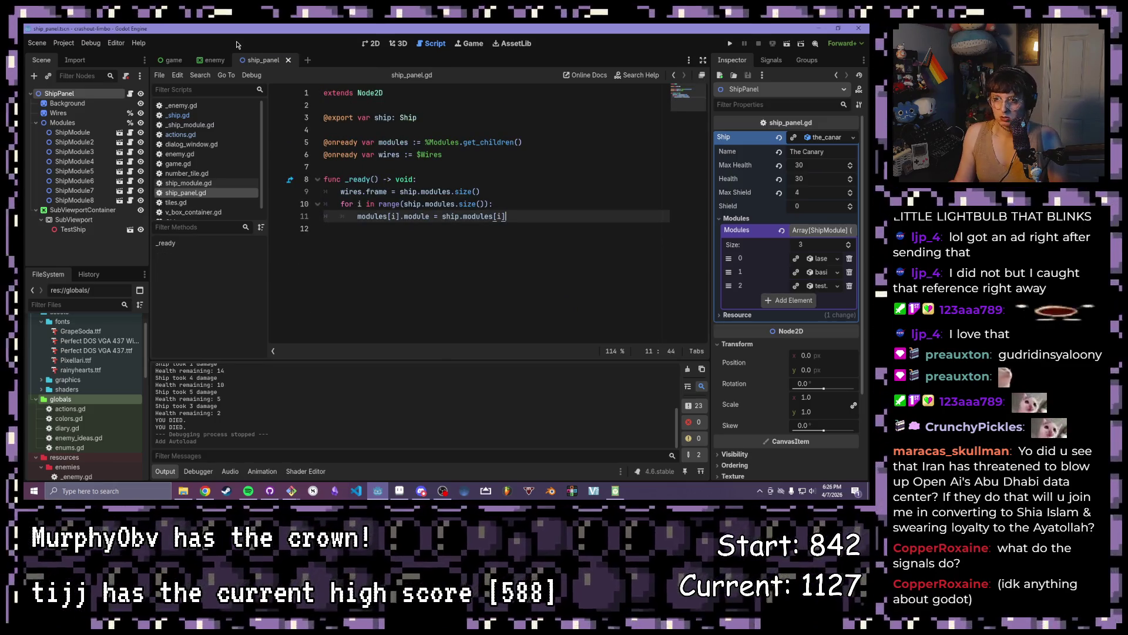
{"action": "left_click", "coordinate": [179, 116]}
{"action": "scroll", "coordinate": [437, 317], "scroll_direction": "down", "scroll_amount": 1}
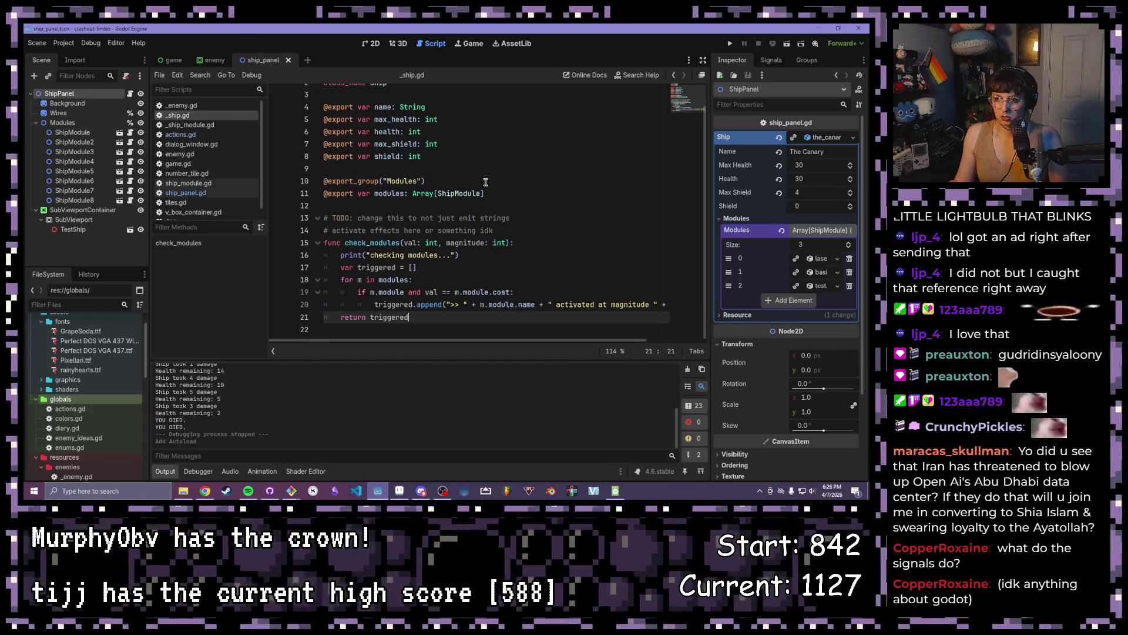
{"action": "key", "text": "Down"}
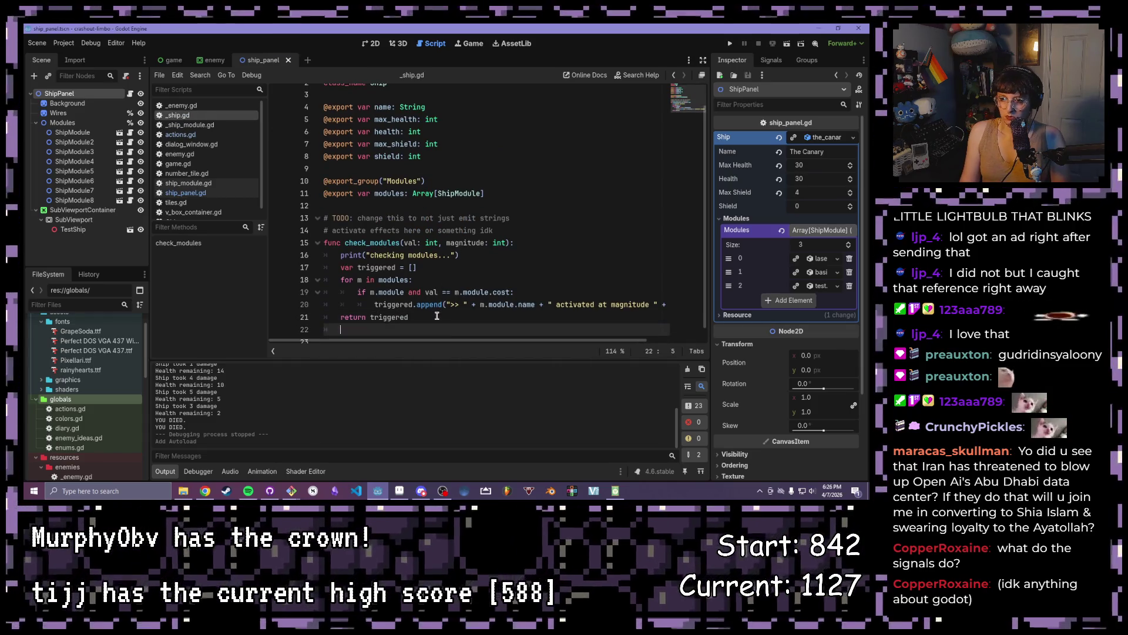
{"action": "key", "text": "Return"}
{"action": "key", "text": "ctrl+v"}
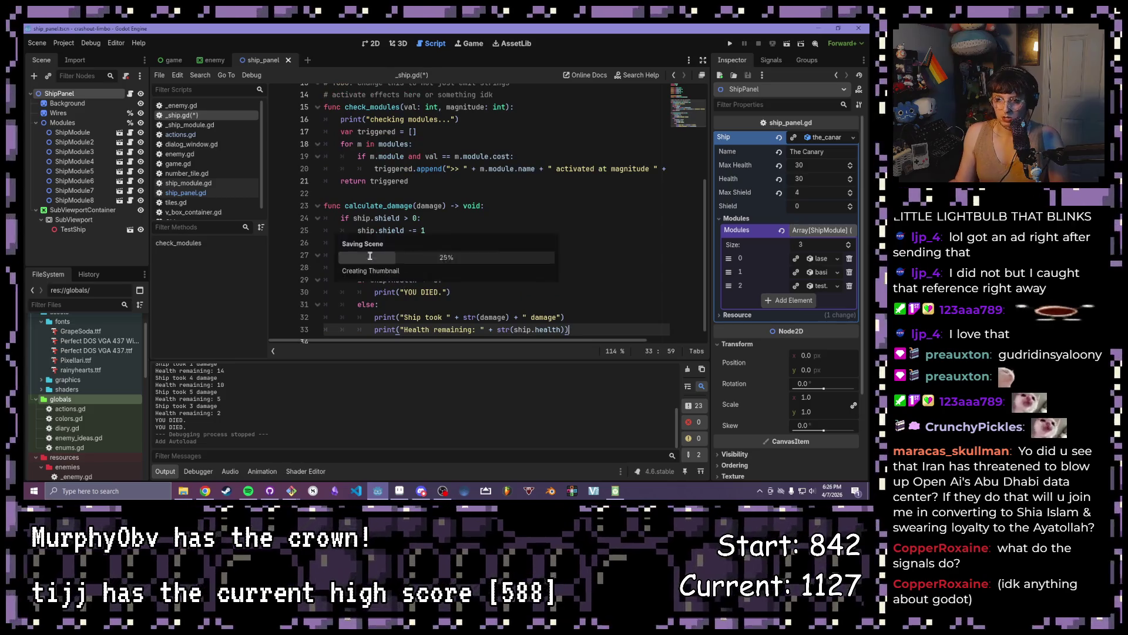
{"action": "scroll", "coordinate": [392, 194], "scroll_direction": "down", "scroll_amount": 1}
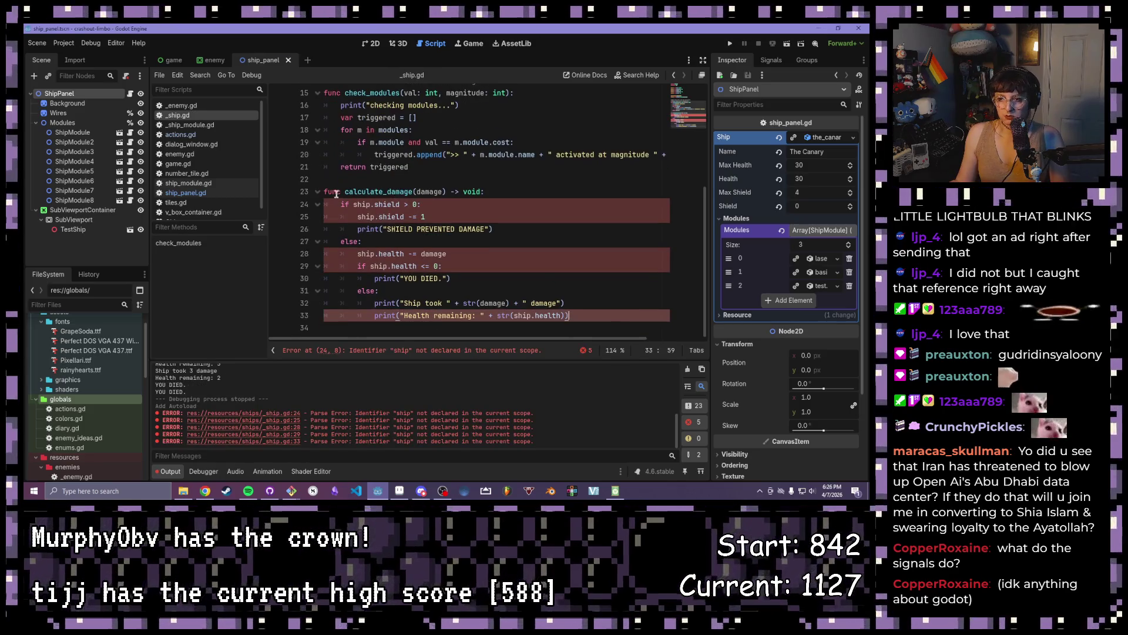
Remove the 'ship.' prefix on lines 24 and 25, checking the declared shield and health variables.
{"action": "left_click", "coordinate": [378, 204]}
{"action": "key", "text": "BackSpace"}
{"action": "key", "text": "BackSpace"}
{"action": "key", "text": "BackSpace"}
{"action": "left_click", "coordinate": [379, 216]}
{"action": "key", "text": "BackSpace"}
{"action": "key", "text": "BackSpace"}
{"action": "key", "text": "BackSpace"}
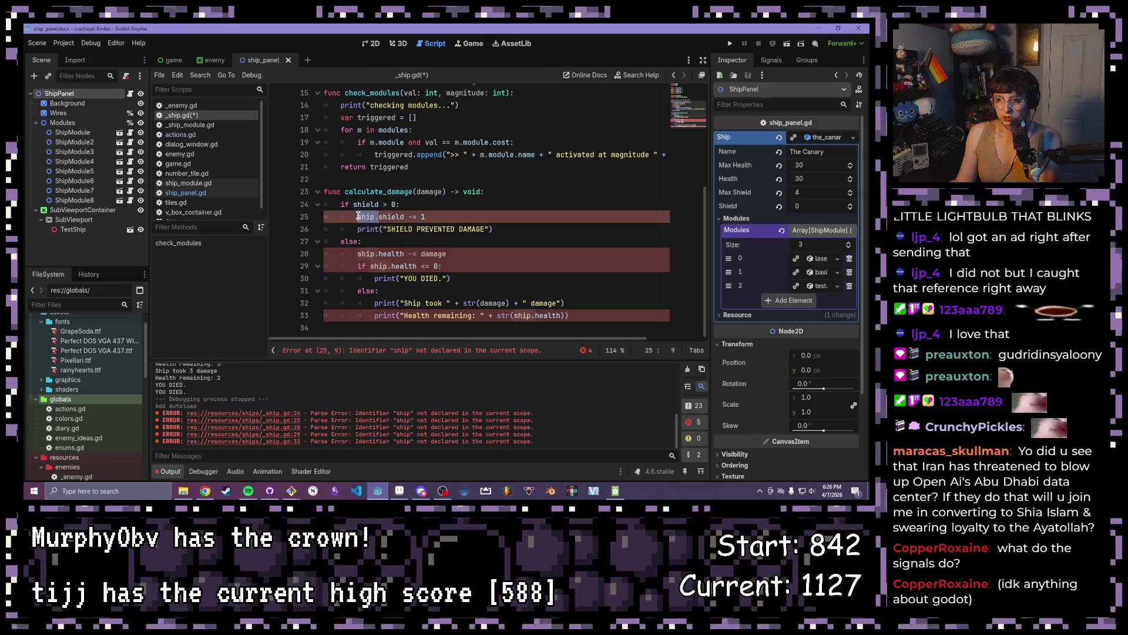
{"action": "scroll", "coordinate": [410, 230], "scroll_direction": "up", "scroll_amount": 5}
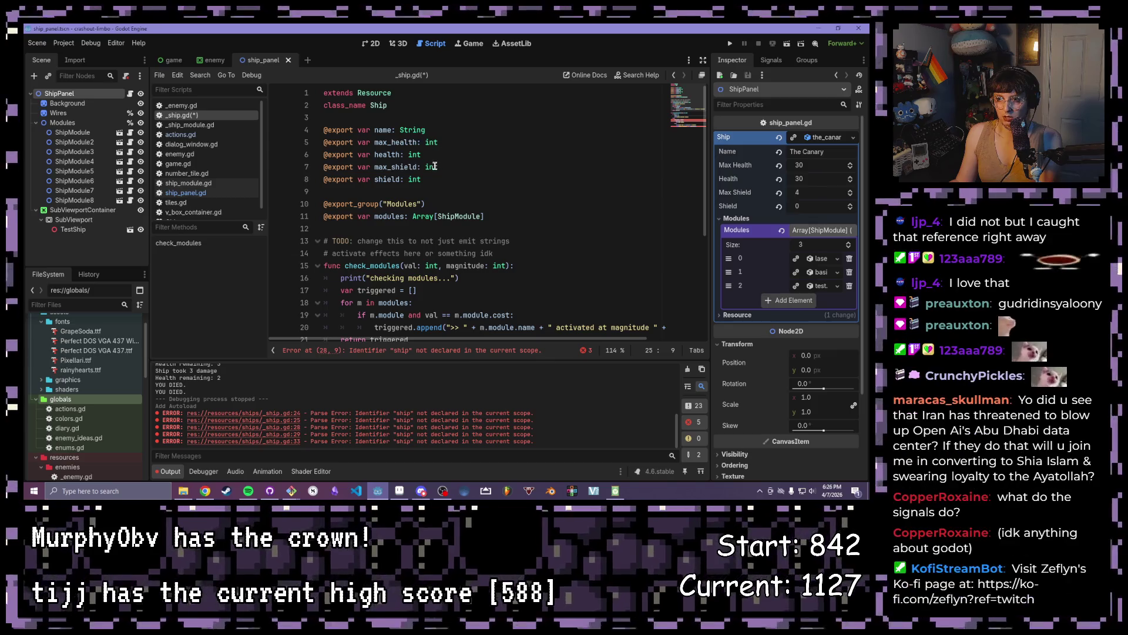
{"action": "left_click", "coordinate": [439, 154]}
{"action": "left_click", "coordinate": [466, 167]}
{"action": "scroll", "coordinate": [397, 262], "scroll_direction": "down", "scroll_amount": 5}
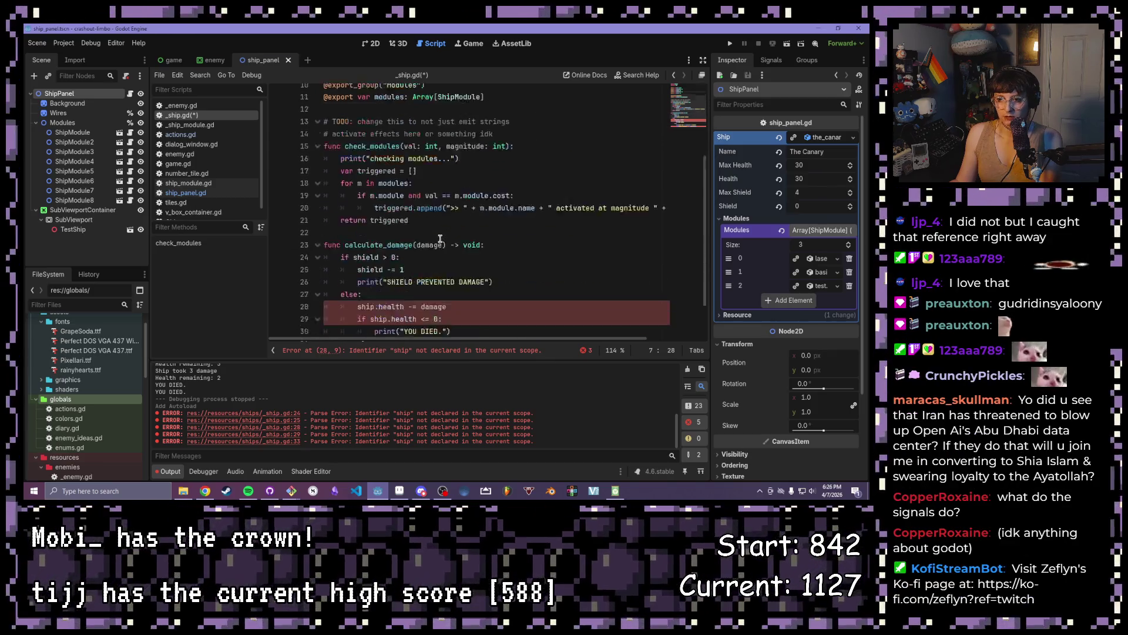
Remove the 'ship.' prefix on lines 28, 29 and 33 and save _ship.gd.
{"action": "left_click", "coordinate": [379, 253]}
{"action": "key", "text": "BackSpace"}
{"action": "key", "text": "BackSpace"}
{"action": "key", "text": "BackSpace"}
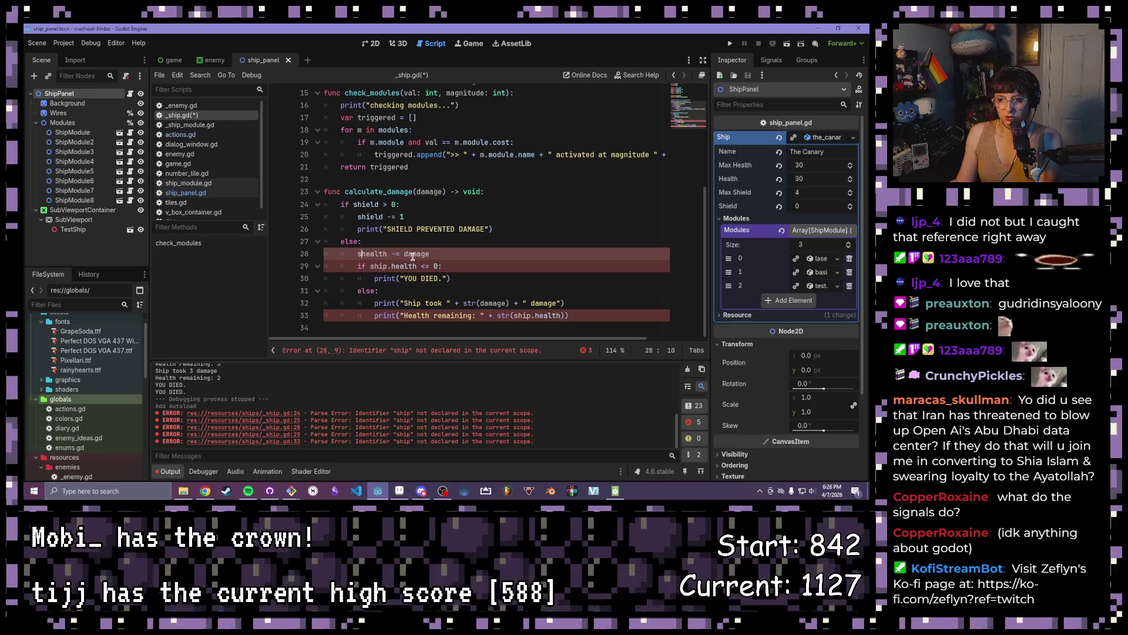
{"action": "left_click", "coordinate": [392, 265]}
{"action": "key", "text": "BackSpace"}
{"action": "key", "text": "BackSpace"}
{"action": "key", "text": "BackSpace"}
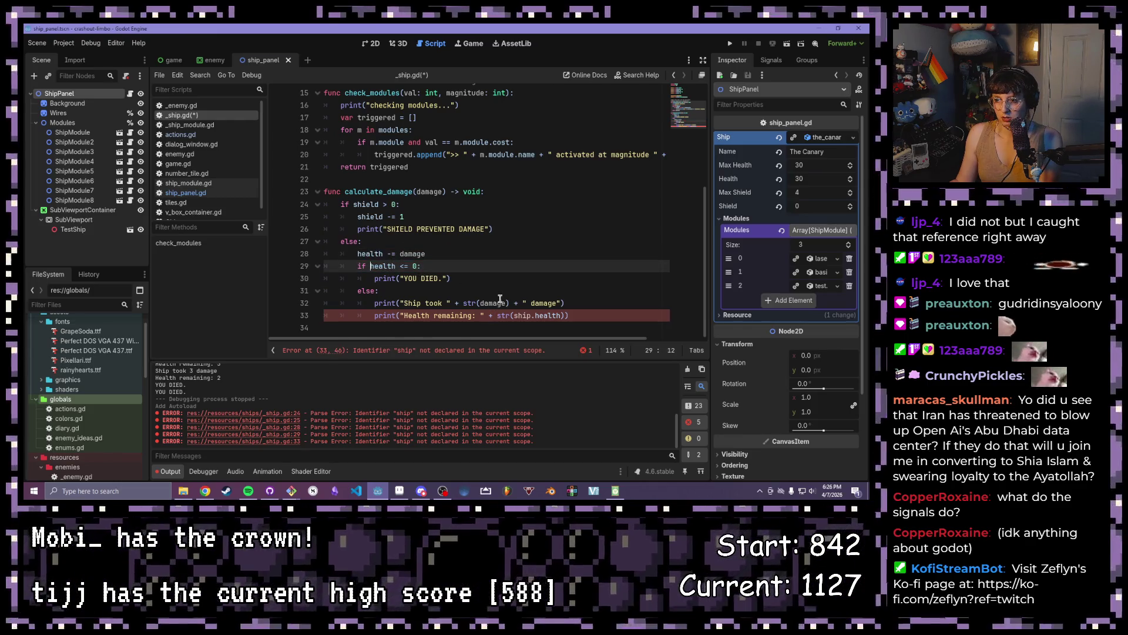
{"action": "left_click", "coordinate": [534, 316]}
{"action": "key", "text": "BackSpace"}
{"action": "key", "text": "BackSpace"}
{"action": "key", "text": "BackSpace"}
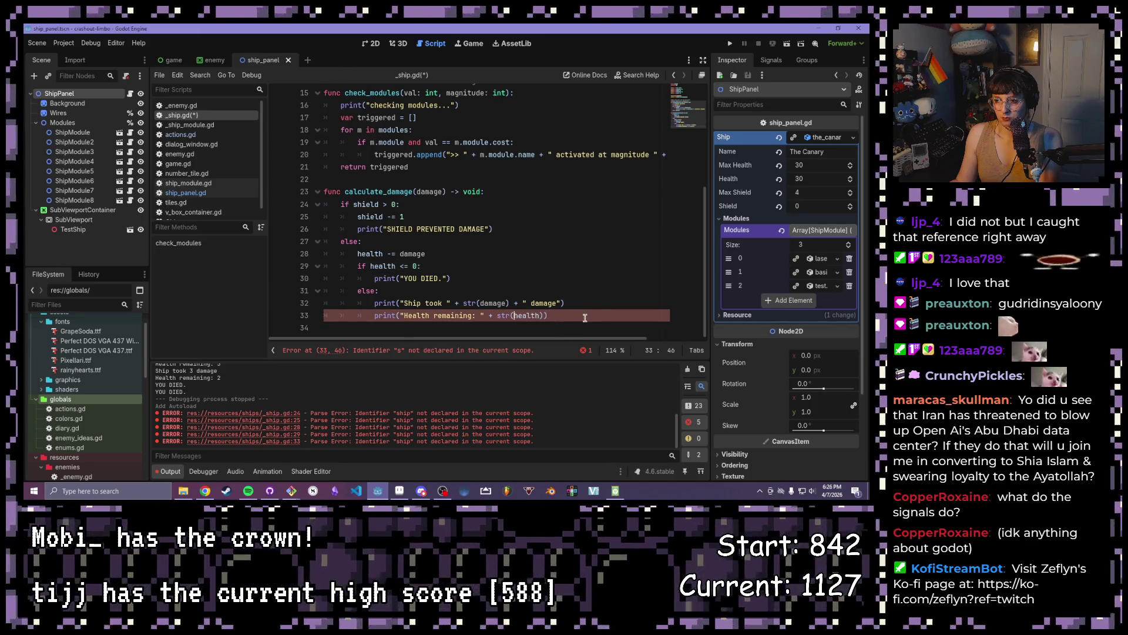
{"action": "key", "text": "ctrl+s"}
{"action": "left_click", "coordinate": [528, 261]}
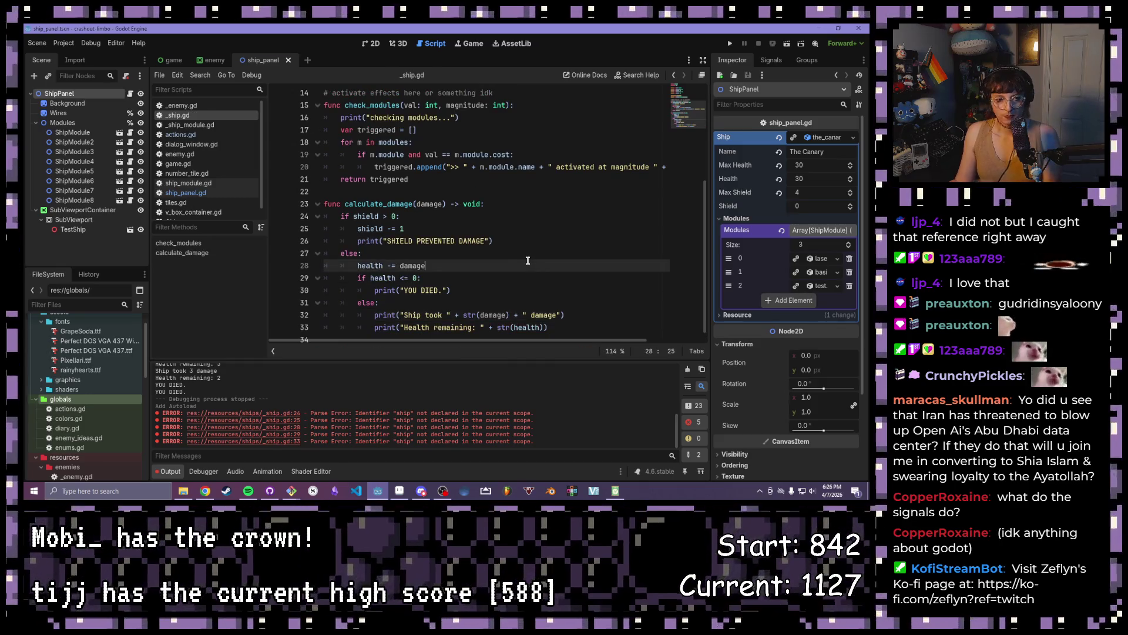
{"action": "scroll", "coordinate": [486, 253], "scroll_direction": "up", "scroll_amount": 5}
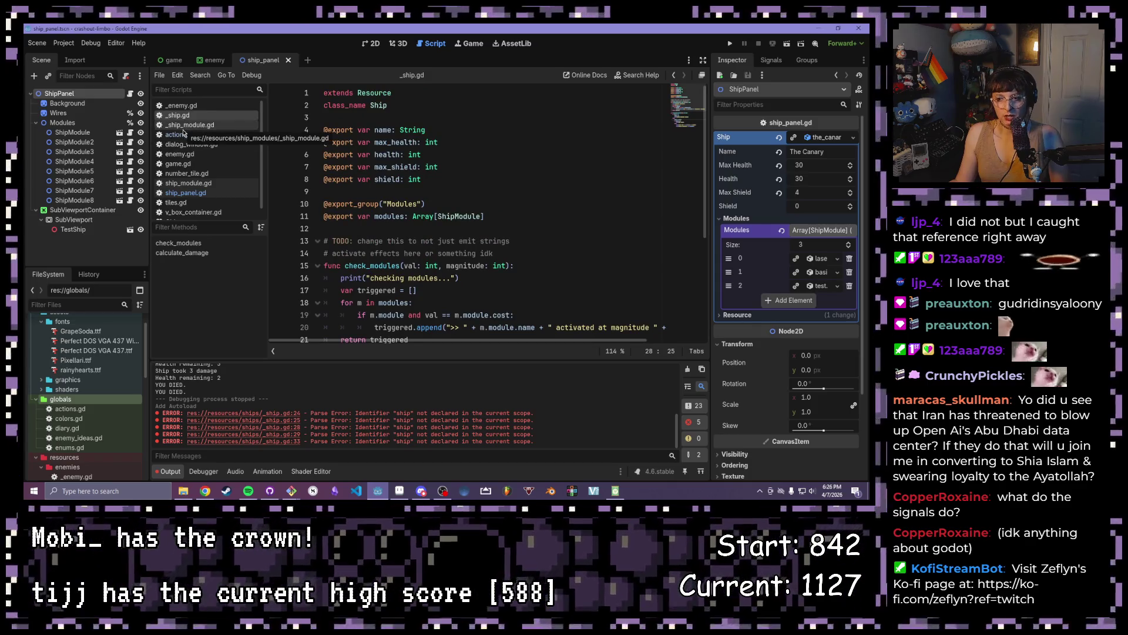
{"action": "left_click", "coordinate": [159, 75]}
{"action": "key", "text": "Escape"}
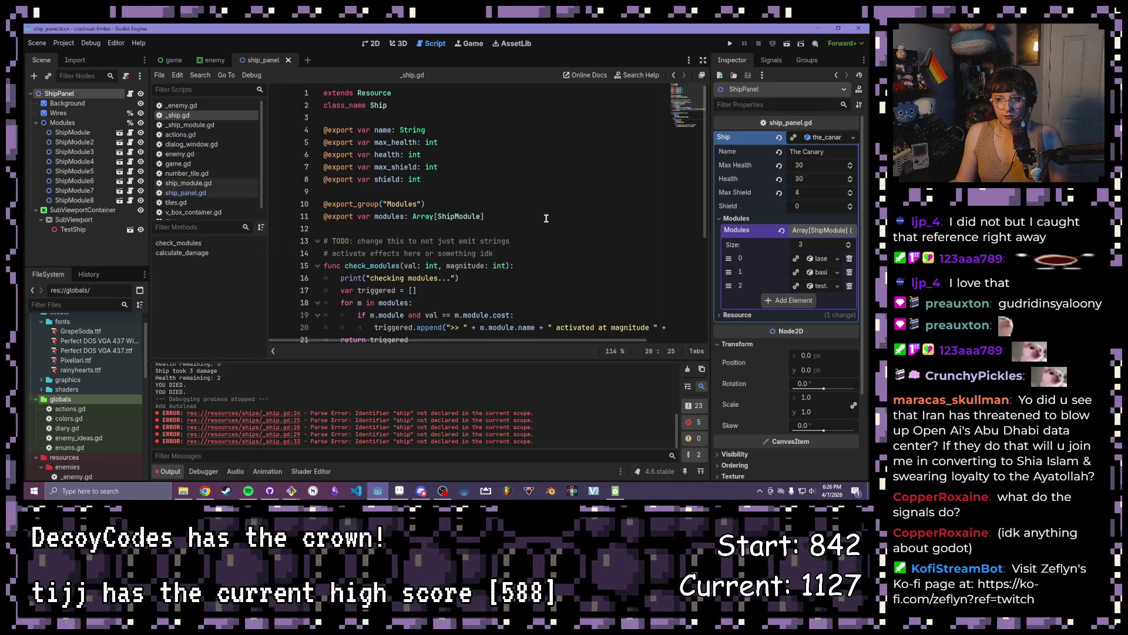
{"action": "left_click", "coordinate": [159, 75]}
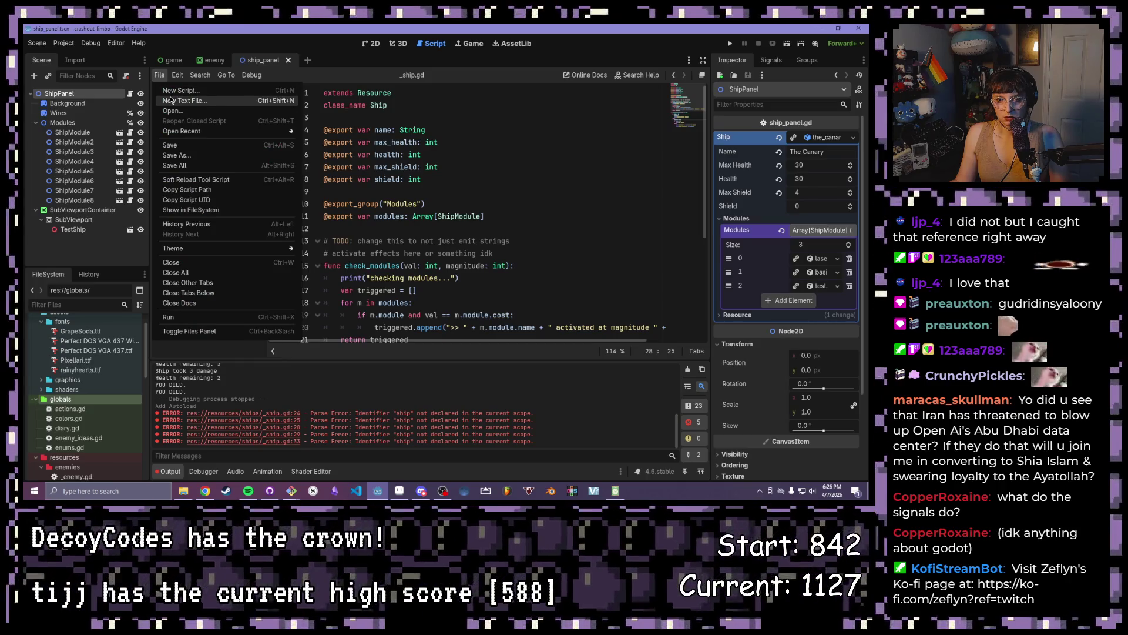
Find check_modules across the project and change game.gd line 55 to call ship.check_modules, then save.
{"action": "mouse_move", "coordinate": [200, 75]}
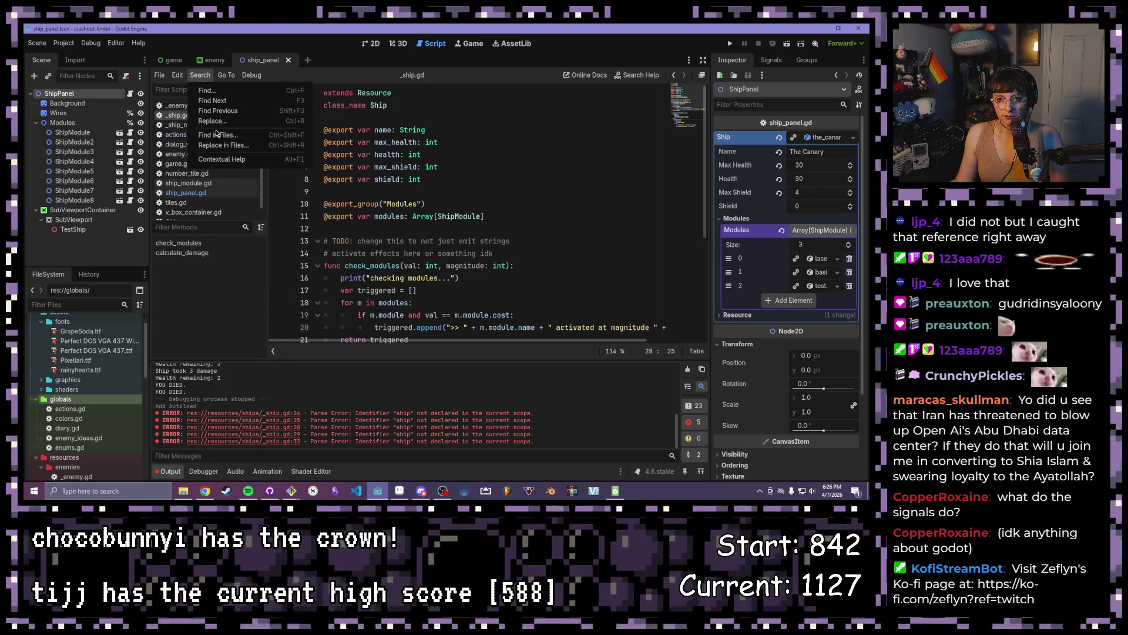
{"action": "left_click", "coordinate": [217, 134]}
{"action": "type", "text": "check_modu"}
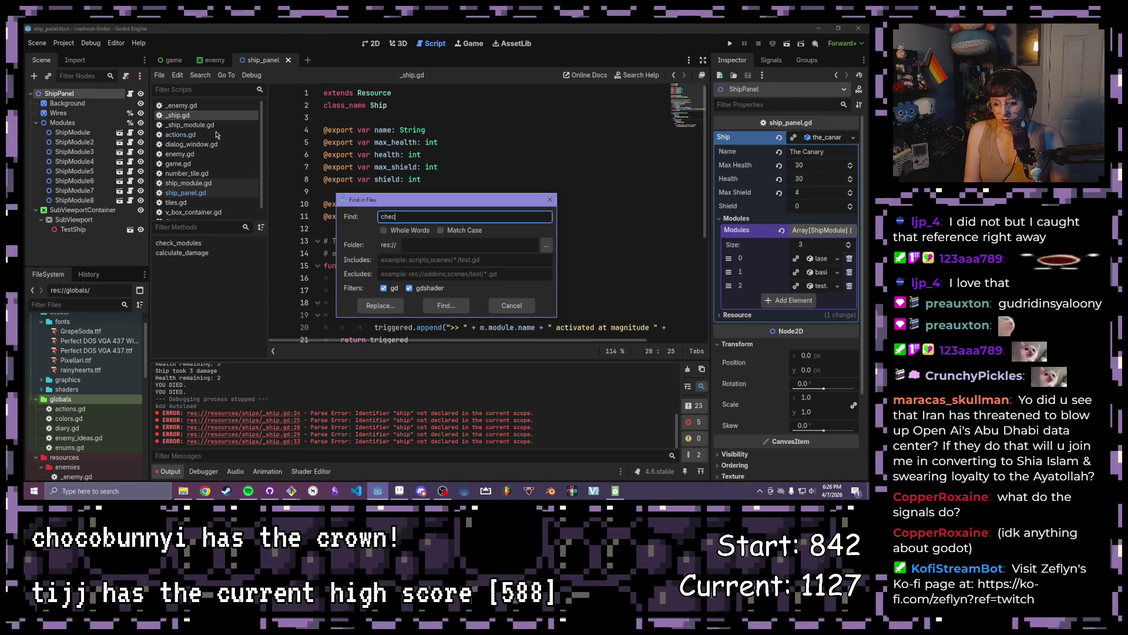
{"action": "type", "text": "les"}
{"action": "key", "text": "Return"}
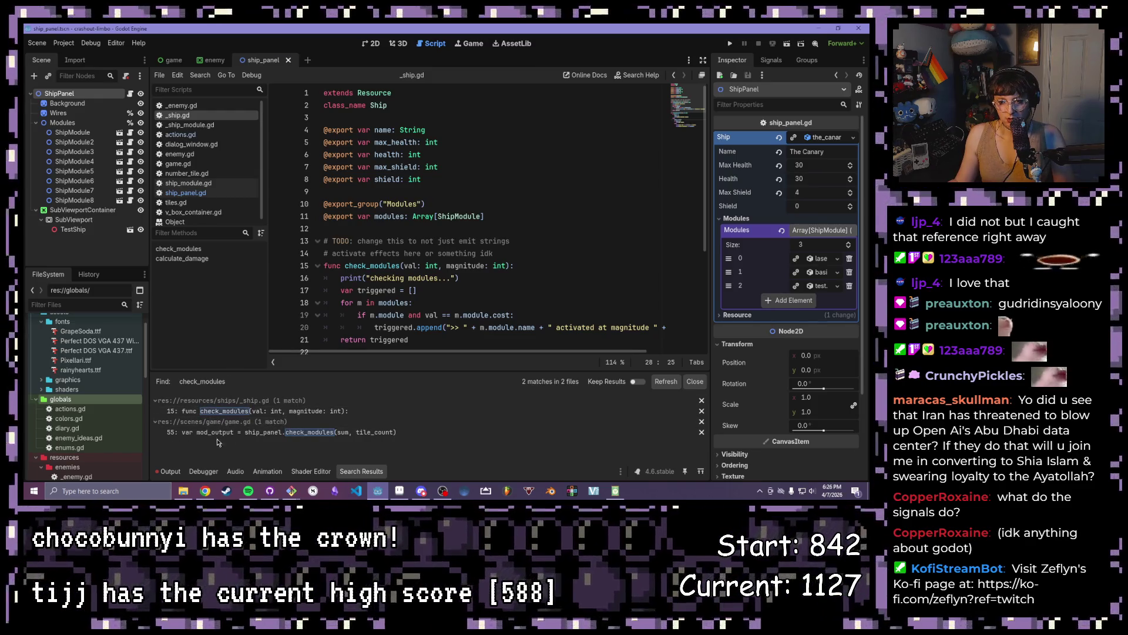
{"action": "left_click", "coordinate": [256, 432]}
{"action": "left_click", "coordinate": [460, 180]}
{"action": "type", "text": "ship."}
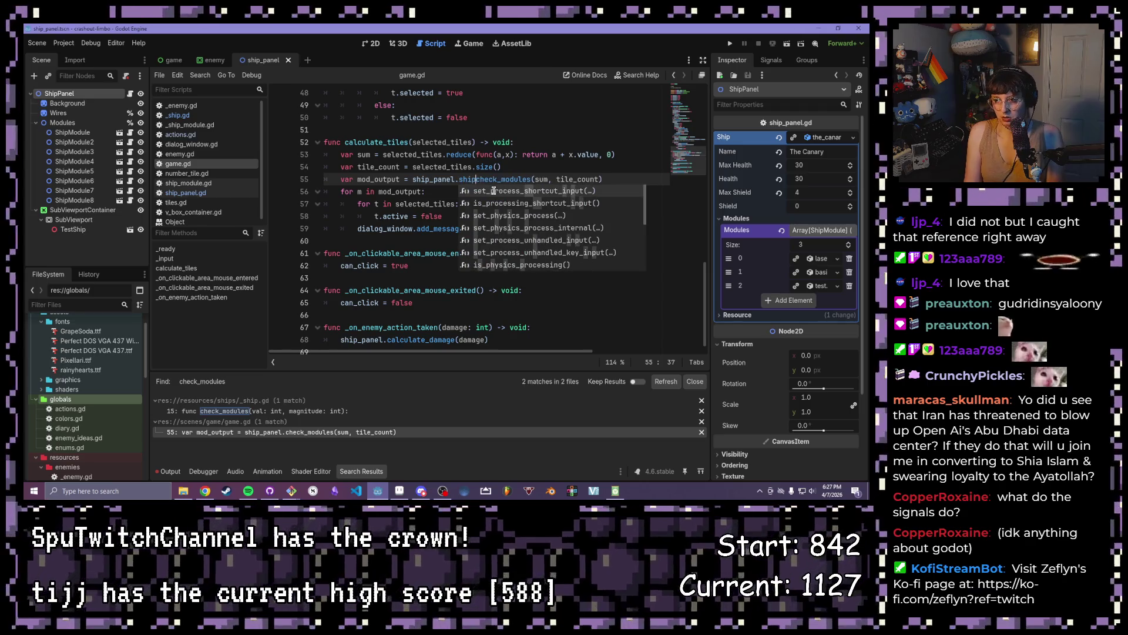
{"action": "key", "text": "ctrl+s"}
{"action": "double_click", "coordinate": [467, 180]}
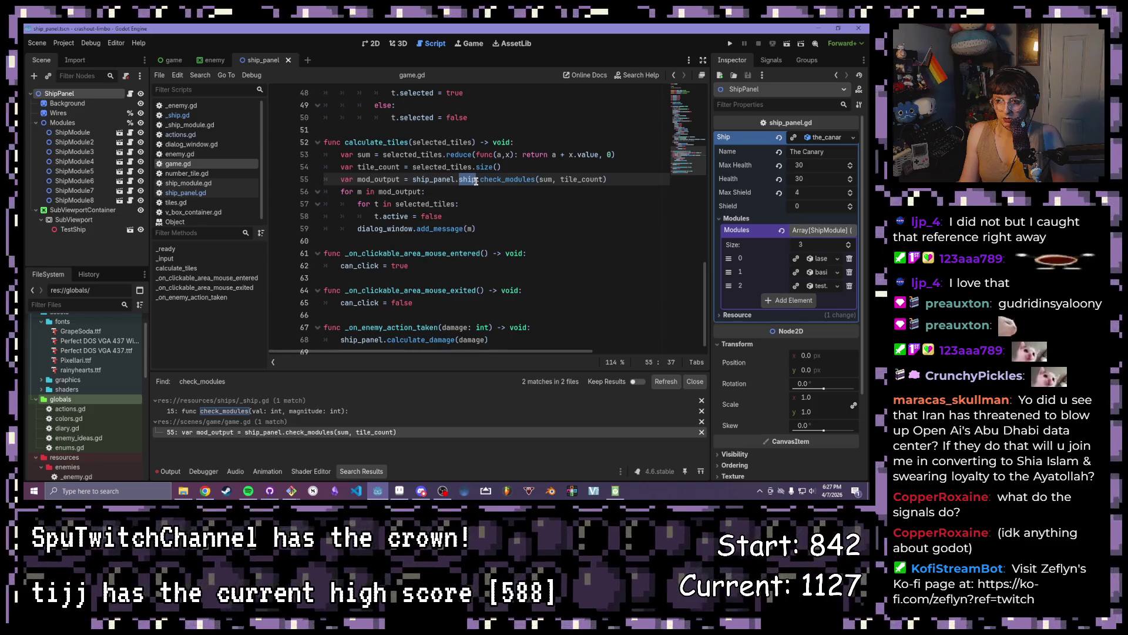
Check _ship.gd and ship_panel.gd, then return to the check_modules call in game.gd.
{"action": "left_click", "coordinate": [178, 115]}
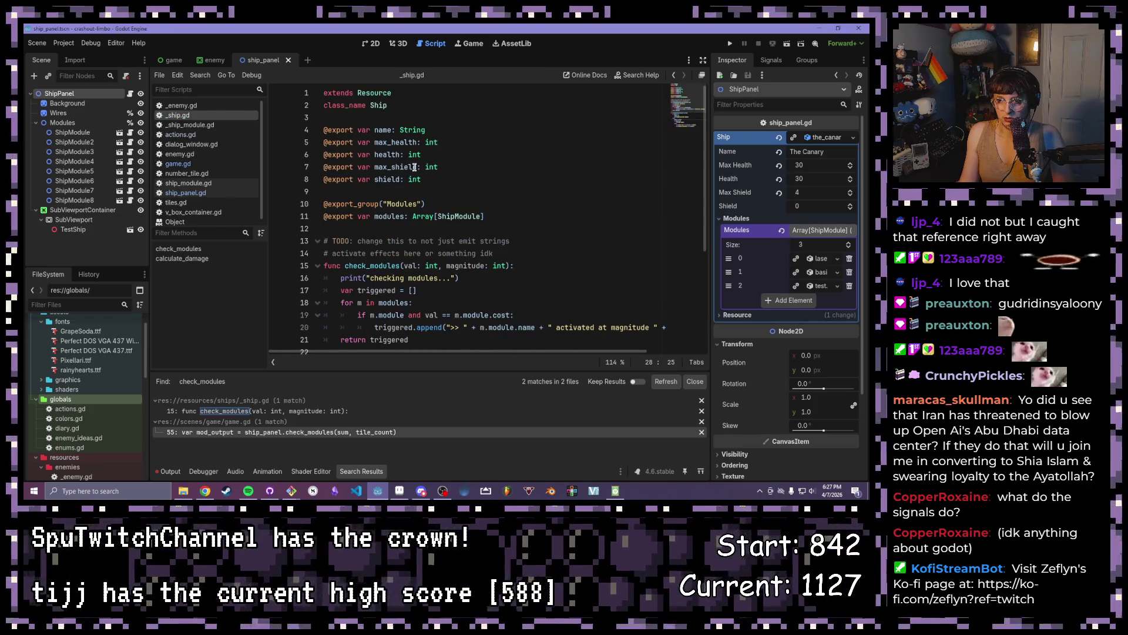
{"action": "left_click", "coordinate": [177, 163]}
{"action": "left_click", "coordinate": [185, 193]}
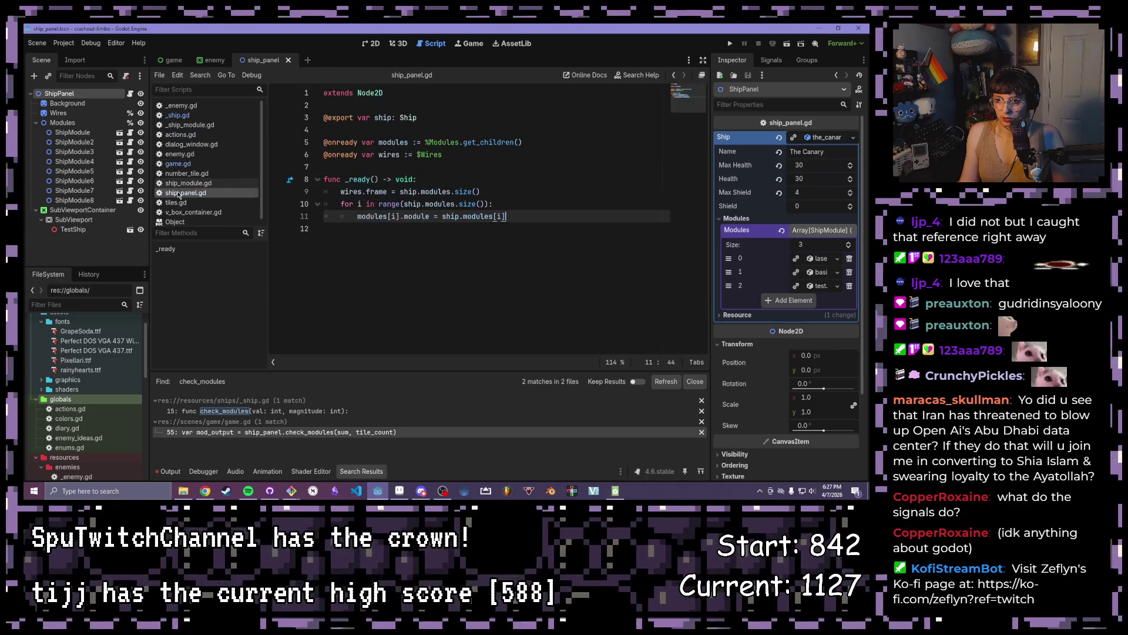
{"action": "left_click", "coordinate": [535, 225]}
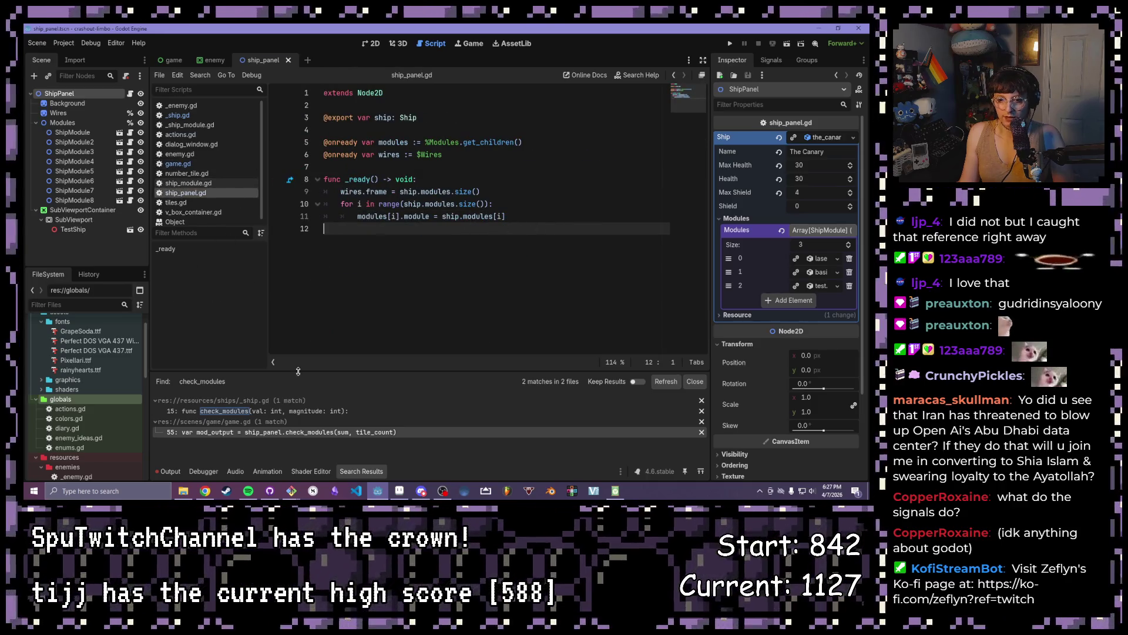
{"action": "left_click", "coordinate": [333, 432]}
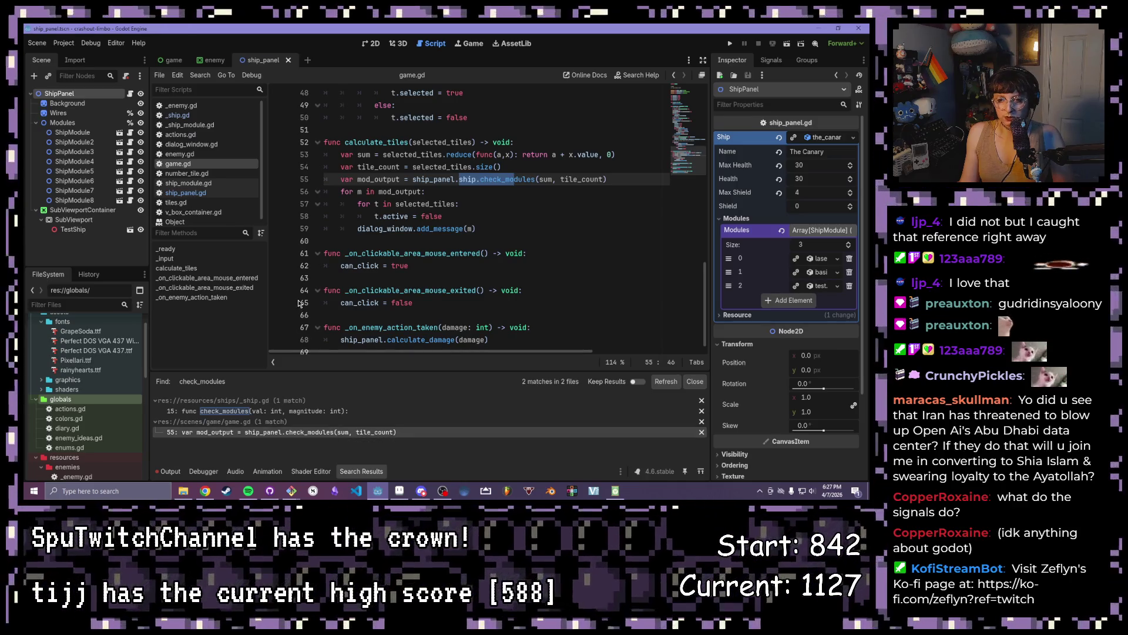
Search all files for calculate_damage and go to its call on line 68 of game.gd.
{"action": "left_click", "coordinate": [201, 75]}
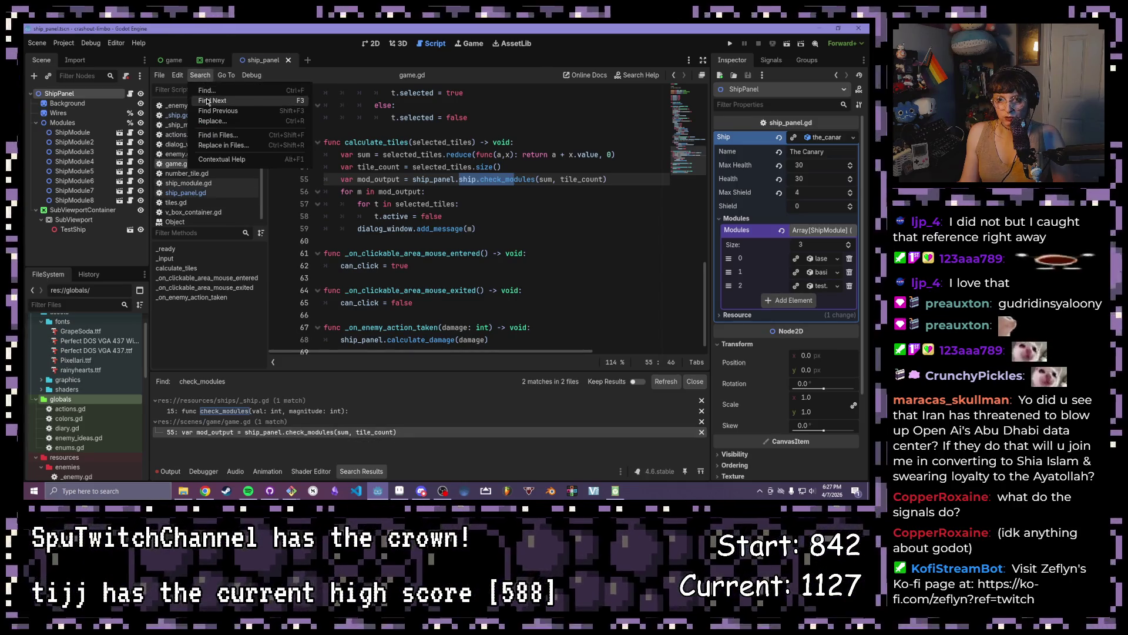
{"action": "left_click", "coordinate": [229, 136]}
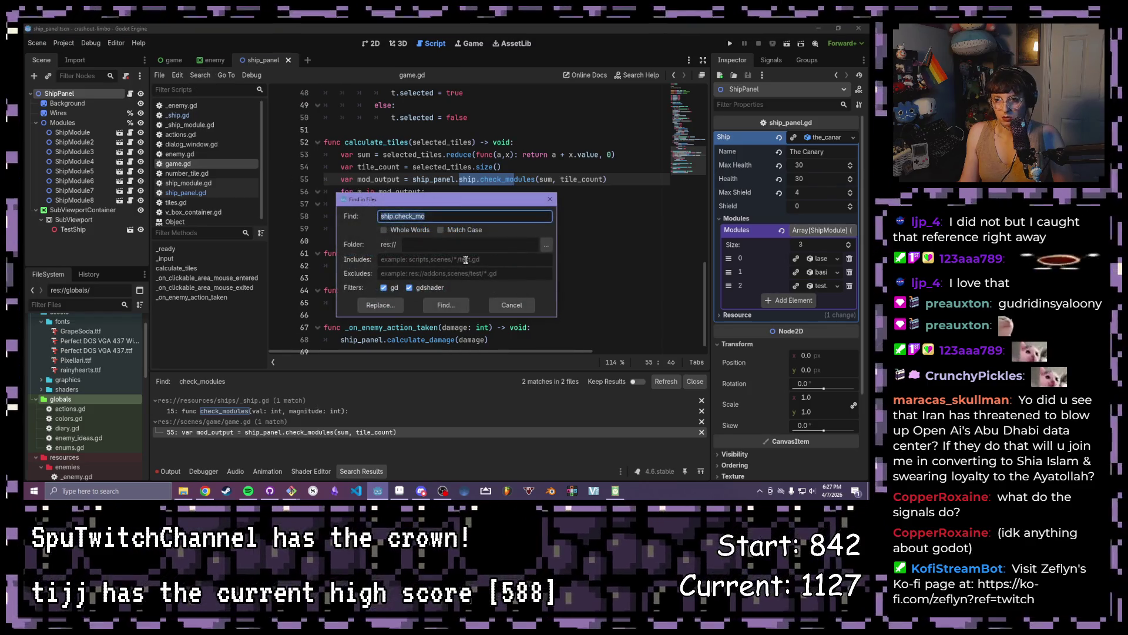
{"action": "type", "text": "calculate_damage"}
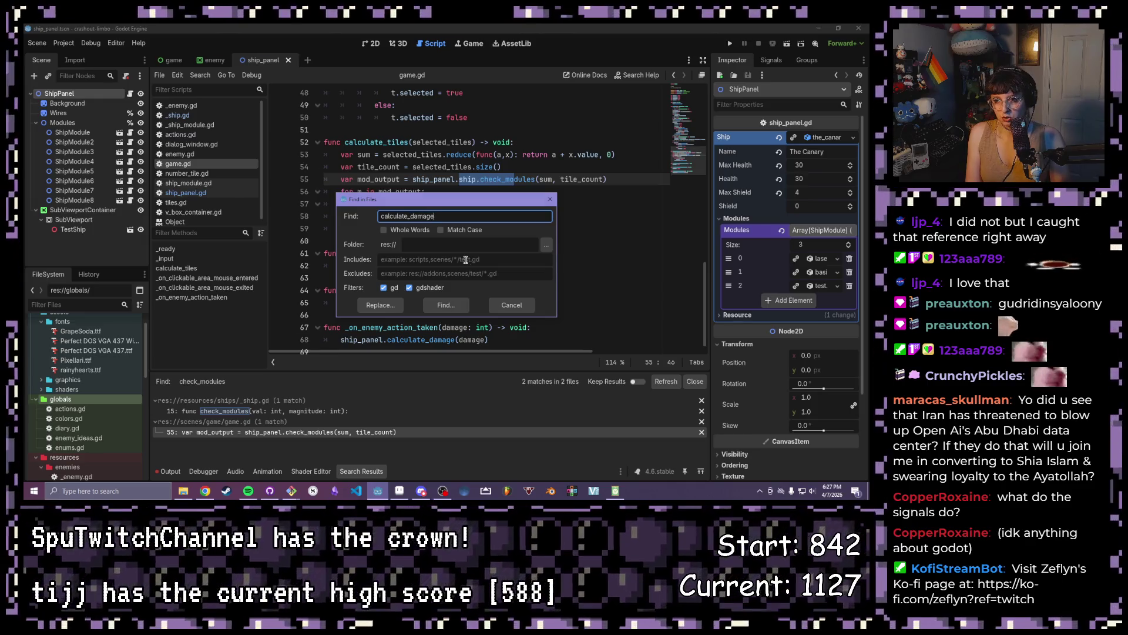
{"action": "key", "text": "Return"}
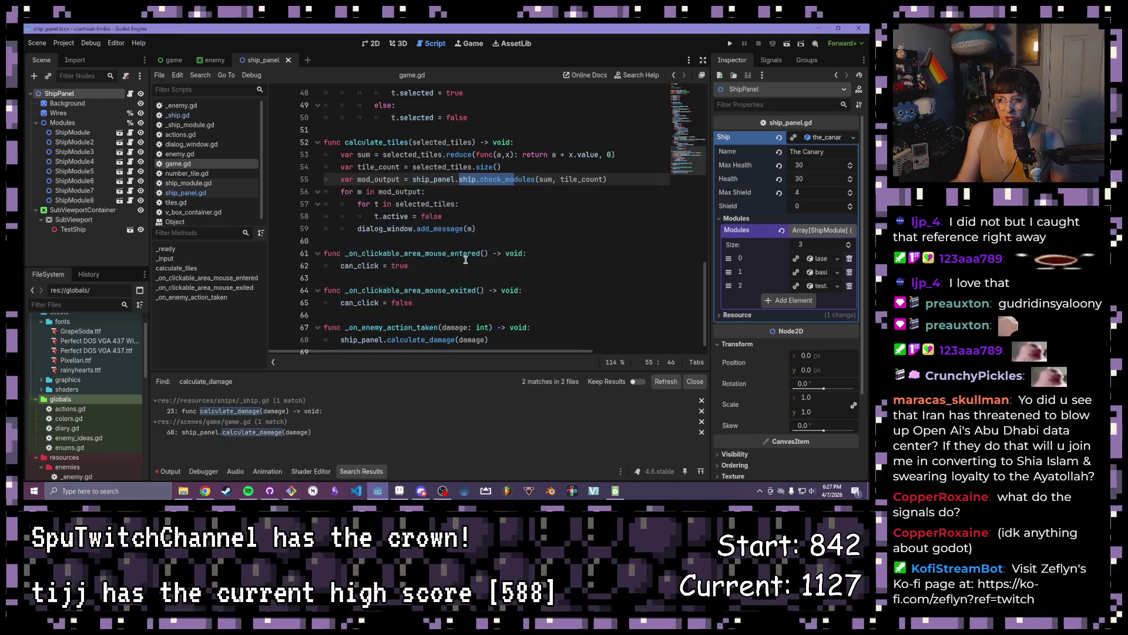
{"action": "left_click", "coordinate": [243, 433]}
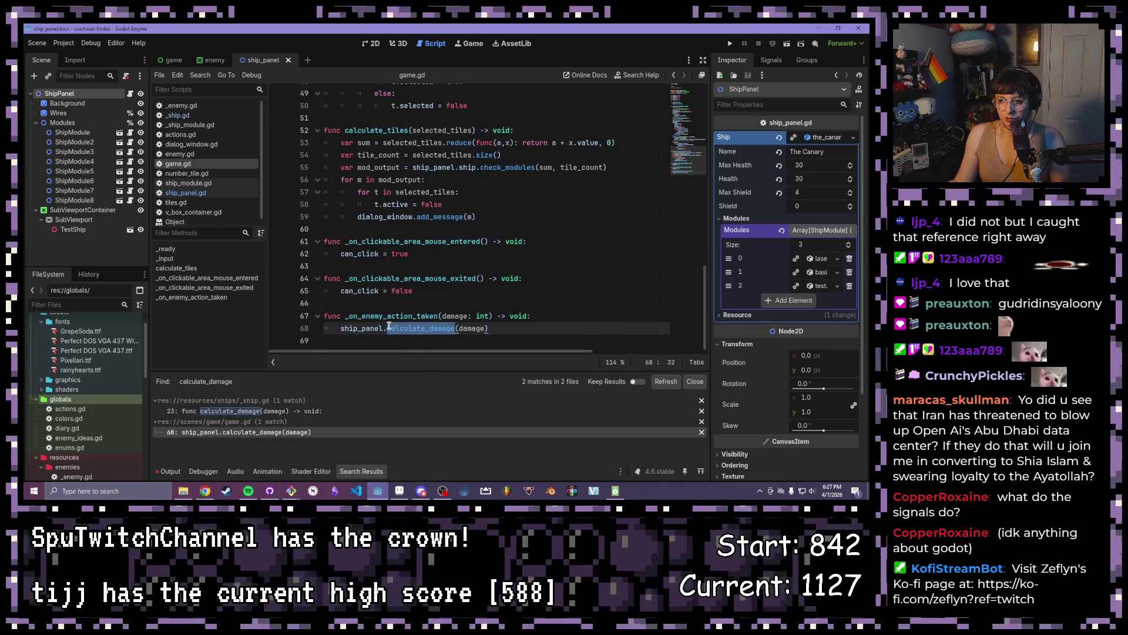
{"action": "left_click", "coordinate": [388, 328]}
Insert 'ship.' before calculate_damage, run the game, and select a vertical run of four tiles.
{"action": "type", "text": "ship."}
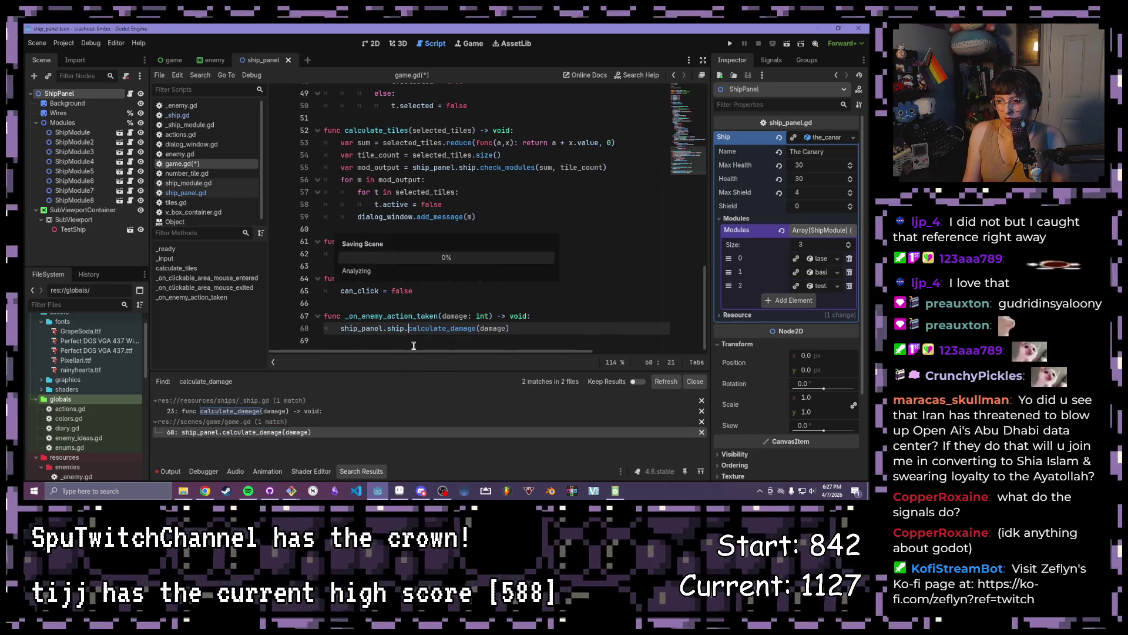
{"action": "left_click", "coordinate": [732, 43]}
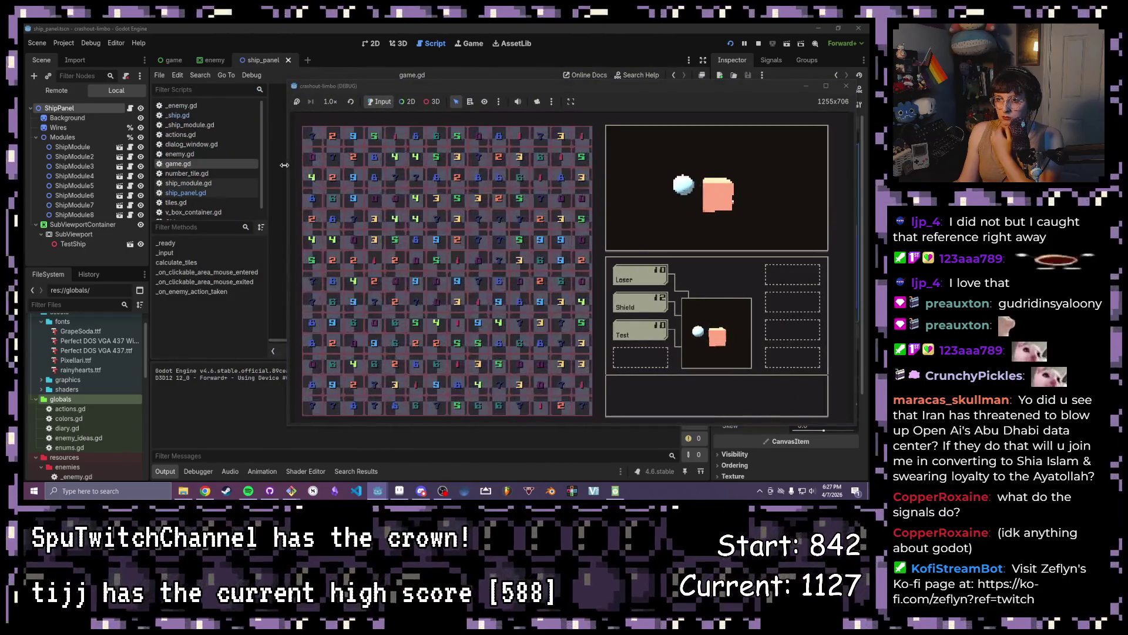
{"action": "left_click_drag", "start_coordinate": [287, 165], "coordinate": [258, 165]}
{"action": "left_click", "coordinate": [261, 79]}
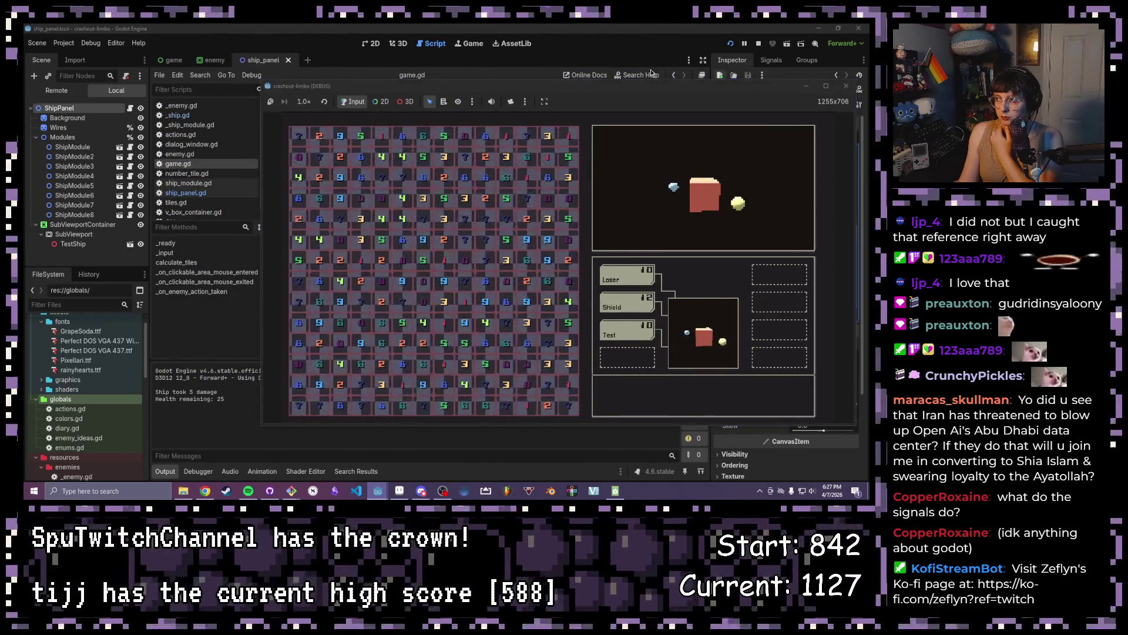
{"action": "left_click_drag", "start_coordinate": [261, 79], "coordinate": [287, 69]}
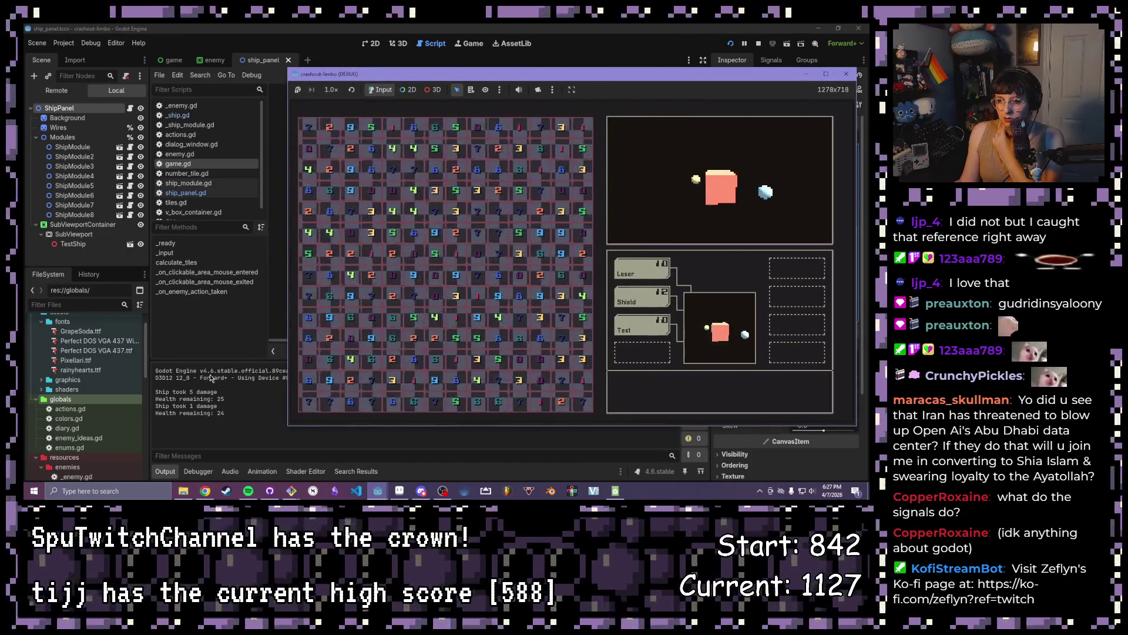
{"action": "left_click_drag", "start_coordinate": [435, 318], "coordinate": [439, 259]}
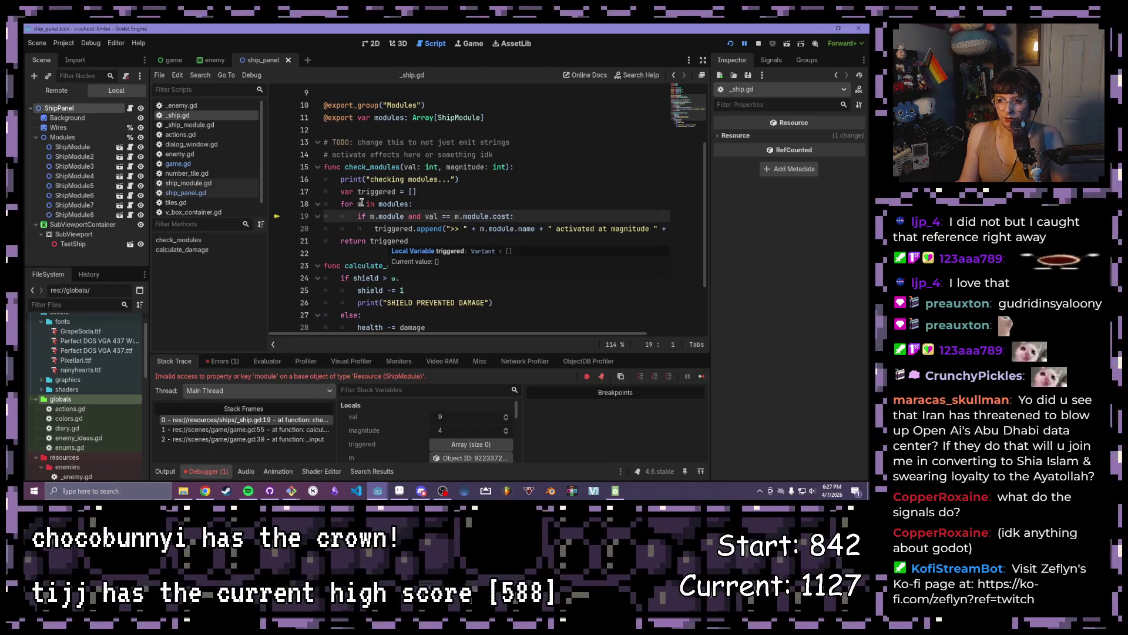
{"action": "scroll", "coordinate": [369, 204], "scroll_direction": "up", "scroll_amount": 4}
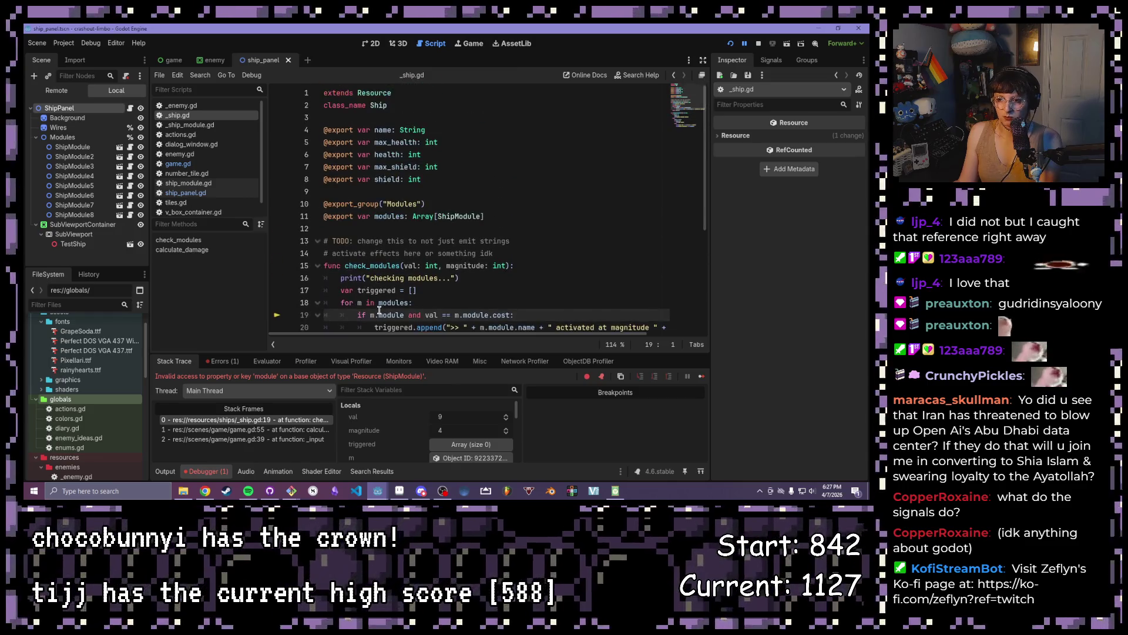
{"action": "scroll", "coordinate": [499, 277], "scroll_direction": "down", "scroll_amount": 2}
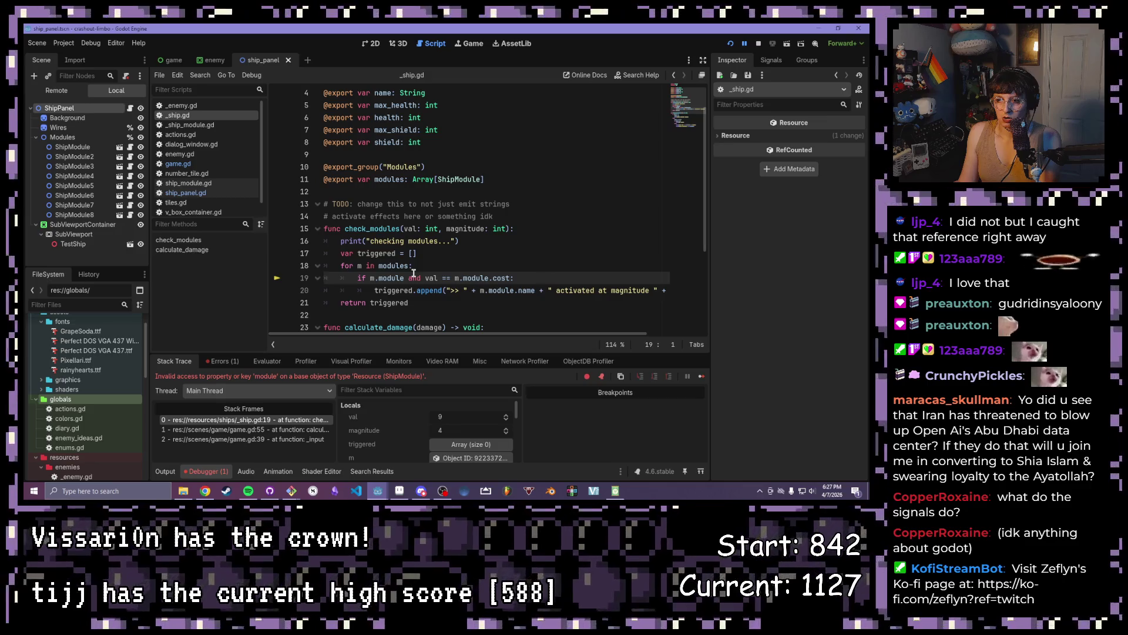
{"action": "scroll", "coordinate": [435, 267], "scroll_direction": "down", "scroll_amount": 1}
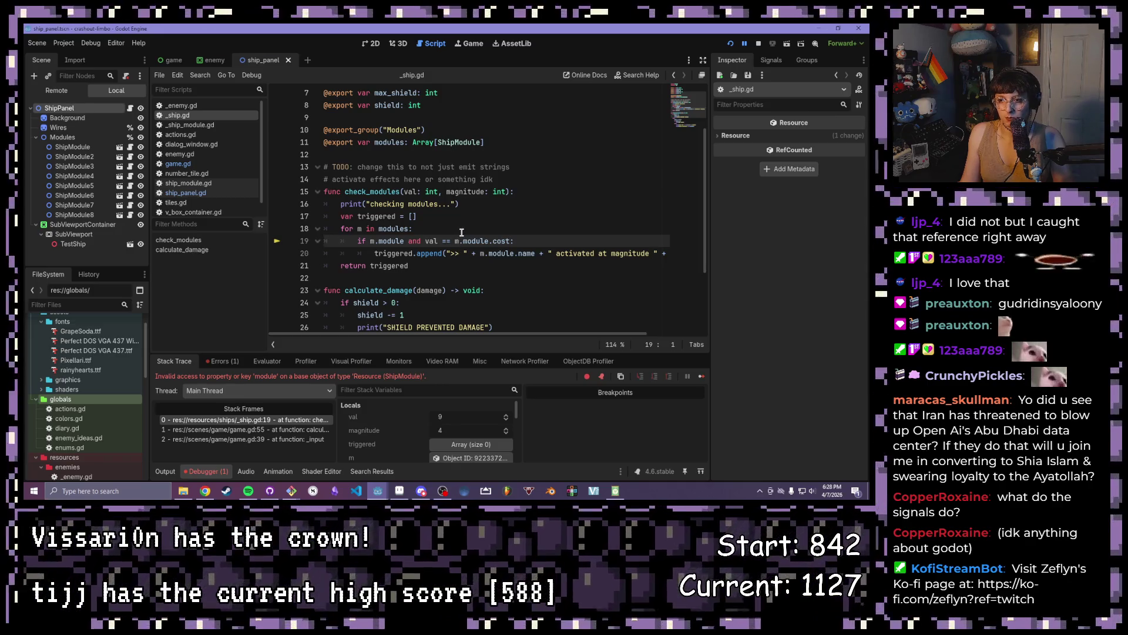
{"action": "left_click_drag", "start_coordinate": [413, 229], "coordinate": [336, 226]}
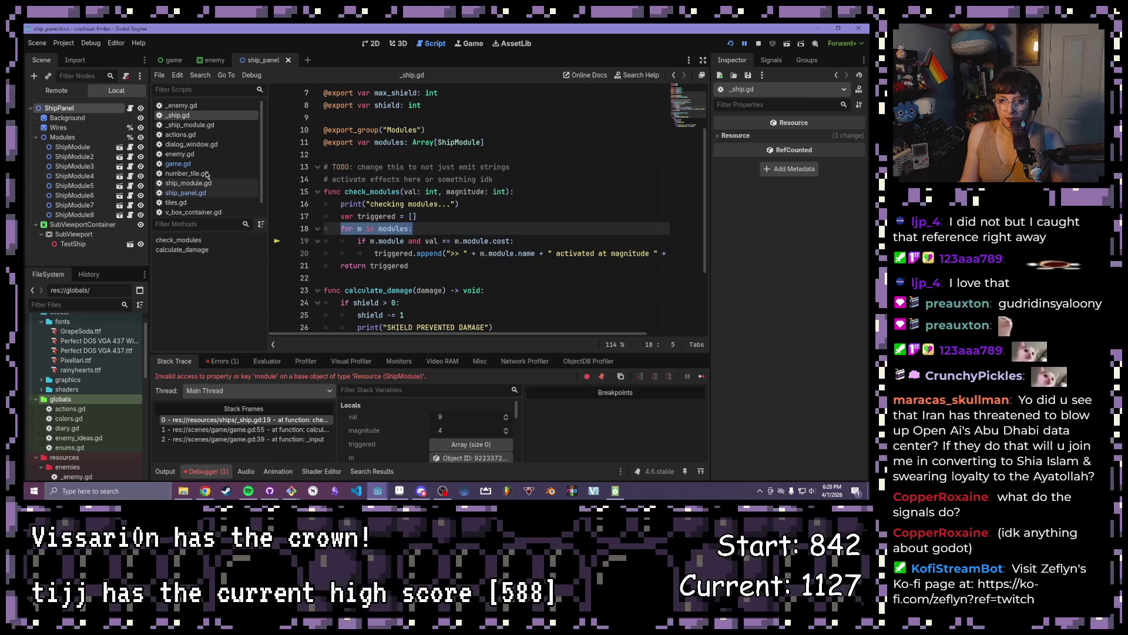
{"action": "left_click", "coordinate": [35, 137]}
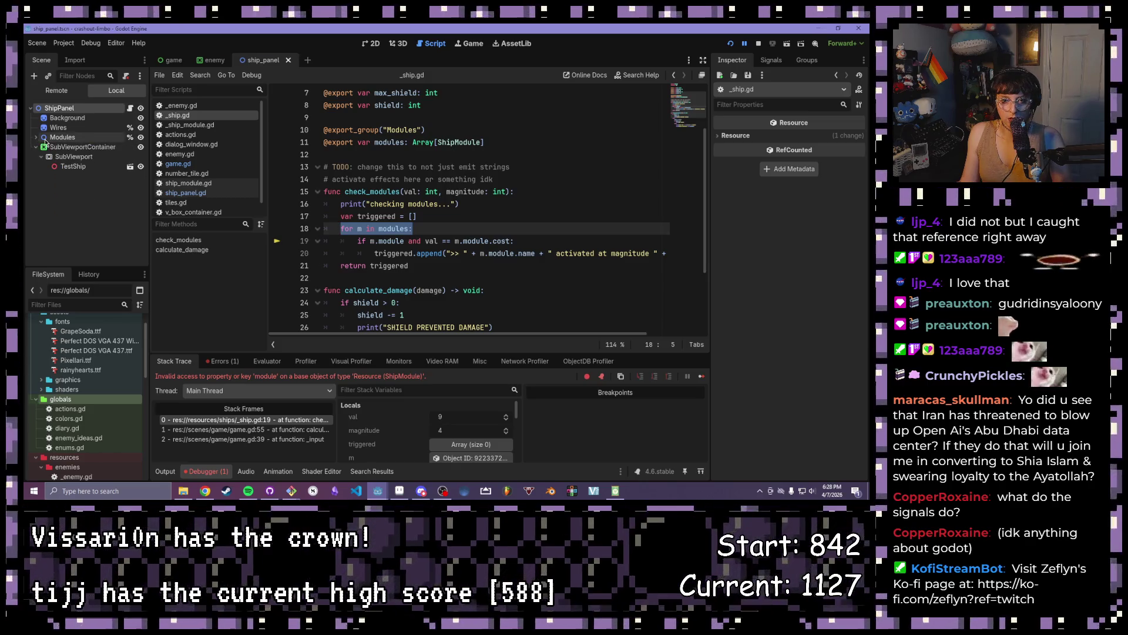
{"action": "left_click", "coordinate": [35, 138]}
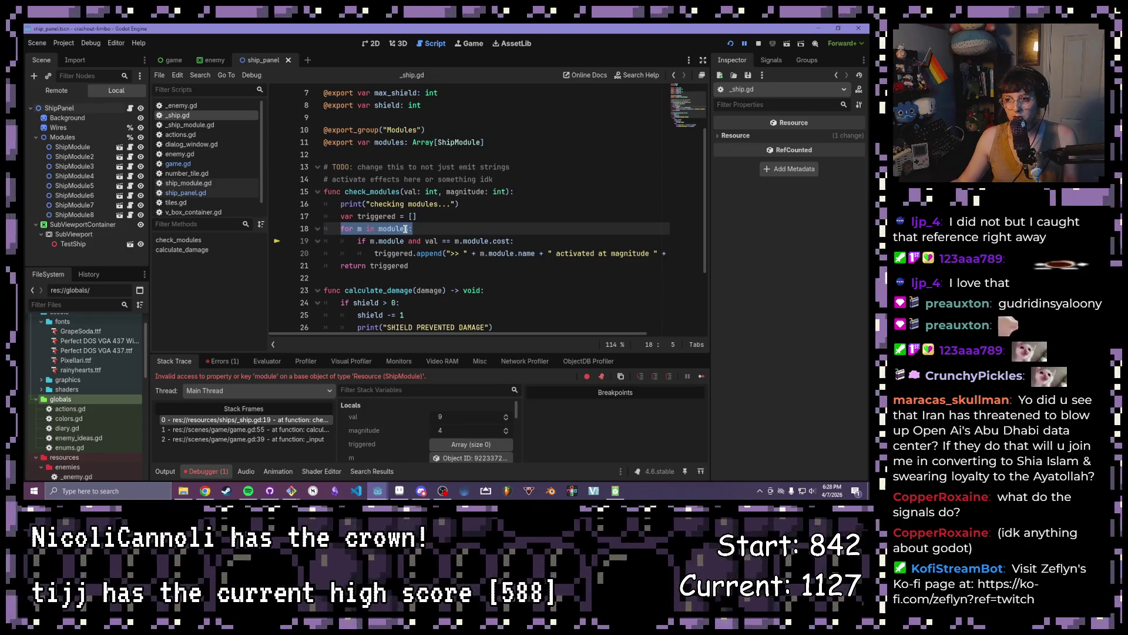
{"action": "mouse_move", "coordinate": [400, 229]}
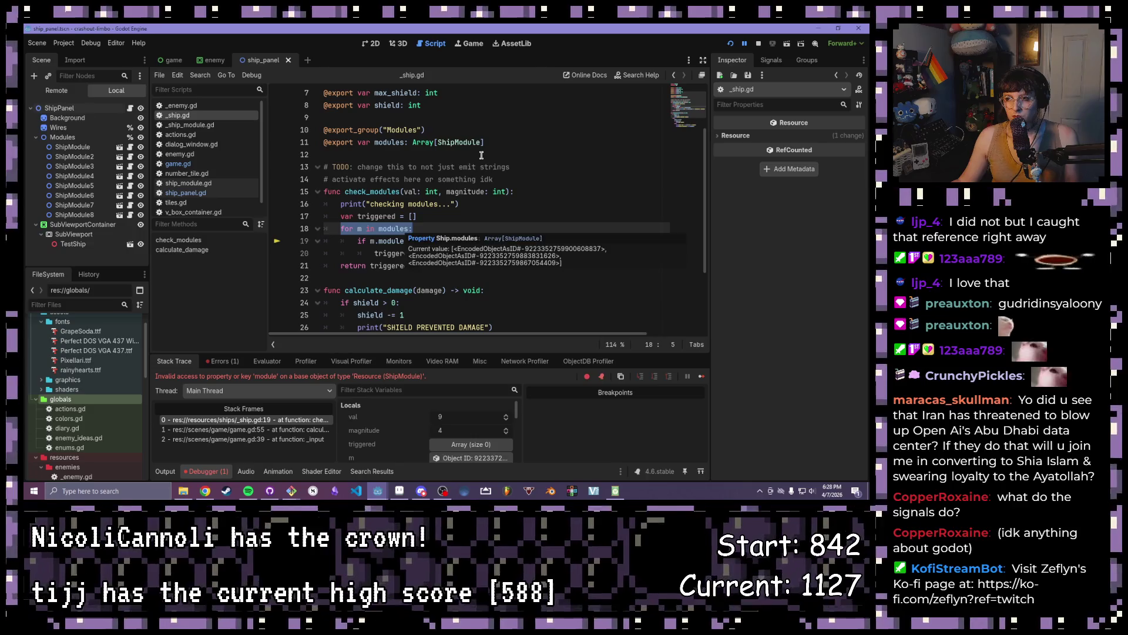
{"action": "left_click", "coordinate": [460, 143], "text": "ctrl"}
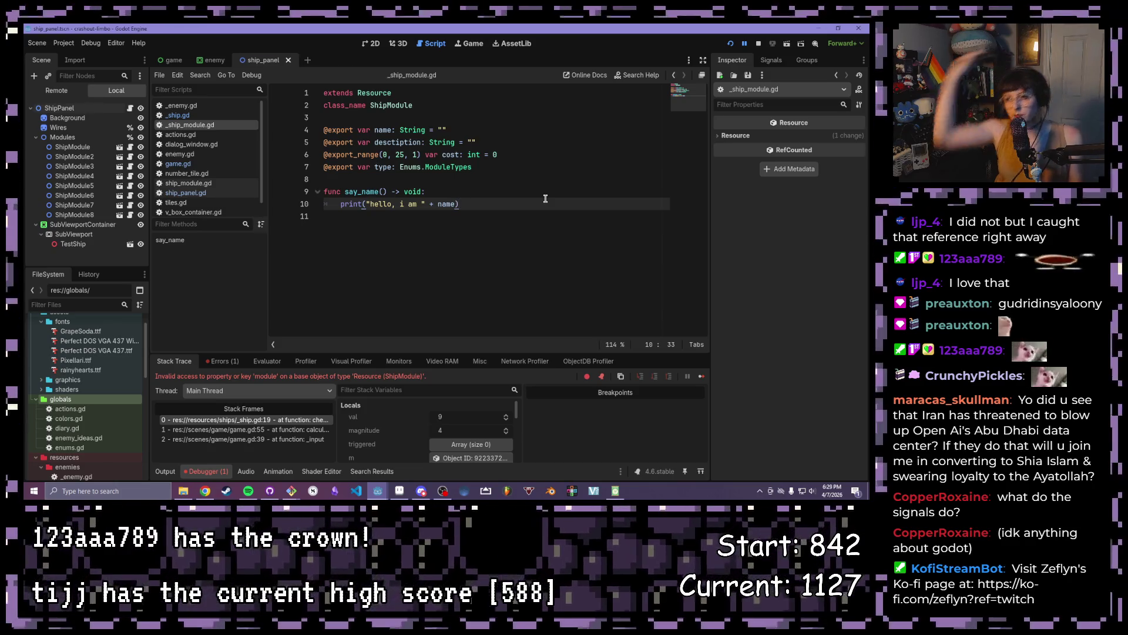
{"action": "left_click", "coordinate": [178, 115]}
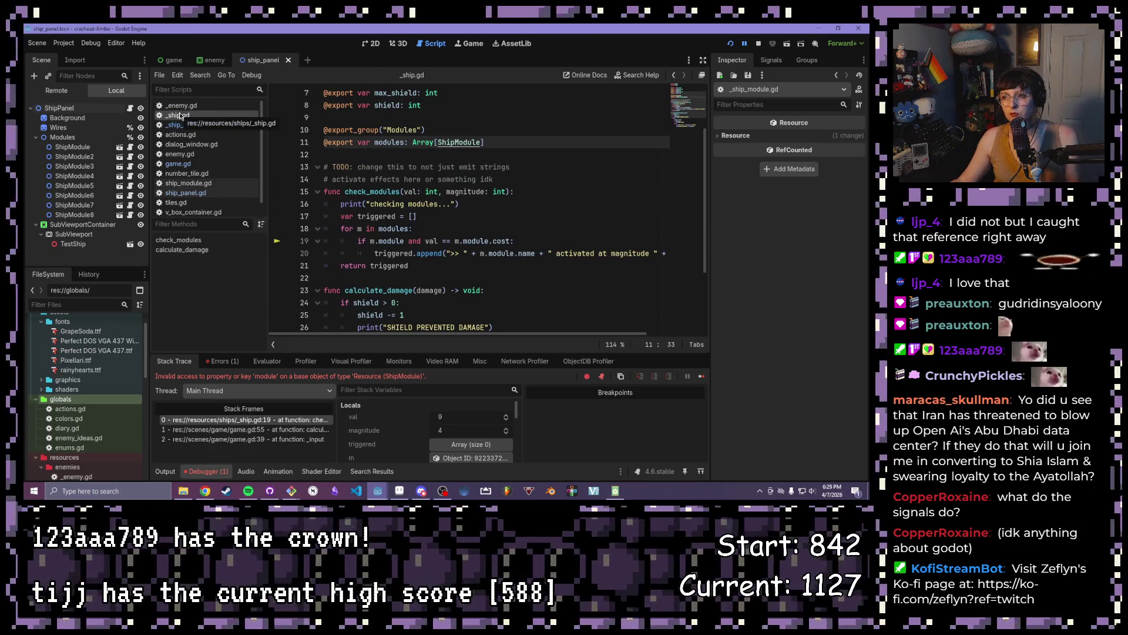
{"action": "mouse_move", "coordinate": [453, 195]}
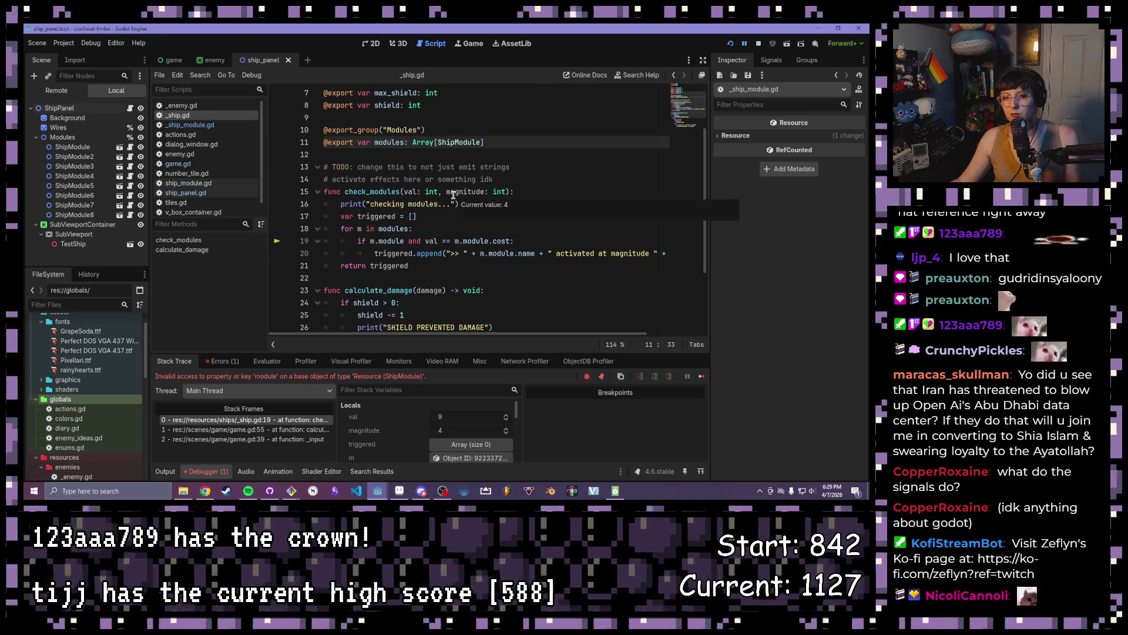
{"action": "left_click", "coordinate": [435, 217]}
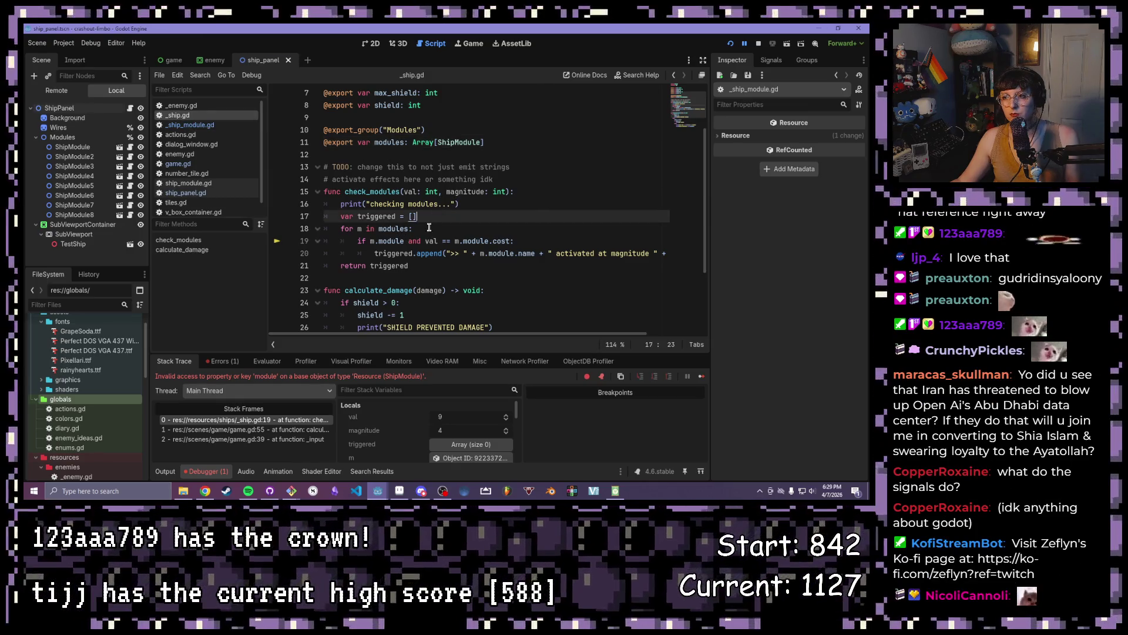
{"action": "left_click", "coordinate": [429, 230]}
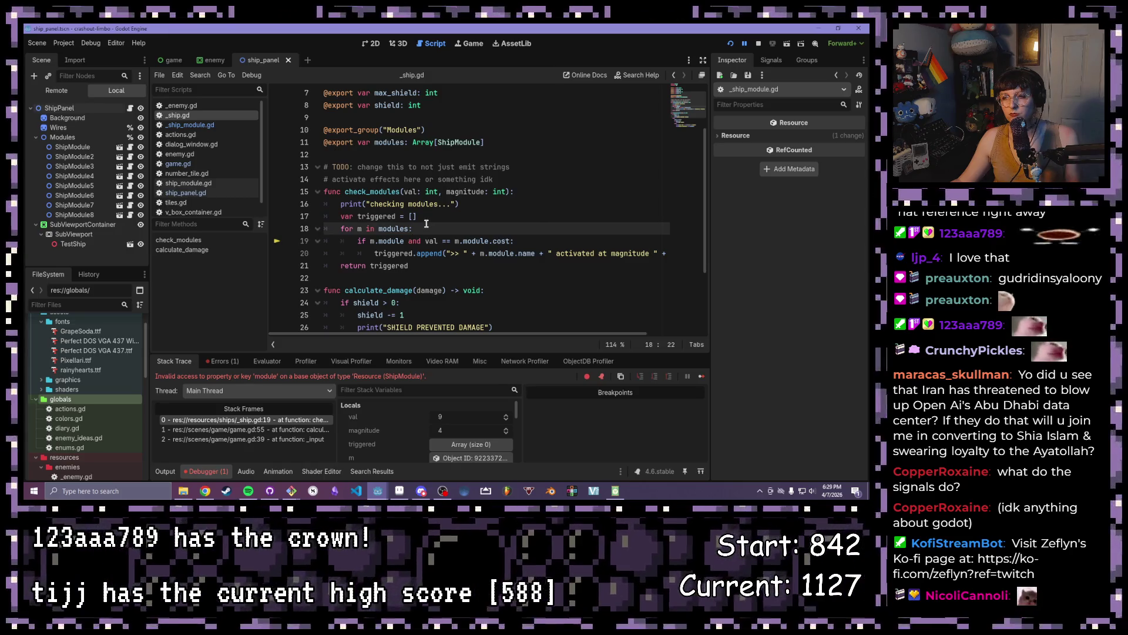